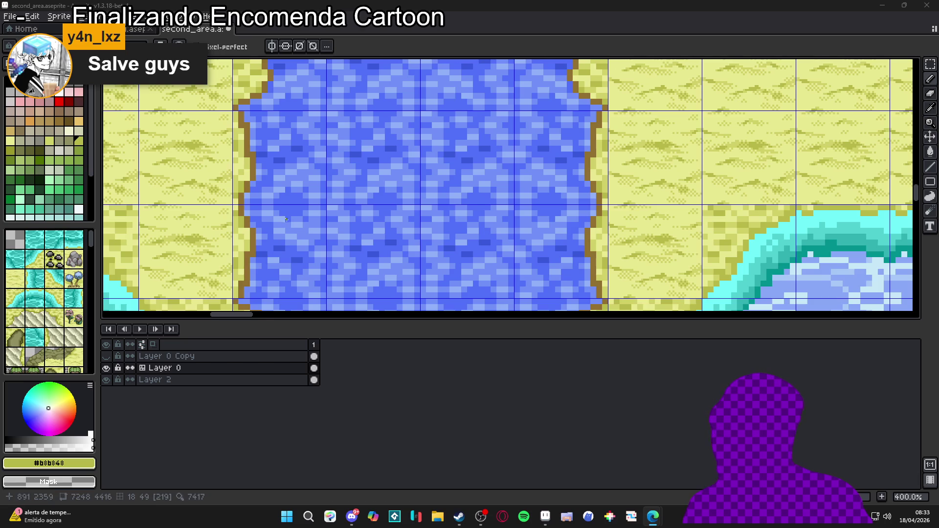
# Step: Fill the middle water tiles with a solid #3858d8 dark-blue filled rectangle
pyautogui.scroll(-1, 287, 220)
pyautogui.scroll(-2, 357, 220)
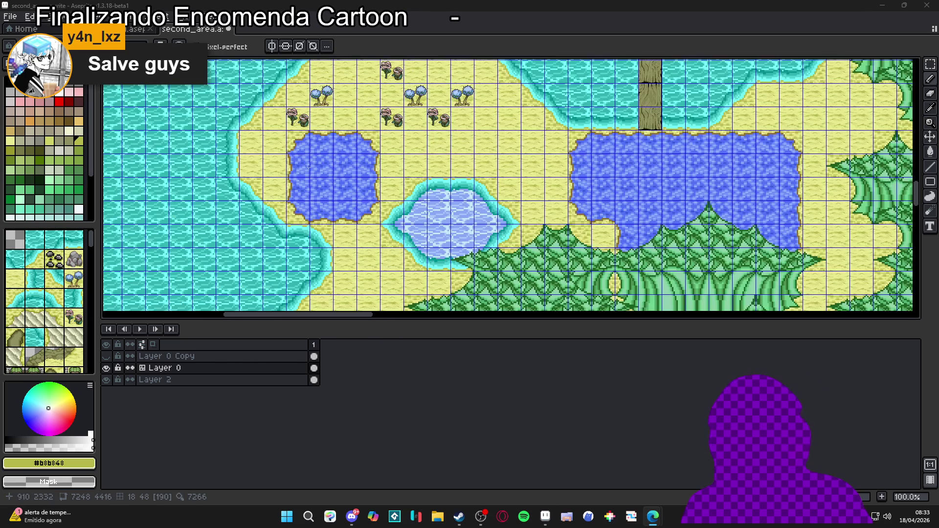
pyautogui.scroll(-1, 357, 220)
pyautogui.moveTo(379, 165)
pyautogui.mouseDown()
pyautogui.moveTo(357, 248)
pyautogui.moveTo(364, 182)
pyautogui.mouseUp()
pyautogui.scroll(3, 315, 183)
pyautogui.scroll(2, 317, 174)
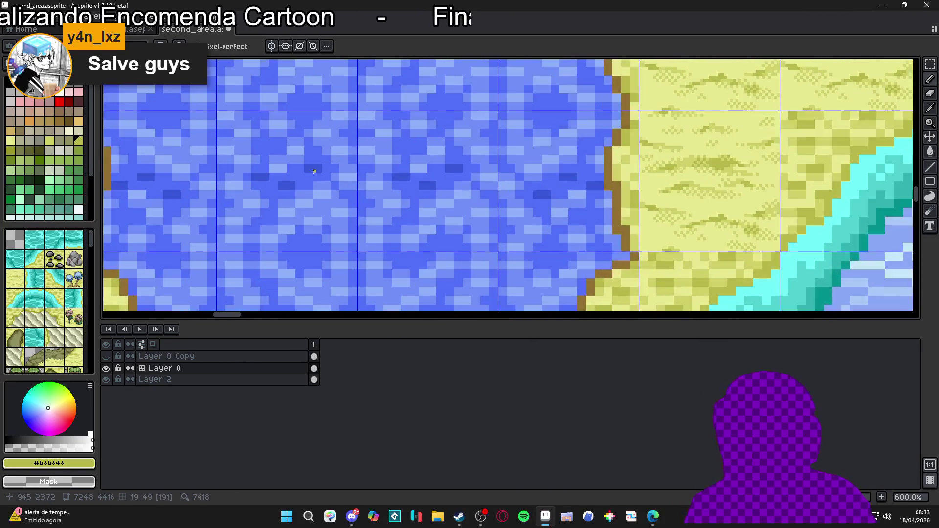
pyautogui.scroll(-1, 308, 181)
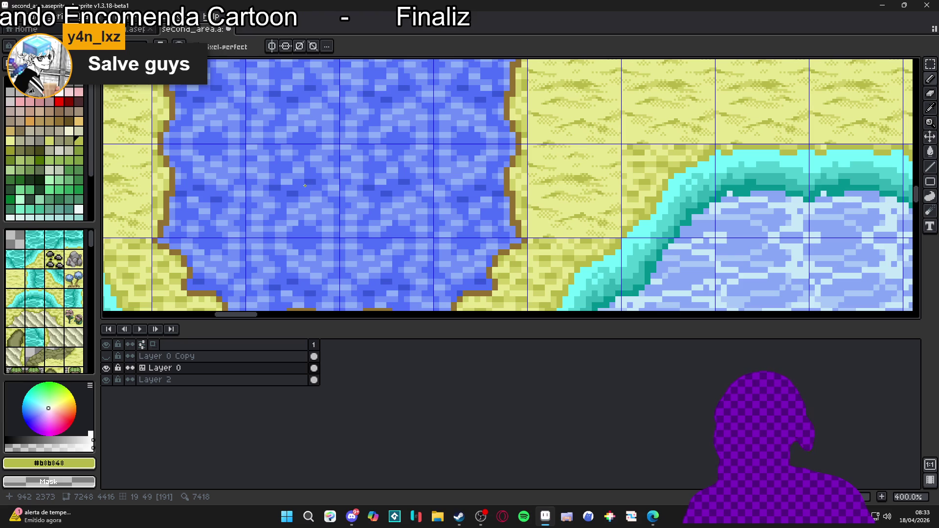
pyautogui.scroll(-2, 306, 184)
pyautogui.scroll(3, 300, 220)
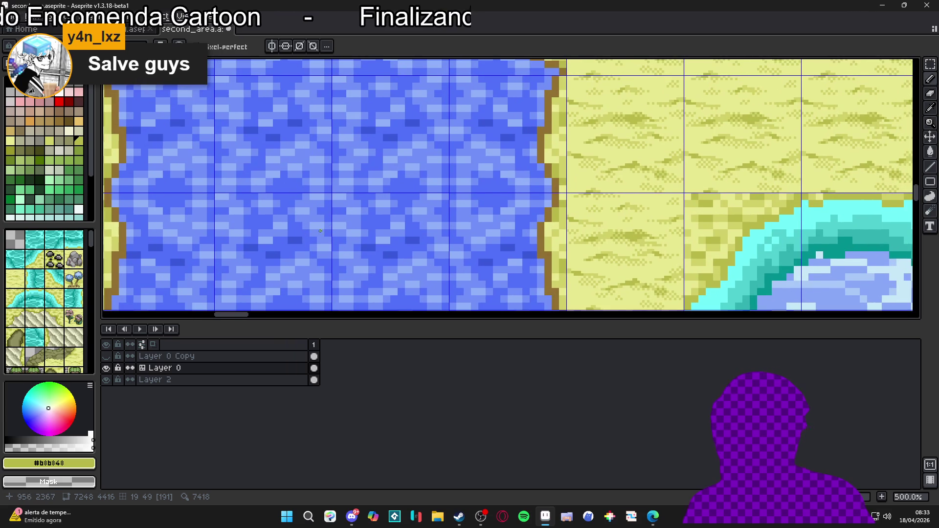
pyautogui.keyDown('alt'); pyautogui.click(298, 238); pyautogui.keyUp('alt')
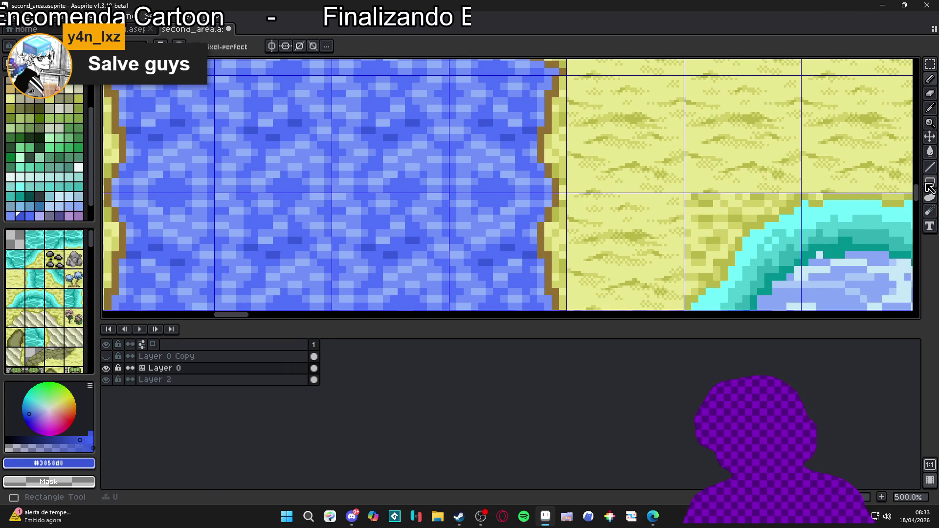
pyautogui.moveTo(929, 182)
pyautogui.click(886, 181)
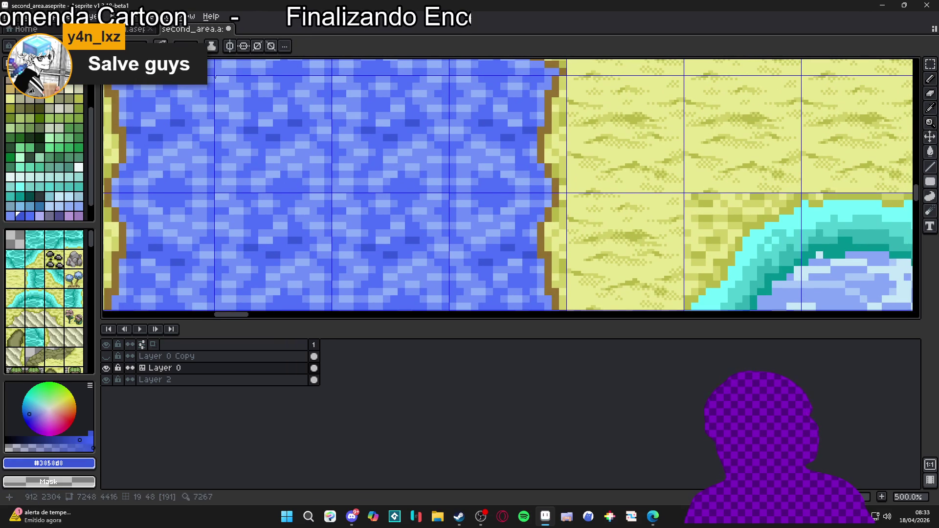
pyautogui.moveTo(221, 92)
pyautogui.mouseDown()
pyautogui.moveTo(445, 250)
pyautogui.moveTo(340, 221)
pyautogui.mouseUp()
# Step: Return to the pencil, pick light blue #7090F8 and draw a test stroke in the dark tile
pyautogui.press('b')
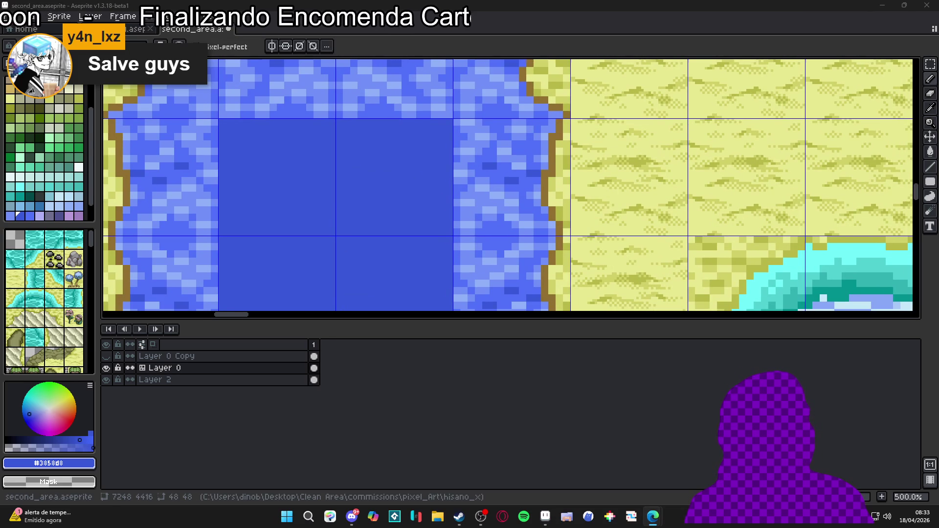
pyautogui.scroll(1, 285, 161)
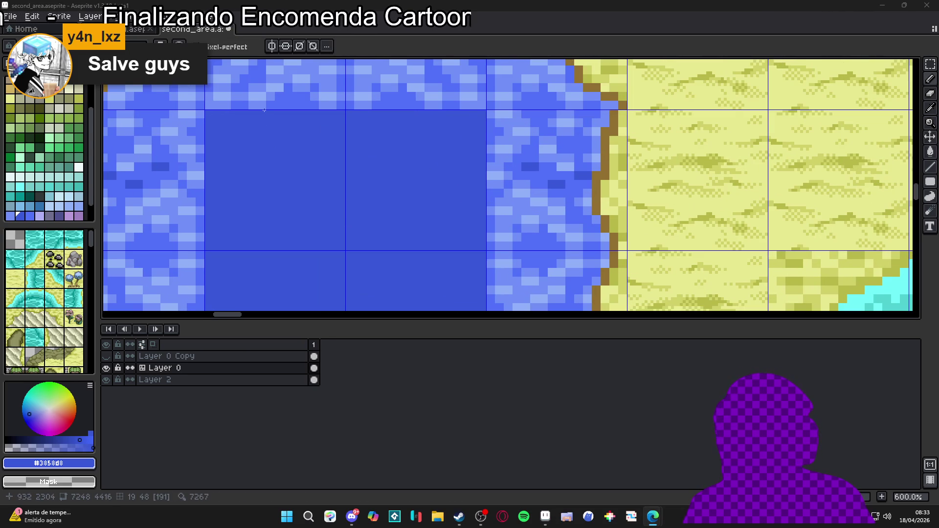
pyautogui.scroll(1, 264, 110)
pyautogui.keyDown('alt'); pyautogui.click(262, 96); pyautogui.keyUp('alt')
pyautogui.moveTo(309, 167); pyautogui.dragTo(277, 190)
# Step: Undo the test stroke and draw the first wavy #7090F8 line across the dark tile
pyautogui.hotkey('ctrl', 'z')
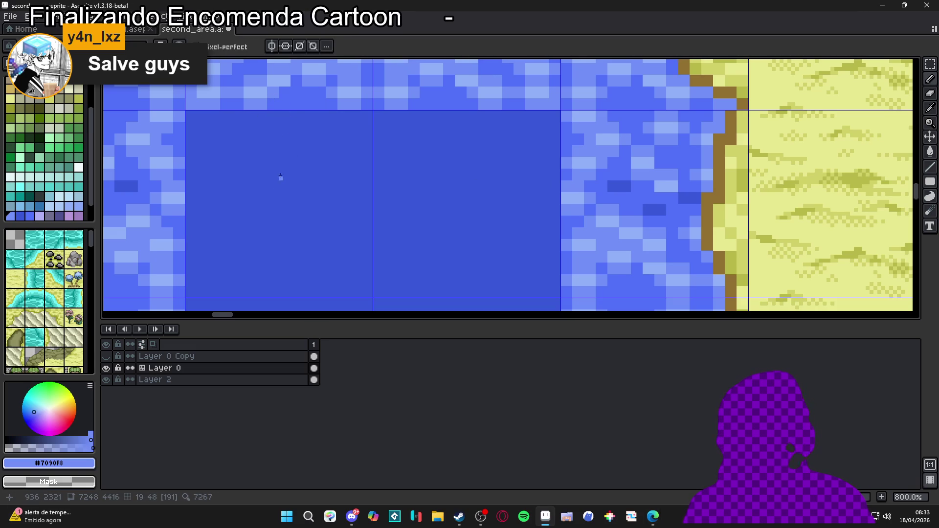
pyautogui.scroll(1, 296, 167)
pyautogui.scroll(-1, 334, 159)
pyautogui.moveTo(338, 161)
pyautogui.mouseDown()
pyautogui.moveTo(377, 138)
pyautogui.moveTo(317, 147)
pyautogui.moveTo(296, 198)
pyautogui.moveTo(251, 207)
pyautogui.mouseUp()
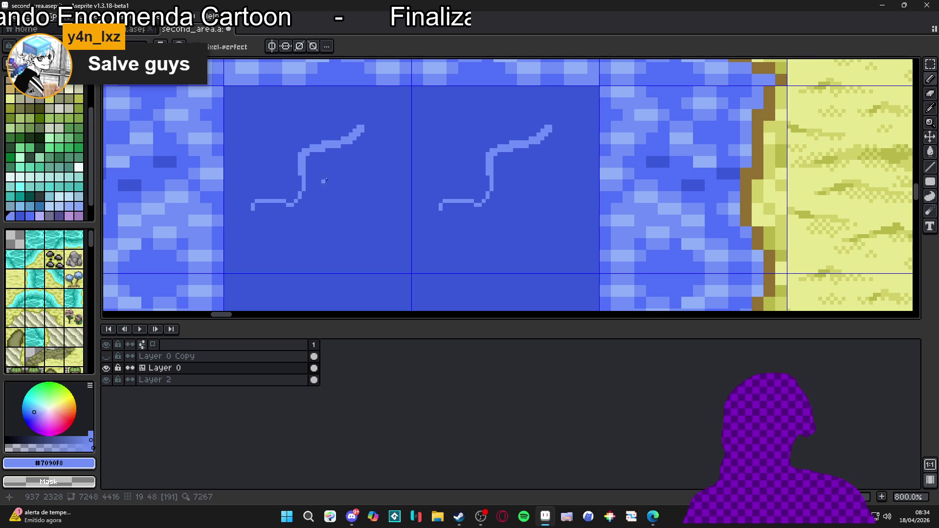
pyautogui.moveTo(363, 127)
pyautogui.mouseDown()
pyautogui.moveTo(386, 121)
pyautogui.moveTo(425, 139)
pyautogui.moveTo(449, 136)
pyautogui.moveTo(453, 149)
pyautogui.moveTo(423, 162)
pyautogui.mouseUp()
pyautogui.moveTo(414, 171)
pyautogui.mouseDown()
pyautogui.moveTo(347, 169)
pyautogui.moveTo(391, 176)
pyautogui.moveTo(424, 167)
pyautogui.moveTo(445, 146)
pyautogui.moveTo(384, 120)
pyautogui.mouseUp()
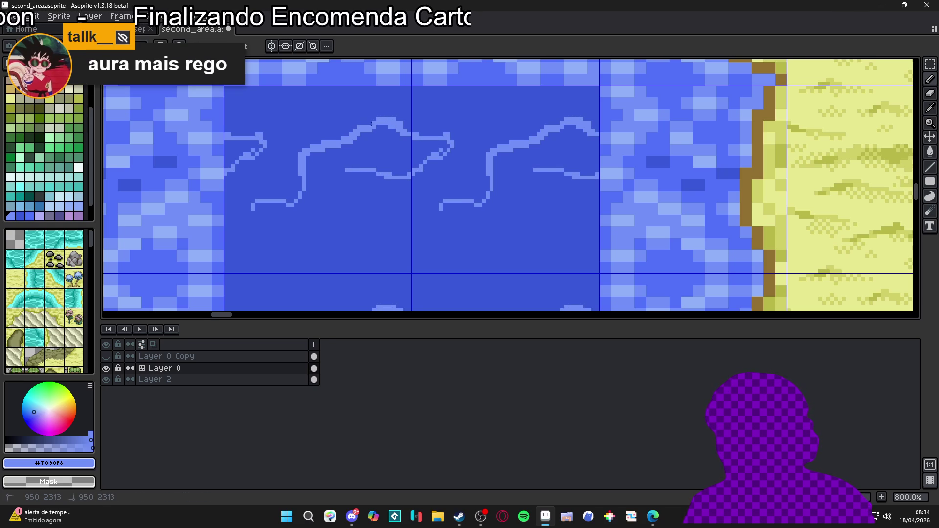
pyautogui.moveTo(348, 171)
pyautogui.mouseDown()
pyautogui.moveTo(336, 174)
pyautogui.moveTo(334, 195)
pyautogui.moveTo(354, 227)
pyautogui.moveTo(291, 276)
pyautogui.mouseUp()
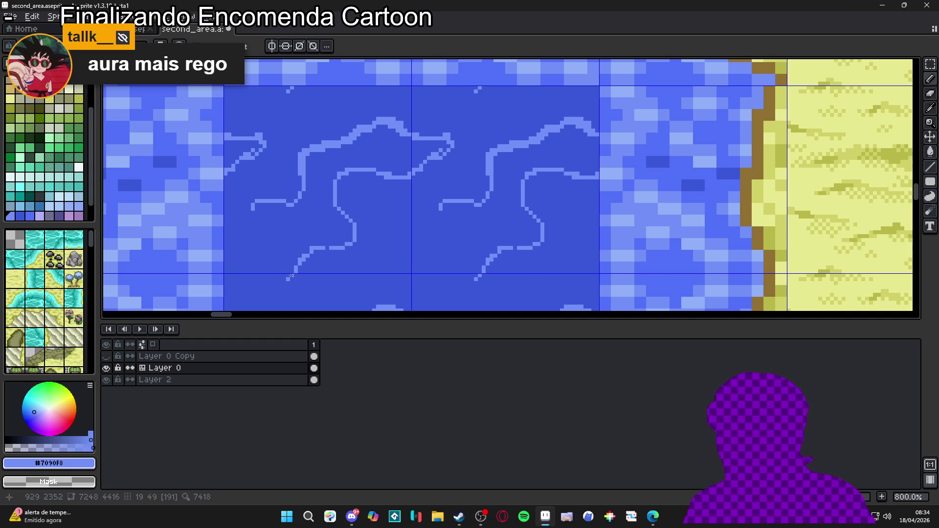
# Step: Outline a second light-blue wave along the tile bottom with curving strokes
pyautogui.moveTo(254, 210)
pyautogui.mouseDown()
pyautogui.moveTo(247, 267)
pyautogui.moveTo(271, 270)
pyautogui.moveTo(291, 253)
pyautogui.moveTo(289, 274)
pyautogui.moveTo(293, 255)
pyautogui.mouseUp()
pyautogui.scroll(-1, 367, 243)
pyautogui.moveTo(406, 206)
pyautogui.mouseDown()
pyautogui.moveTo(384, 249)
pyautogui.moveTo(335, 284)
pyautogui.mouseUp()
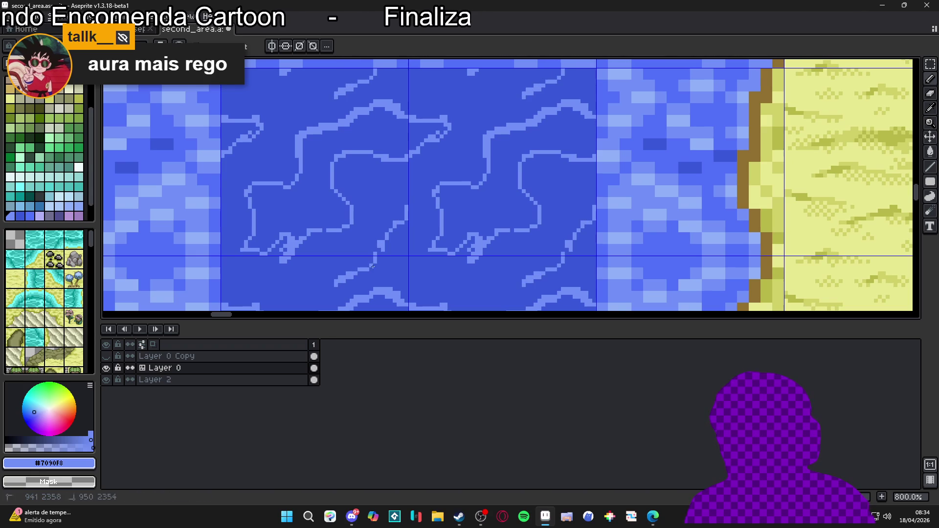
pyautogui.moveTo(399, 217)
pyautogui.mouseDown()
pyautogui.moveTo(417, 191)
pyautogui.moveTo(382, 215)
pyautogui.moveTo(366, 246)
pyautogui.moveTo(335, 258)
pyautogui.moveTo(337, 272)
pyautogui.moveTo(320, 278)
pyautogui.moveTo(352, 237)
pyautogui.moveTo(317, 261)
pyautogui.mouseUp()
# Step: Close the outline gap and flood-fill the diagonal streak light blue, undoing a wrong fill
pyautogui.click(315, 264)
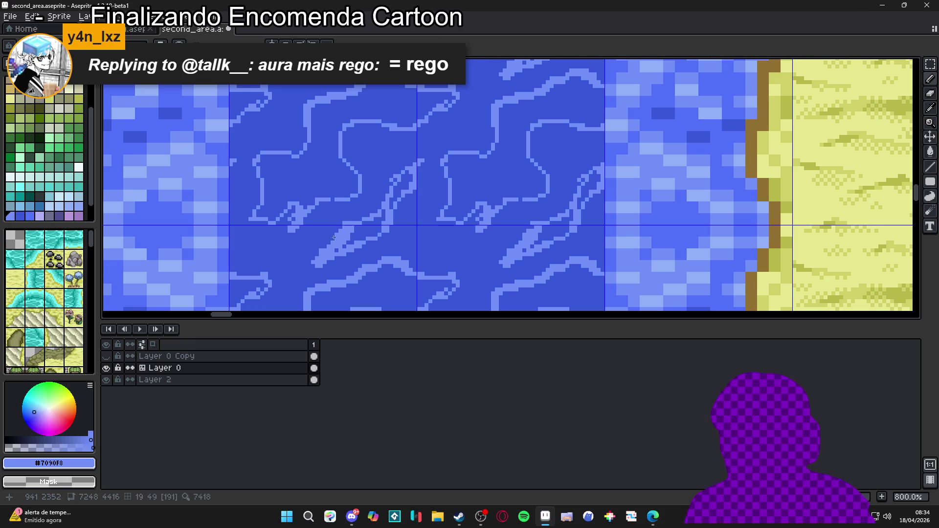
pyautogui.press('g')
pyautogui.click(396, 193)
pyautogui.hotkey('ctrl', 'z')
pyautogui.click(399, 188)
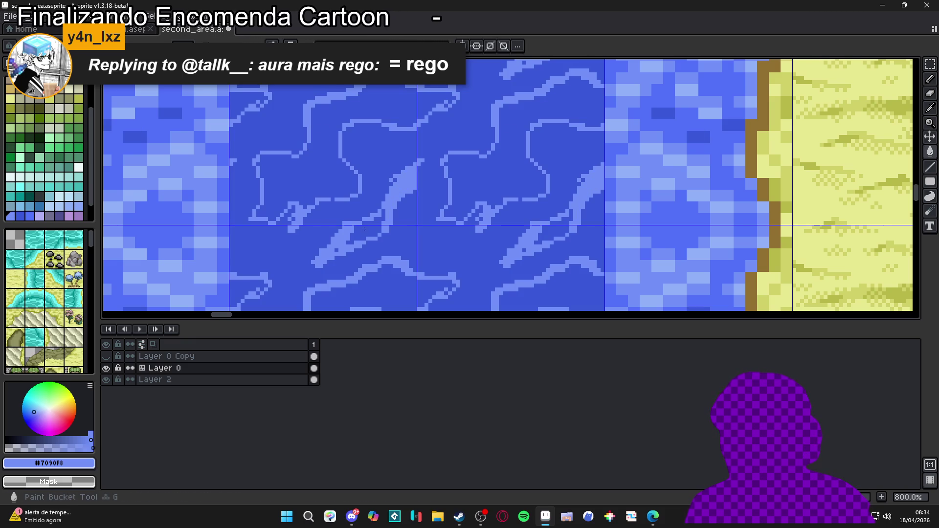
pyautogui.click(365, 223)
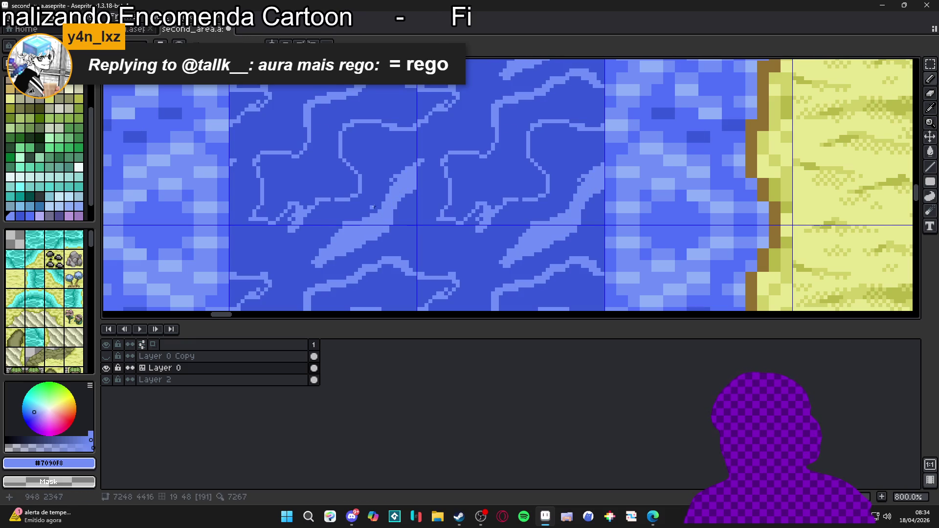
# Step: Touch up the streak's ends and flood-fill the outlined wave shapes with #7090F8
pyautogui.click(387, 189)
pyautogui.click(422, 163)
pyautogui.click(425, 161)
pyautogui.press('g')
pyautogui.click(336, 171)
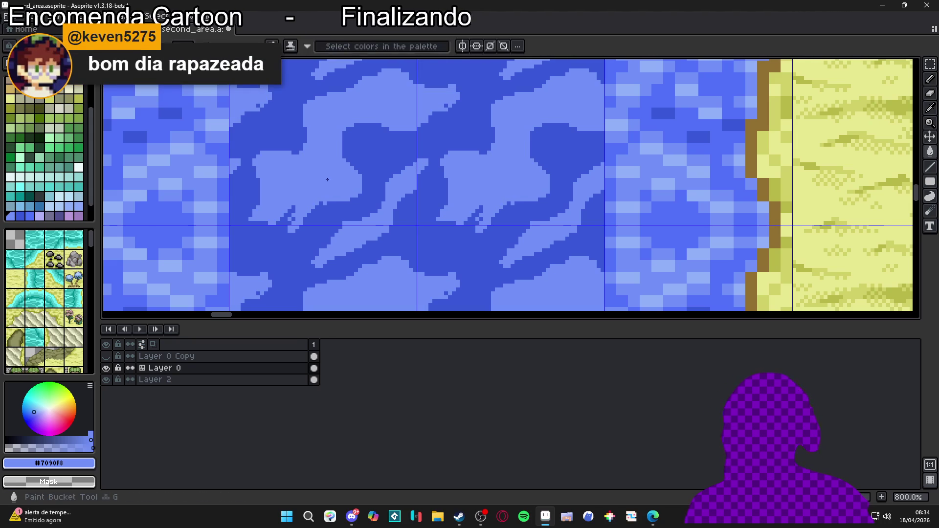
pyautogui.scroll(2, 440, 94)
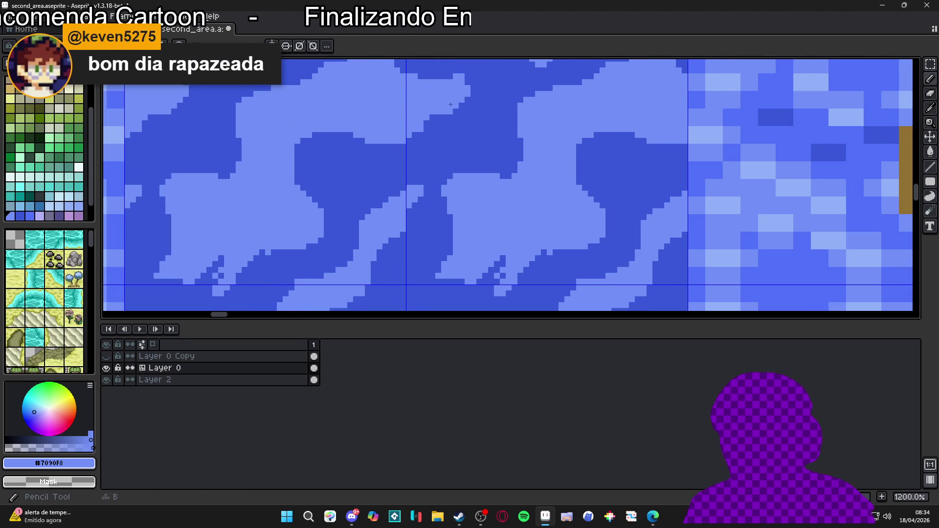
# Step: Paint short light-blue diagonals and pixels along the wave edges
pyautogui.hscroll(-5, 275, 260)
pyautogui.scroll(-2, 283, 212)
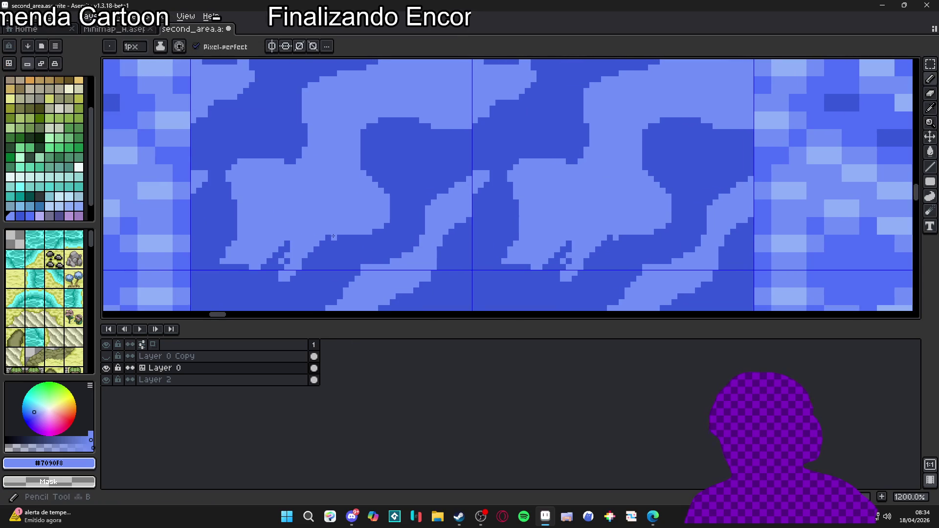
pyautogui.moveTo(314, 226); pyautogui.dragTo(319, 214)
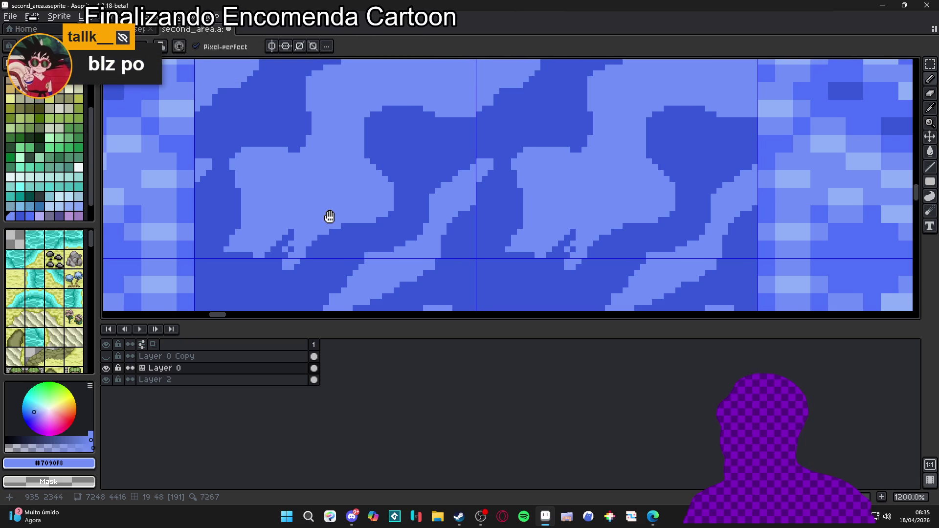
pyautogui.moveTo(289, 254)
pyautogui.mouseDown()
pyautogui.moveTo(266, 290)
pyautogui.moveTo(277, 288)
pyautogui.mouseUp()
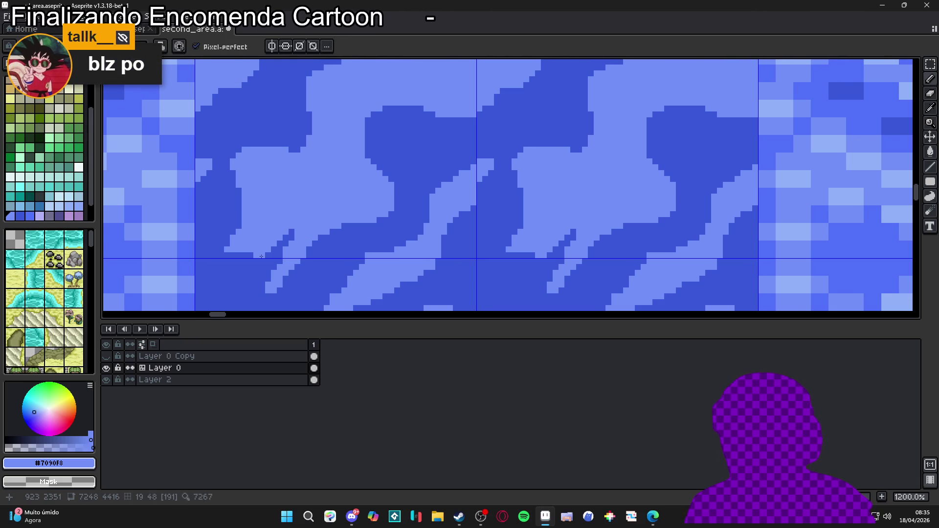
pyautogui.moveTo(234, 254); pyautogui.dragTo(226, 288)
pyautogui.click(236, 274)
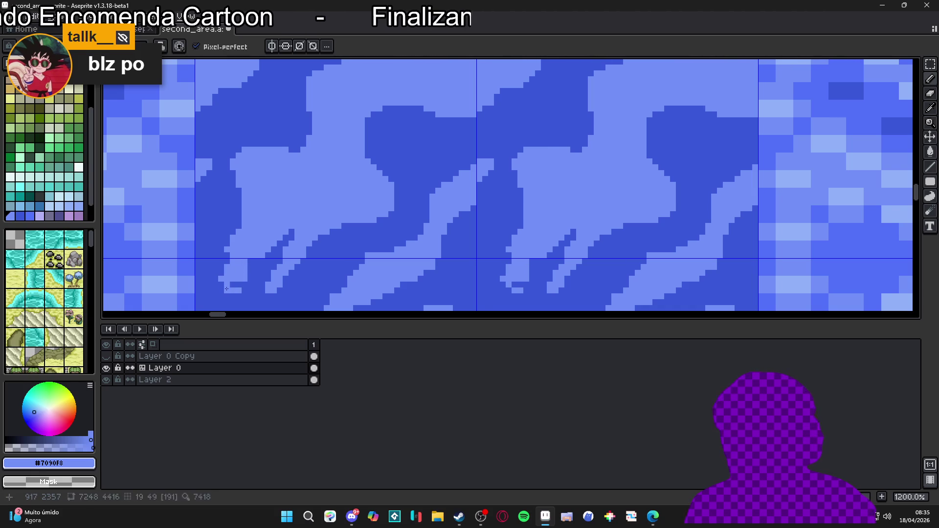
pyautogui.click(224, 244)
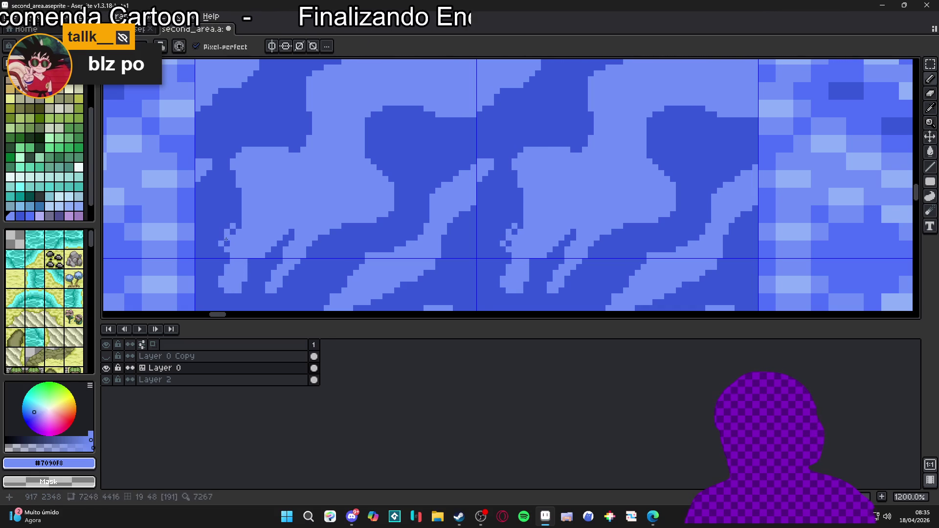
# Step: Add checkerboard light-blue dither pixels along the wave's lower-left edge
pyautogui.keyDown('alt'); pyautogui.click(226, 236); pyautogui.keyUp('alt')
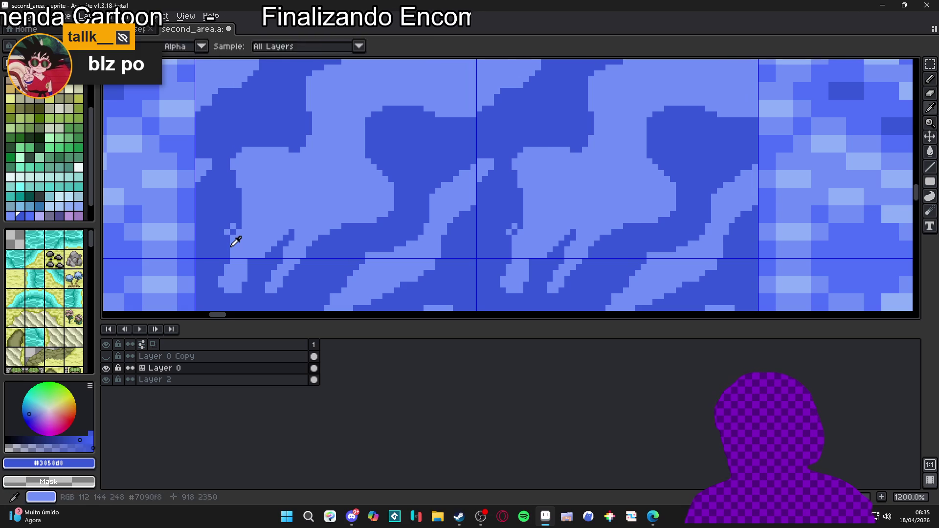
pyautogui.keyDown('alt'); pyautogui.click(236, 241); pyautogui.keyUp('alt')
pyautogui.click(239, 226)
pyautogui.click(237, 221)
pyautogui.click(230, 220)
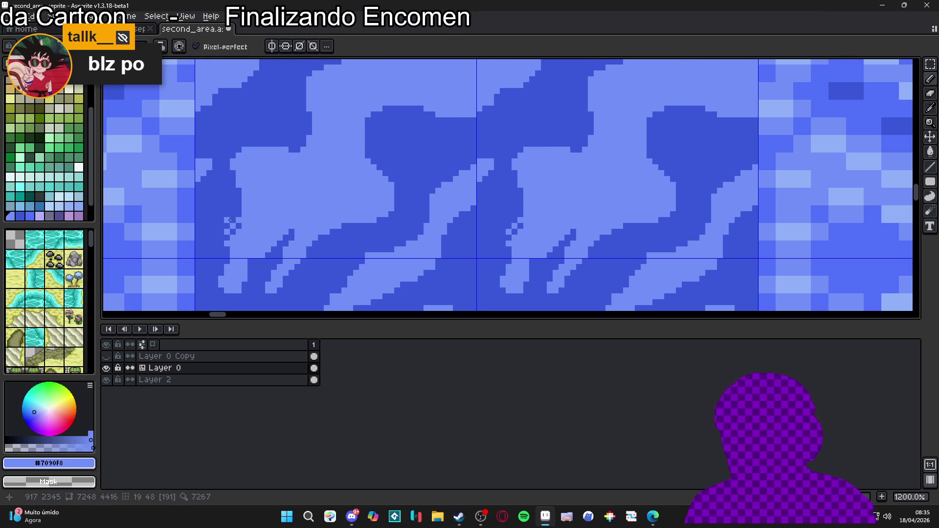
pyautogui.click(232, 201)
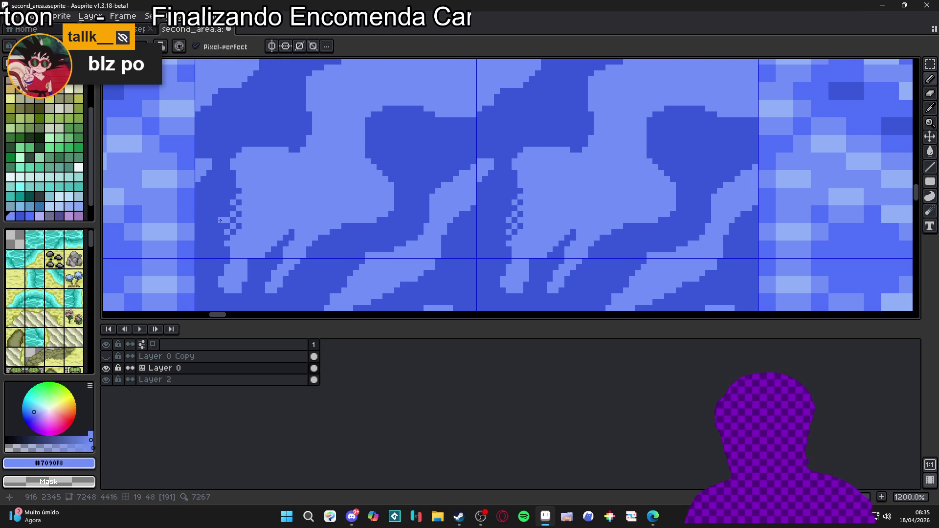
pyautogui.click(220, 254)
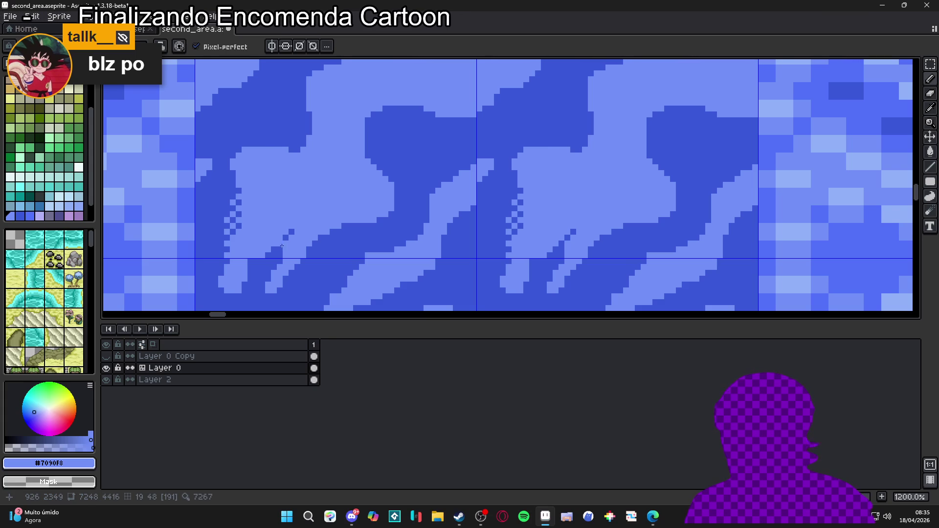
pyautogui.click(267, 261)
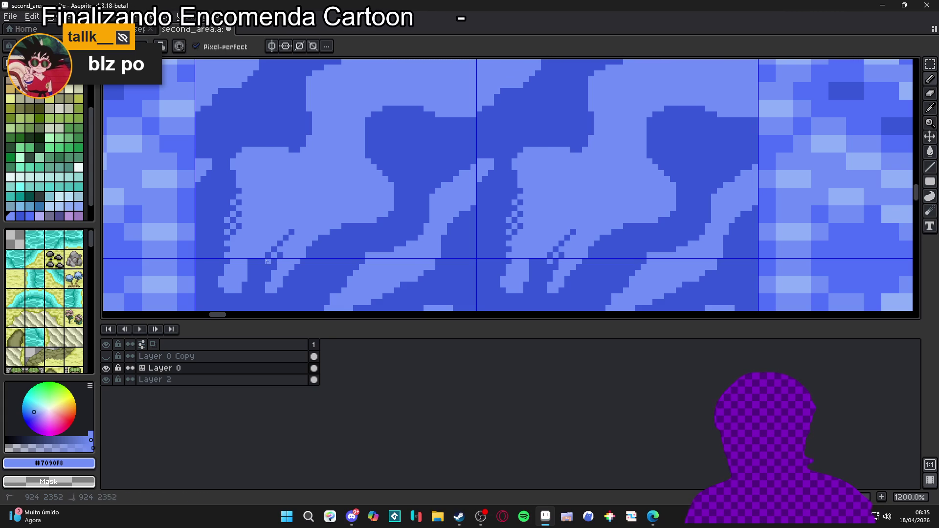
pyautogui.scroll(-5, 267, 261)
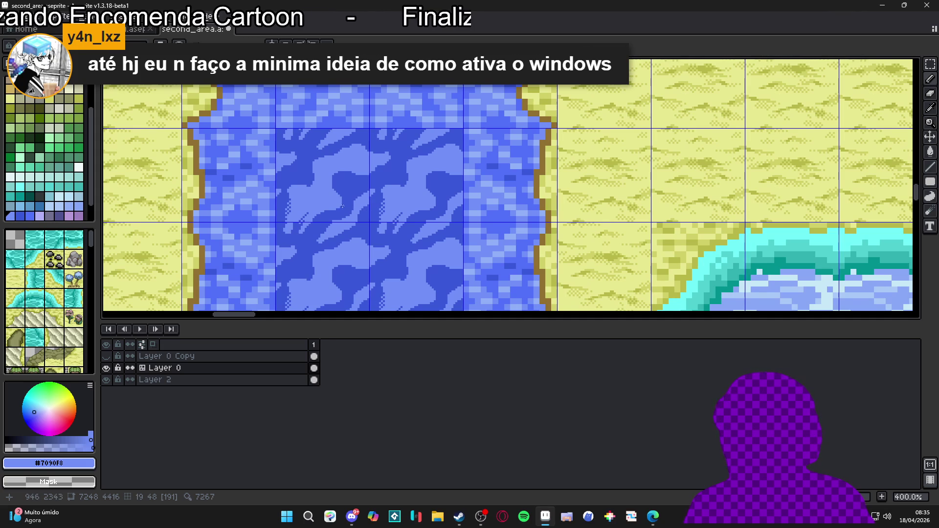
# Step: Lighten the wave's lower-left edge pixels and extend the checkerboard dither along it
pyautogui.scroll(6, 343, 205)
pyautogui.moveTo(340, 199)
pyautogui.mouseDown()
pyautogui.moveTo(352, 224)
pyautogui.moveTo(393, 231)
pyautogui.mouseUp()
pyautogui.click(387, 225)
pyautogui.click(375, 213)
pyautogui.click(387, 248)
pyautogui.click(399, 248)
pyautogui.click(399, 237)
pyautogui.click(394, 260)
pyautogui.click(399, 284)
pyautogui.click(411, 272)
pyautogui.click(398, 214)
pyautogui.click(364, 201)
pyautogui.click(376, 189)
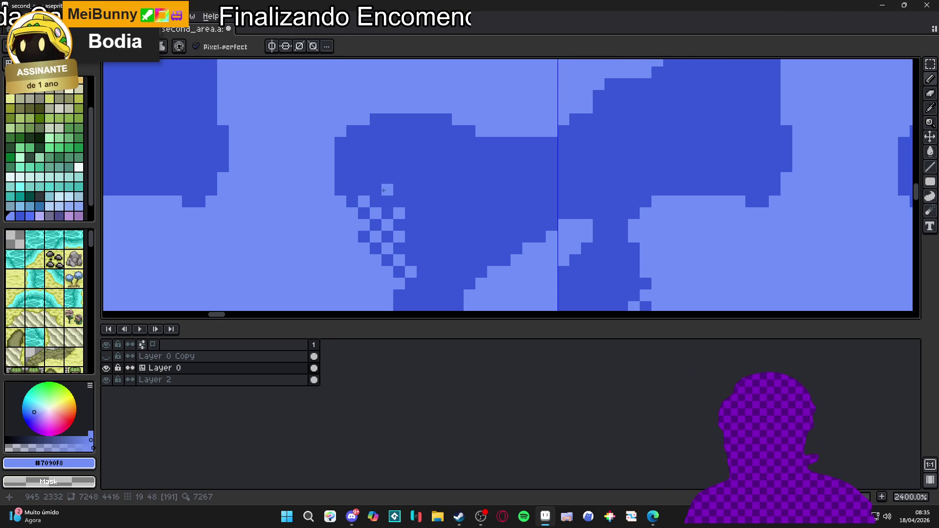
# Step: Zoom out to check the water tiles against the sand at 400–600%
pyautogui.scroll(-5, 389, 190)
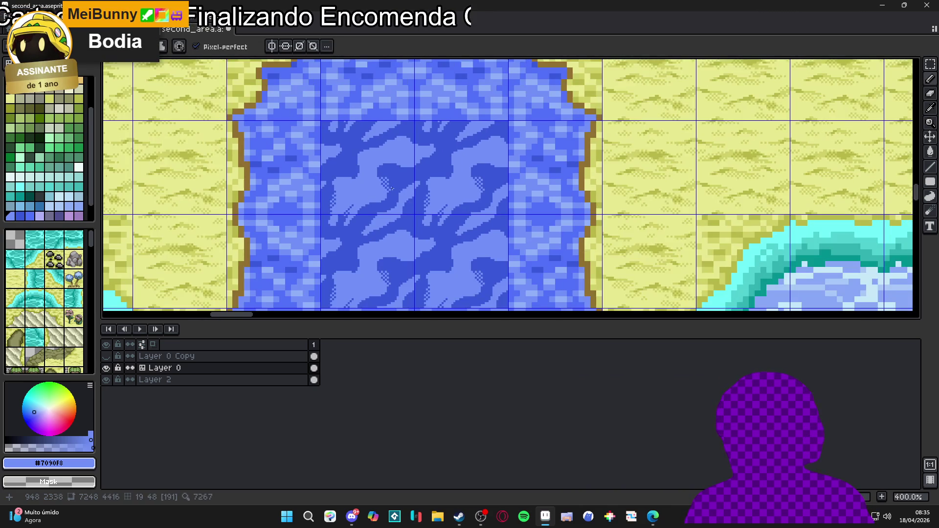
pyautogui.scroll(-1, 391, 189)
pyautogui.scroll(4, 366, 216)
pyautogui.scroll(-1, 373, 184)
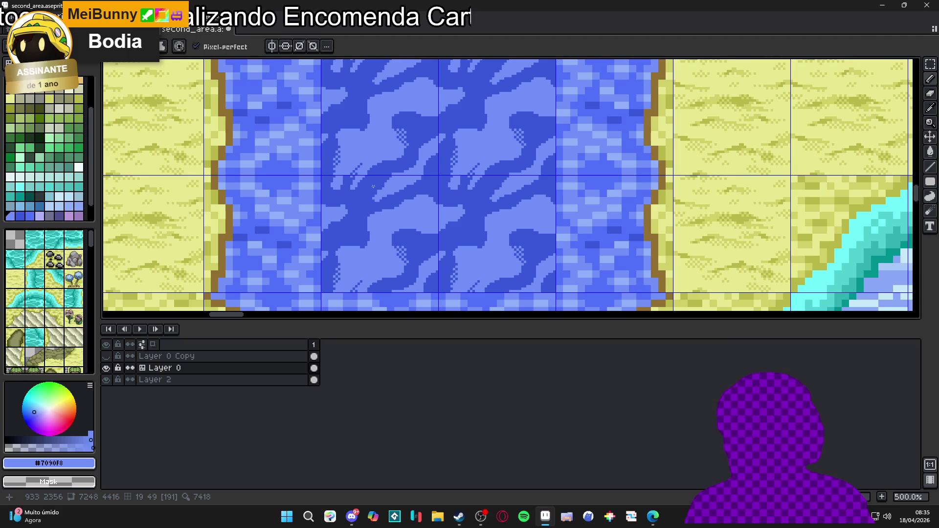
pyautogui.scroll(1, 298, 224)
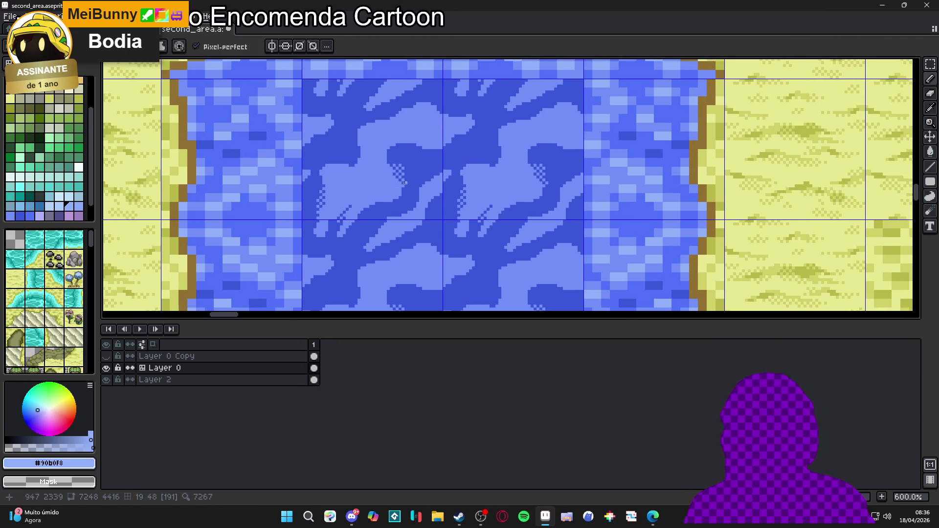
pyautogui.scroll(3, 419, 139)
# Step: With the pencil, paint a light-blue blob and pixels, then a few dark pixels on the wave
pyautogui.press('b')
pyautogui.moveTo(439, 142)
pyautogui.mouseDown()
pyautogui.moveTo(444, 132)
pyautogui.moveTo(478, 200)
pyautogui.mouseUp()
pyautogui.click(514, 202)
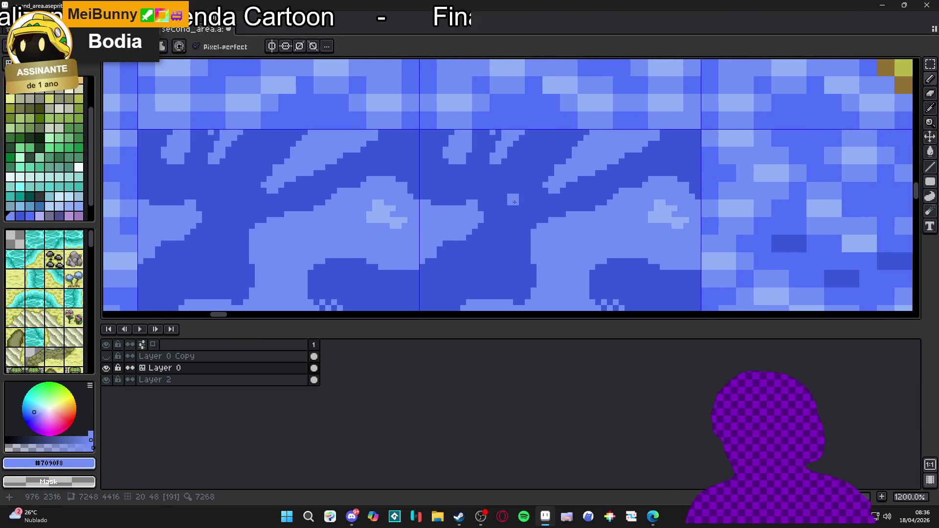
pyautogui.click(444, 198)
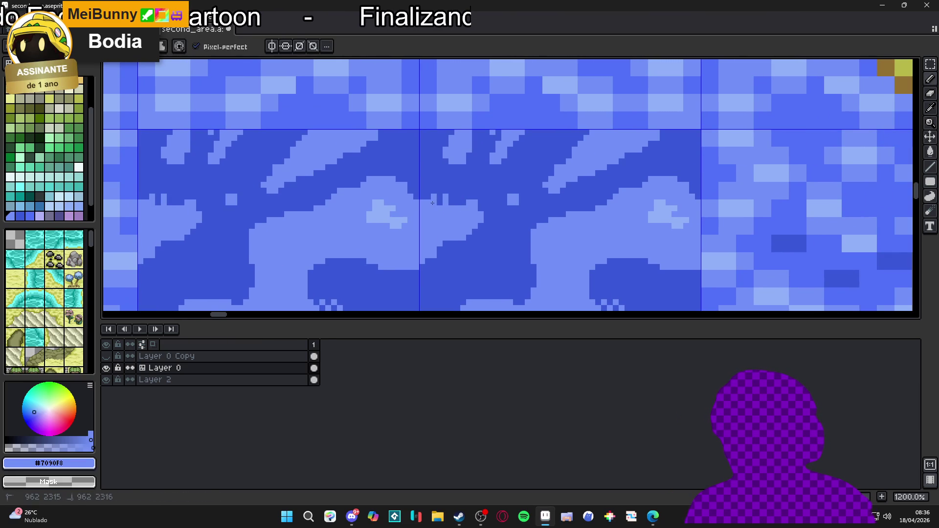
pyautogui.keyDown('alt'); pyautogui.click(431, 193); pyautogui.keyUp('alt')
pyautogui.click(439, 198)
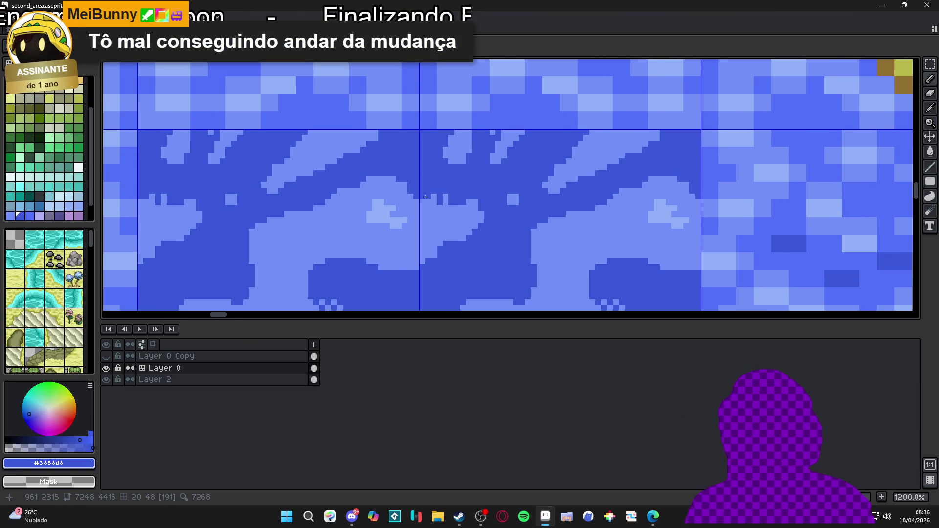
# Step: Add a dark pixel and a light-blue pixel on the nearby water
pyautogui.scroll(-2, 454, 198)
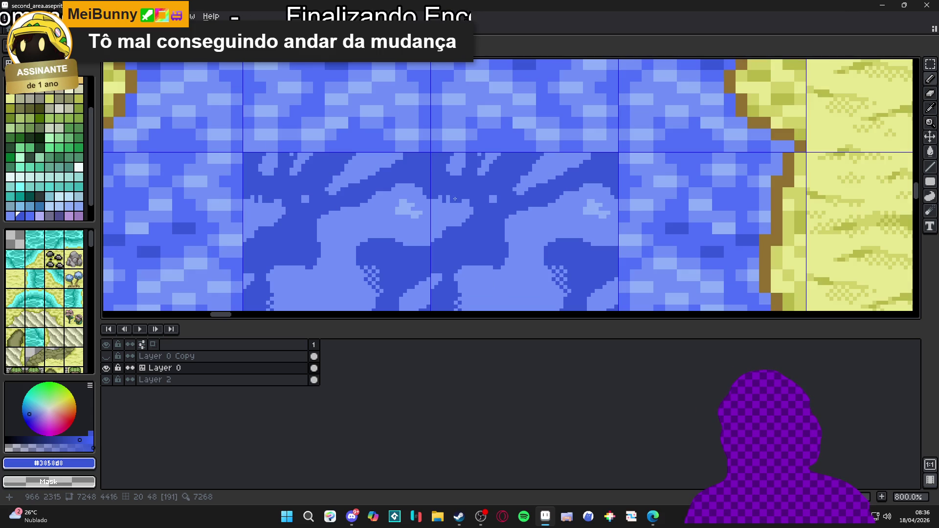
pyautogui.scroll(-1, 476, 202)
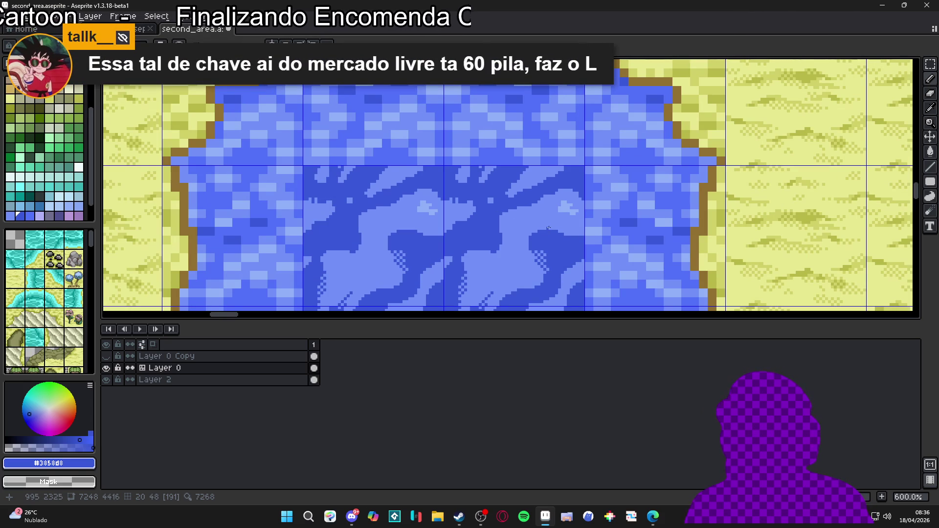
pyautogui.scroll(5, 514, 222)
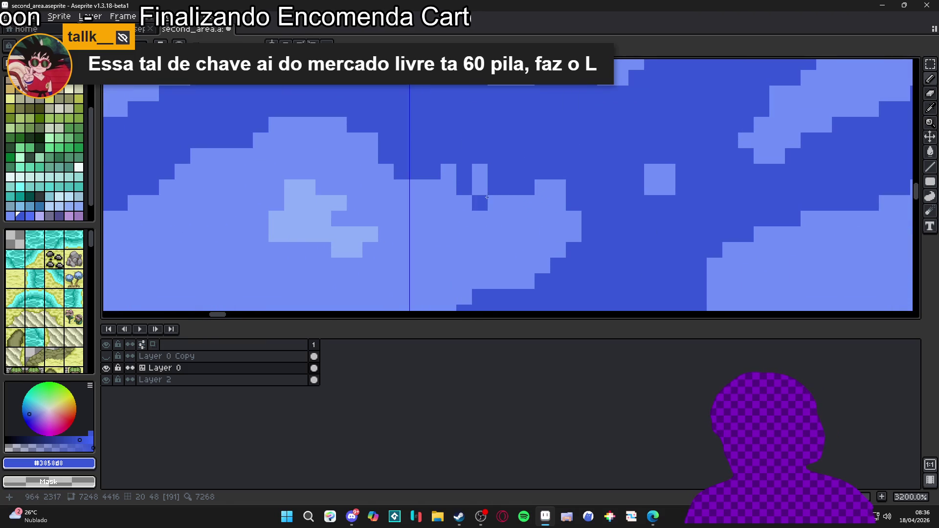
pyautogui.click(527, 203)
pyautogui.keyDown('alt'); pyautogui.click(511, 203); pyautogui.keyUp('alt')
pyautogui.click(511, 187)
# Step: Tidy the wave edge with single #3858d8 dark-blue pixel touch-ups
pyautogui.scroll(-2, 365, 180)
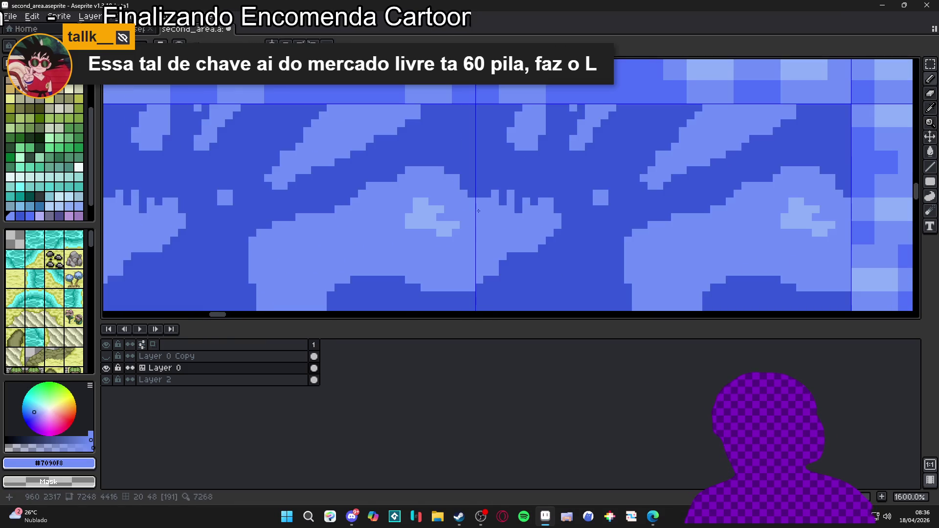
pyautogui.keyDown('alt'); pyautogui.click(353, 169); pyautogui.keyUp('alt')
pyautogui.click(341, 181)
pyautogui.keyDown('alt'); pyautogui.click(365, 181); pyautogui.keyUp('alt')
pyautogui.click(353, 169)
pyautogui.click(341, 181)
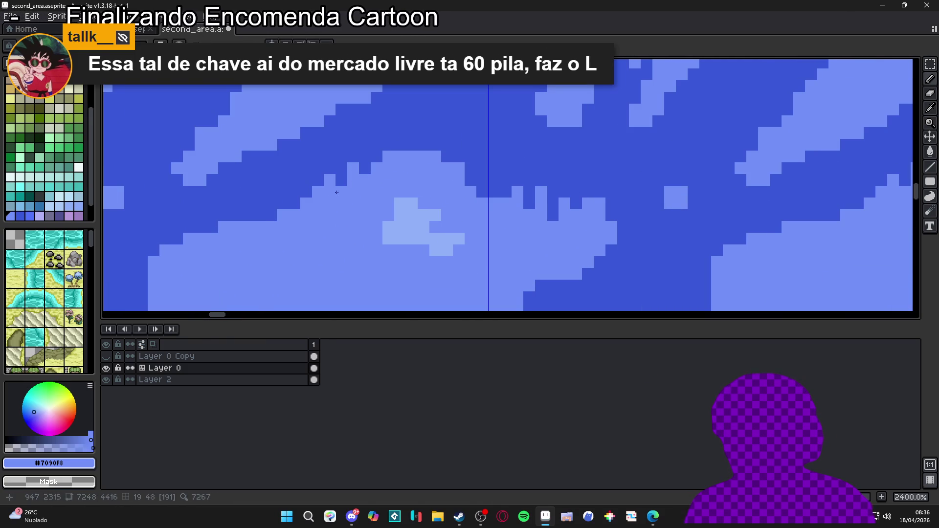
pyautogui.keyDown('alt'); pyautogui.click(364, 168); pyautogui.keyUp('alt')
pyautogui.click(341, 180)
pyautogui.keyDown('alt'); pyautogui.click(306, 204); pyautogui.keyUp('alt')
# Step: Dot small dark-blue flecks and pixels inside the light-blue wave shapes
pyautogui.scroll(-2, 283, 209)
pyautogui.hscroll(-2, 283, 209)
pyautogui.rightClick(274, 202)
pyautogui.click(285, 191)
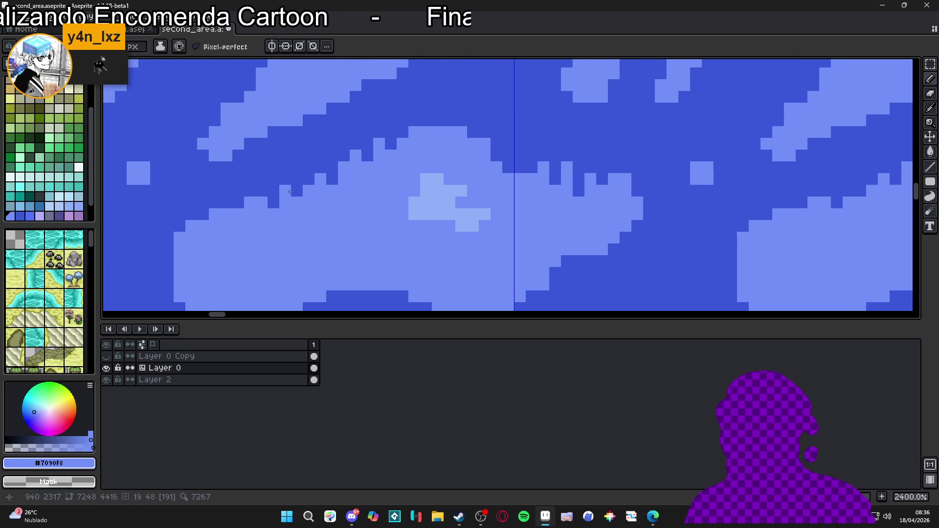
pyautogui.scroll(-3, 313, 220)
pyautogui.scroll(3, 342, 264)
pyautogui.keyDown('alt'); pyautogui.click(360, 290); pyautogui.keyUp('alt')
pyautogui.moveTo(324, 230); pyautogui.dragTo(325, 243)
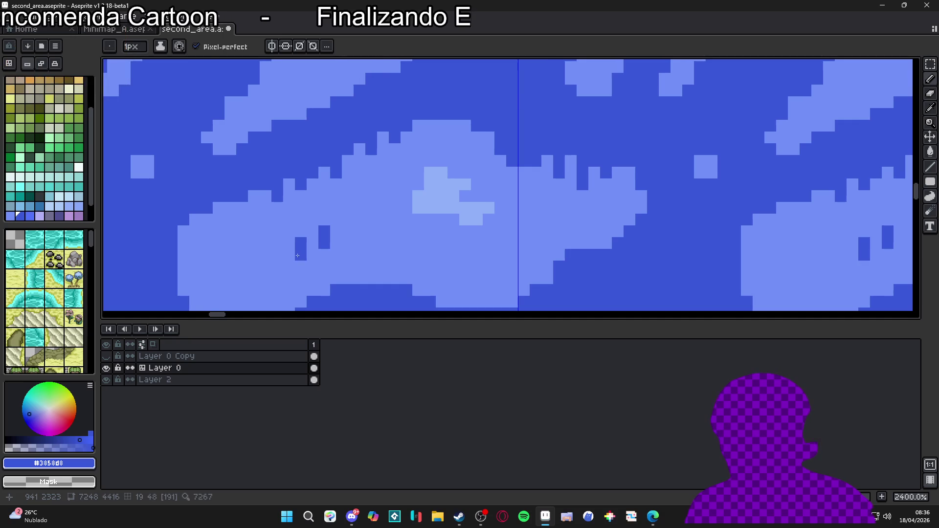
pyautogui.click(289, 232)
pyautogui.click(301, 231)
pyautogui.scroll(-6, 325, 242)
pyautogui.scroll(-1, 324, 241)
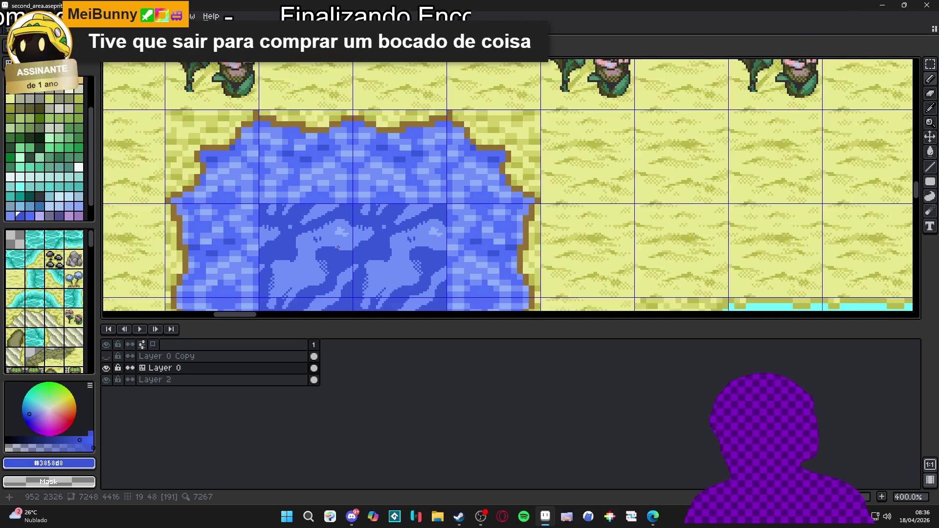
# Step: Add one more dark-blue pixel inside the light shape and zoom in
pyautogui.scroll(5, 320, 229)
pyautogui.click(325, 234)
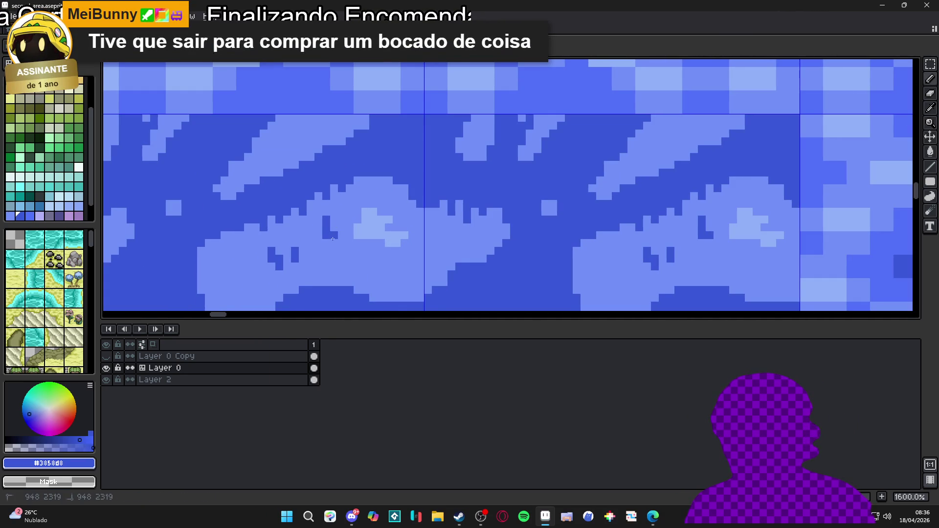
pyautogui.scroll(-9, 332, 243)
pyautogui.scroll(2, 366, 209)
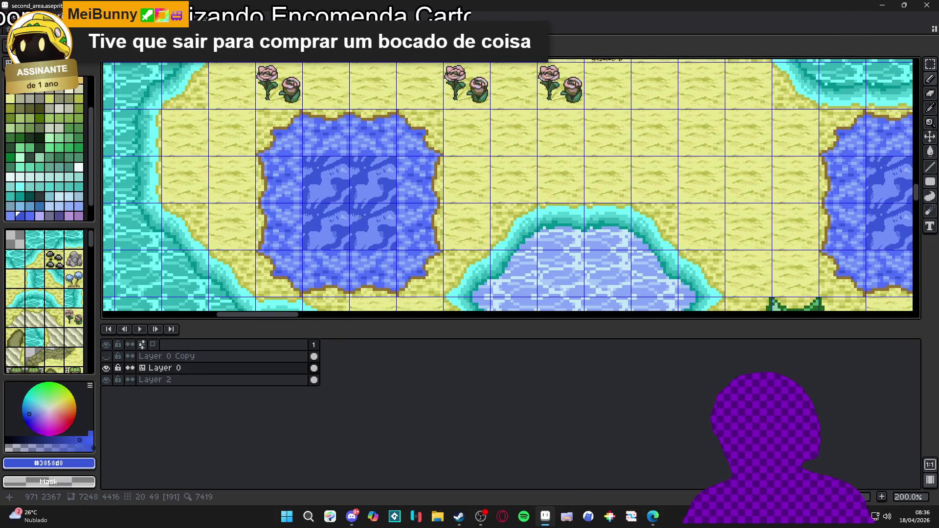
pyautogui.scroll(5, 317, 194)
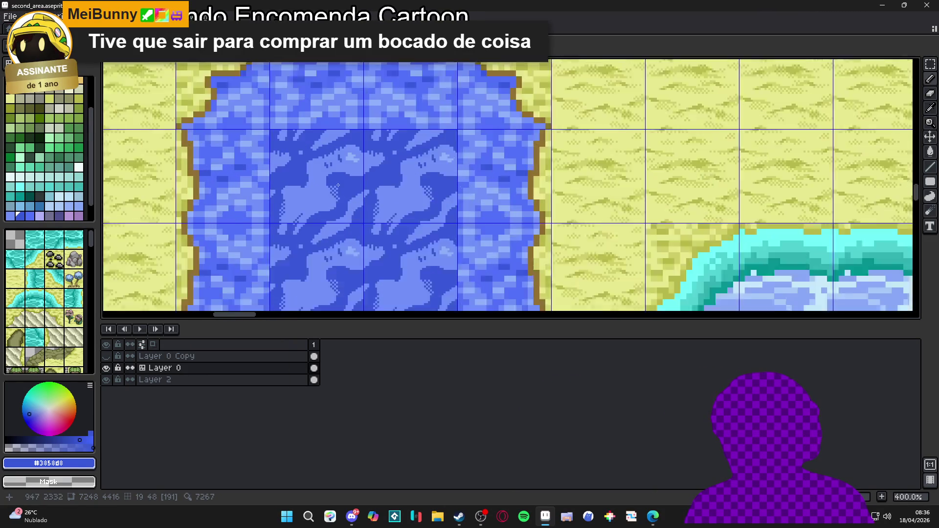
# Step: Carve a vertical #7090F8 streak down through the dark wave, edging it with a dark pixel
pyautogui.keyDown('alt'); pyautogui.click(318, 194); pyautogui.keyUp('alt')
pyautogui.scroll(3, 318, 195)
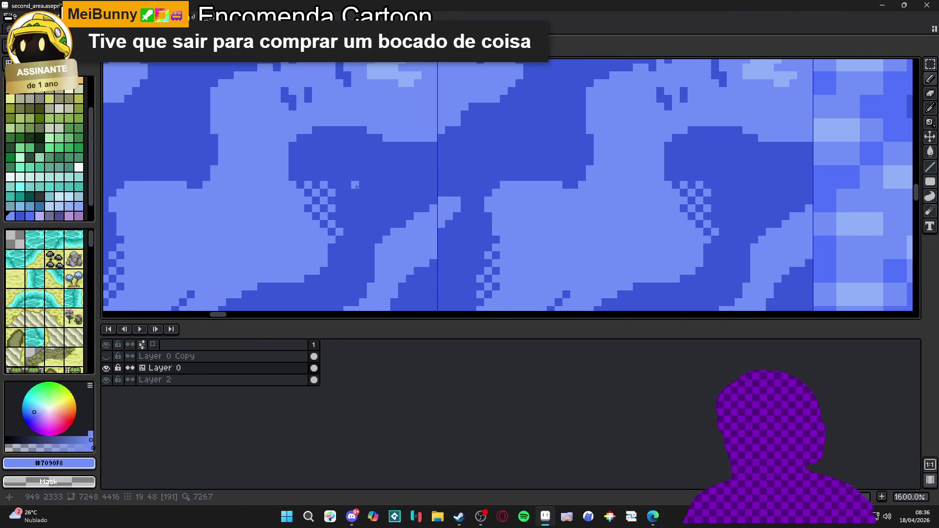
pyautogui.scroll(-3, 355, 185)
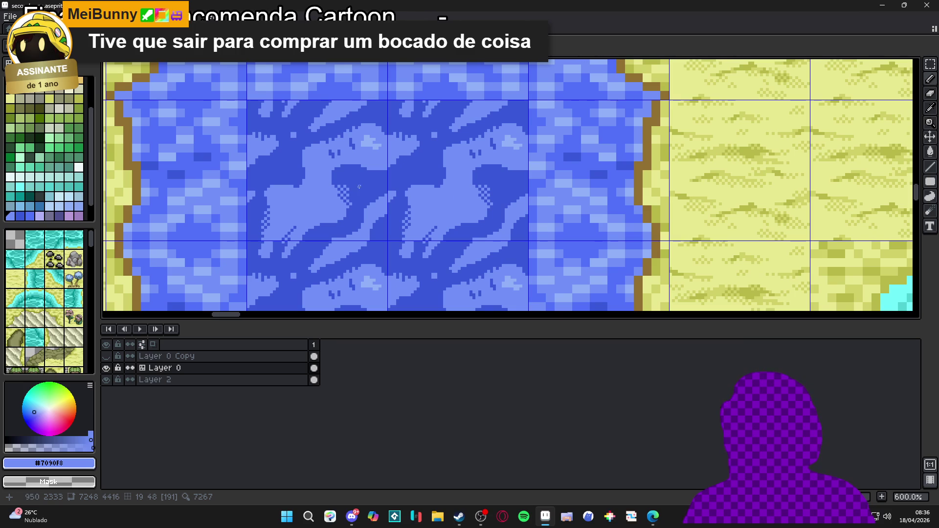
pyautogui.scroll(4, 359, 186)
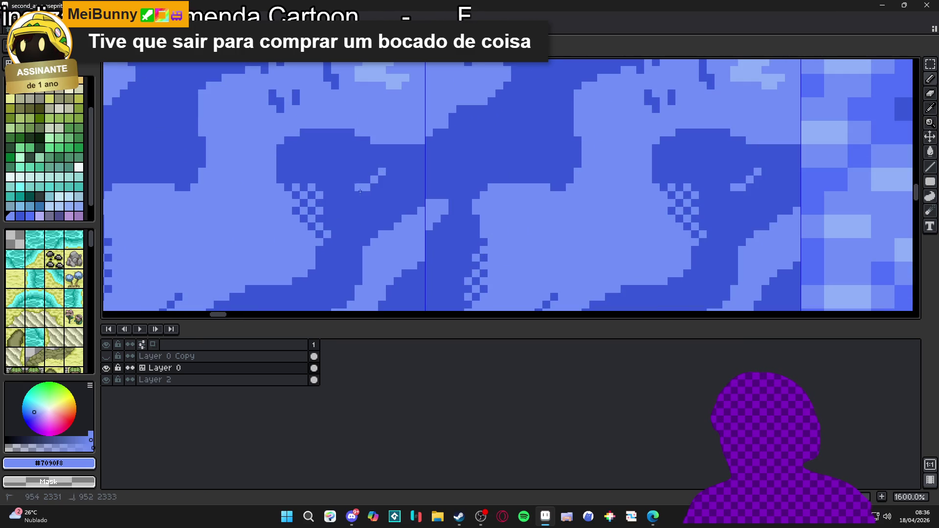
pyautogui.moveTo(367, 191); pyautogui.dragTo(362, 211)
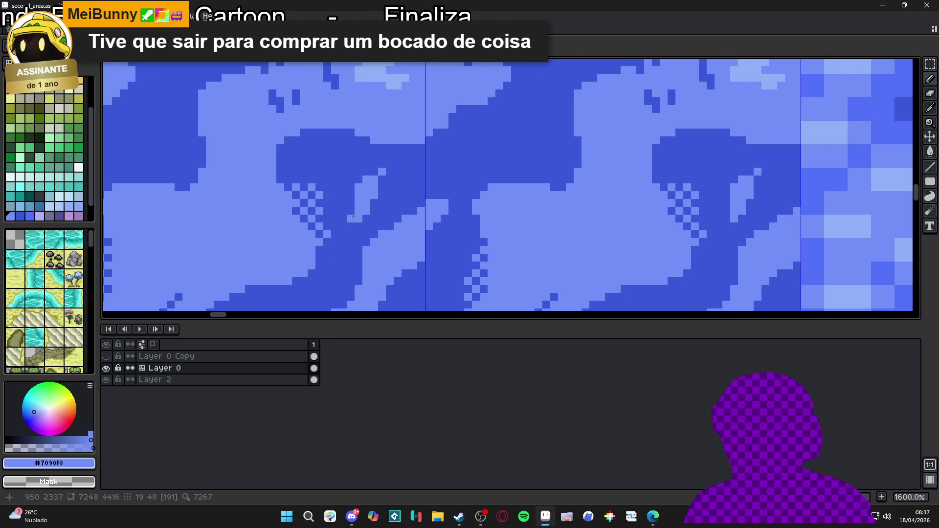
pyautogui.keyDown('alt'); pyautogui.click(364, 218); pyautogui.keyUp('alt')
pyautogui.click(367, 211)
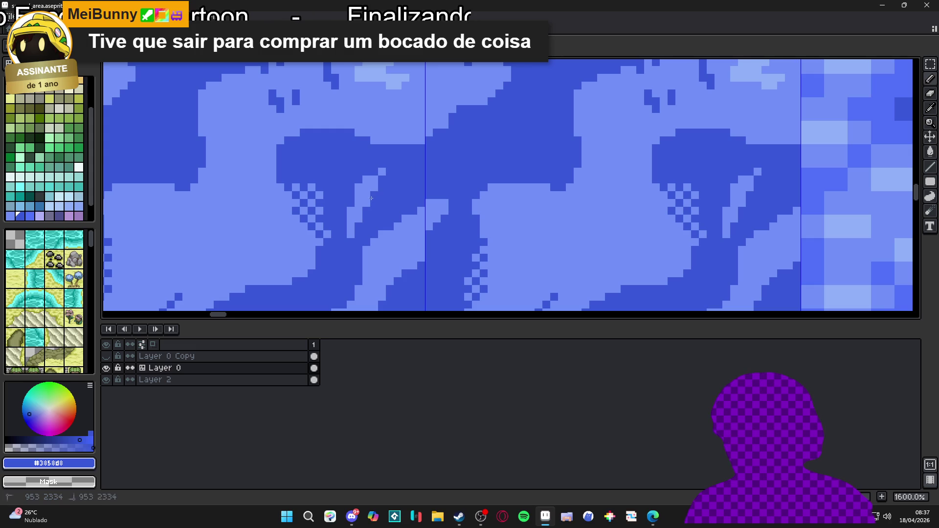
pyautogui.keyDown('alt'); pyautogui.click(355, 216); pyautogui.keyUp('alt')
pyautogui.moveTo(350, 252); pyautogui.dragTo(357, 215)
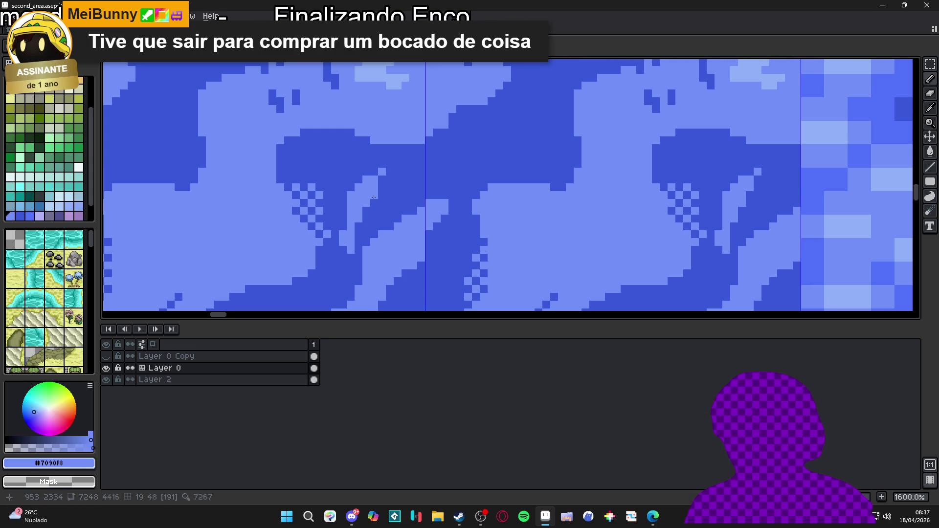
# Step: Add a short light-blue stroke above the streak and reshape the wave tip with #3858d8
pyautogui.moveTo(380, 168); pyautogui.dragTo(397, 167)
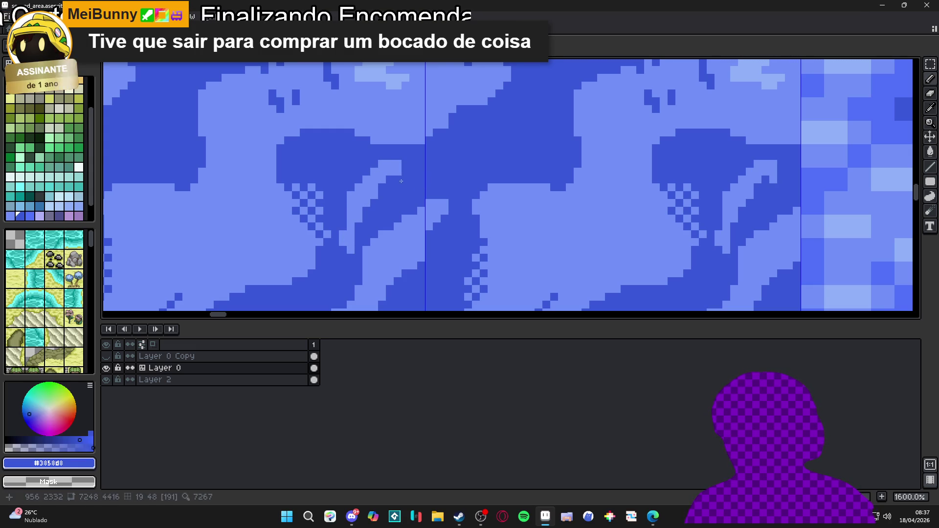
pyautogui.keyDown('alt'); pyautogui.click(399, 146); pyautogui.keyUp('alt')
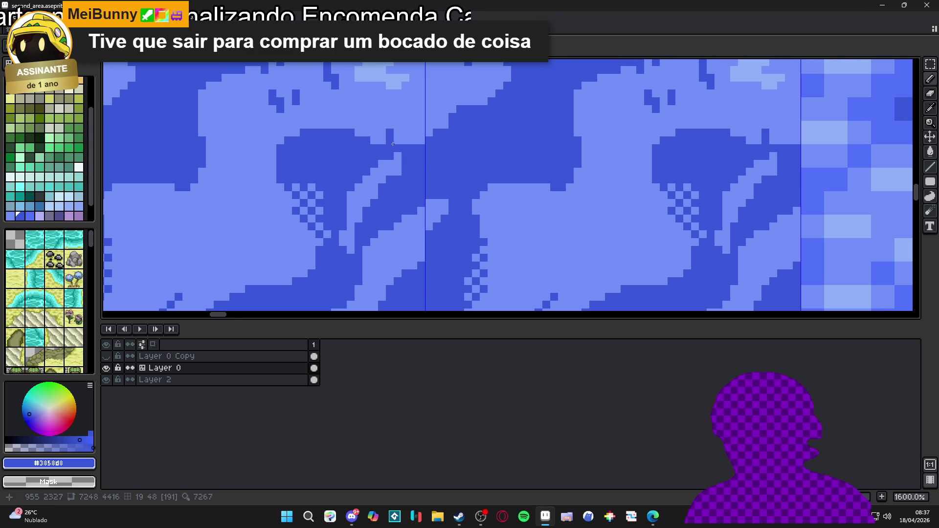
pyautogui.moveTo(397, 147); pyautogui.dragTo(398, 123)
pyautogui.keyDown('alt'); pyautogui.click(392, 127); pyautogui.keyUp('alt')
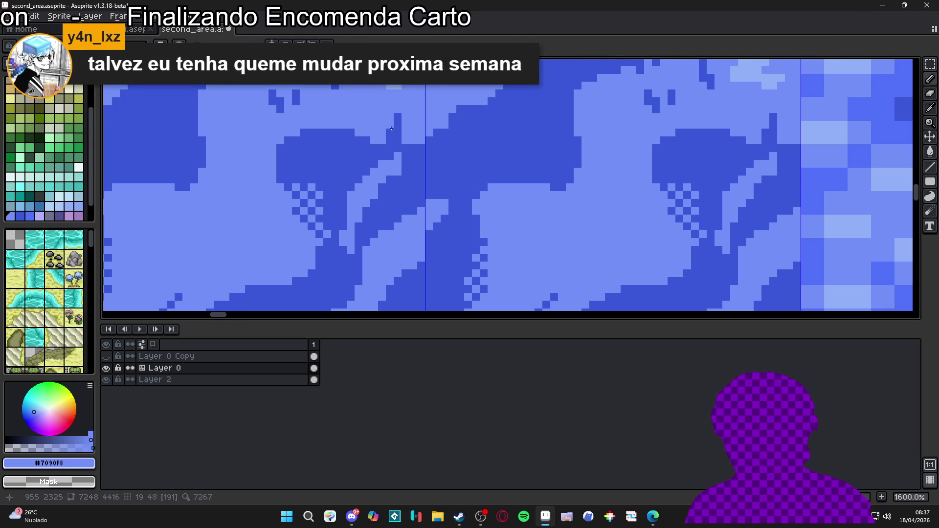
pyautogui.keyDown('alt'); pyautogui.click(406, 146); pyautogui.keyUp('alt')
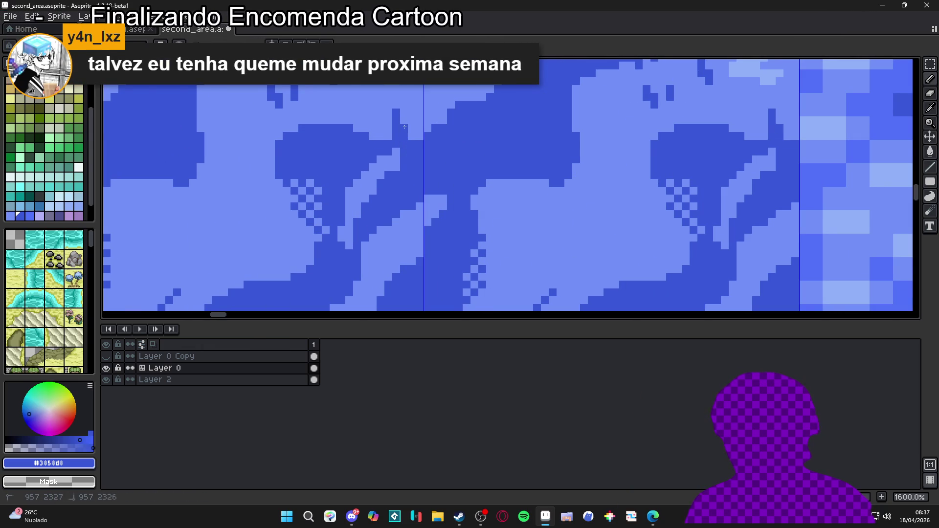
pyautogui.scroll(-3, 404, 158)
pyautogui.scroll(2, 407, 163)
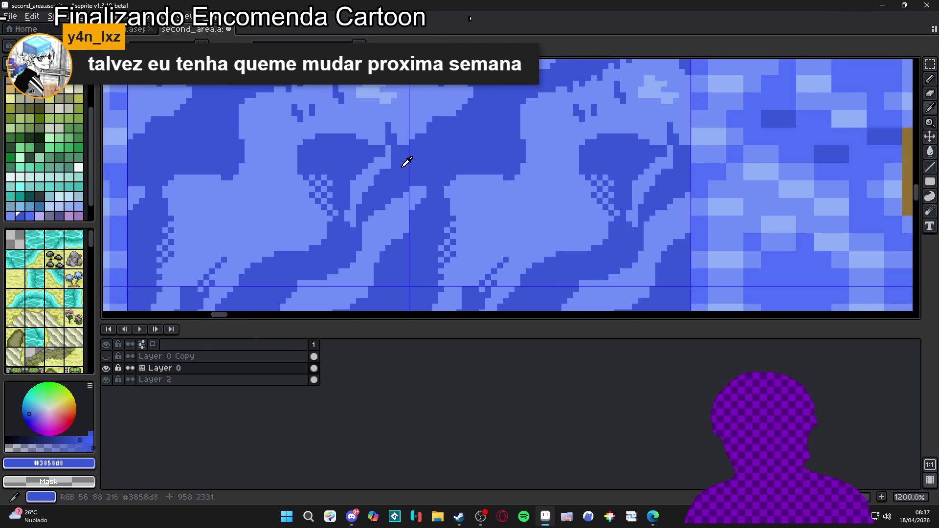
# Step: Sample the light blue #7090F8 and paint a short run of light pixels into the wave edge
pyautogui.scroll(-2, 390, 167)
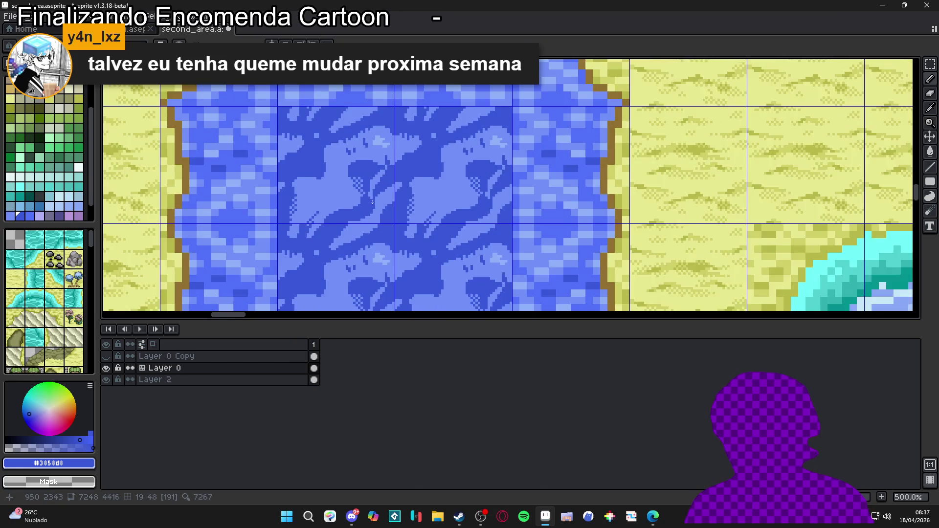
pyautogui.scroll(2, 377, 180)
pyautogui.keyDown('alt'); pyautogui.click(377, 181); pyautogui.keyUp('alt')
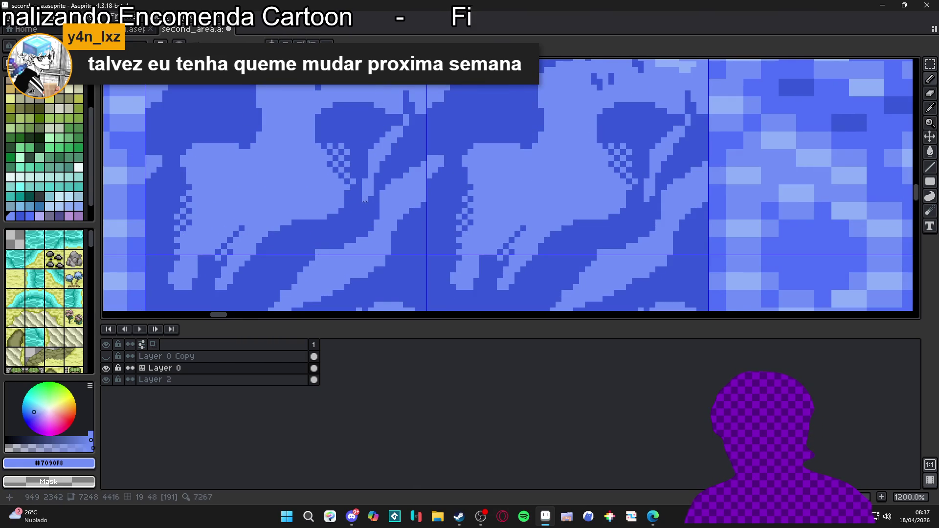
pyautogui.scroll(-3, 364, 202)
pyautogui.scroll(2, 322, 238)
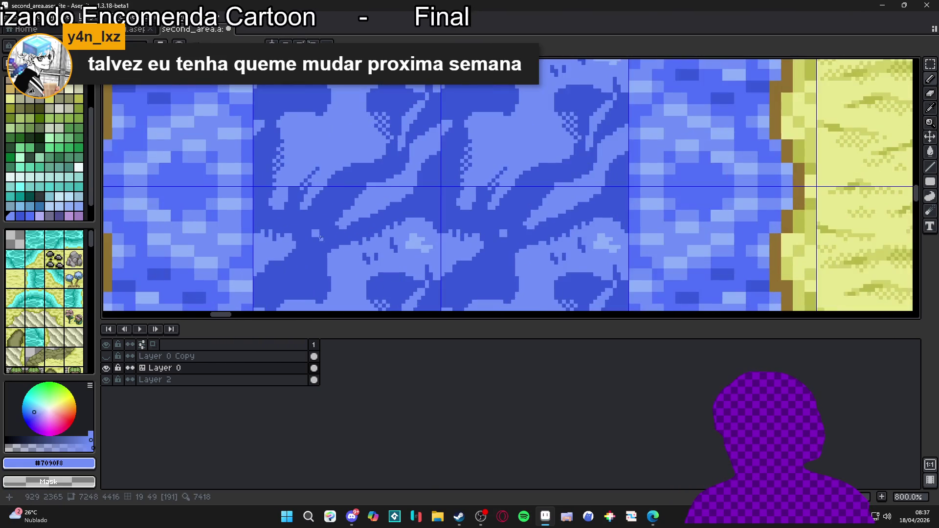
pyautogui.scroll(2, 321, 238)
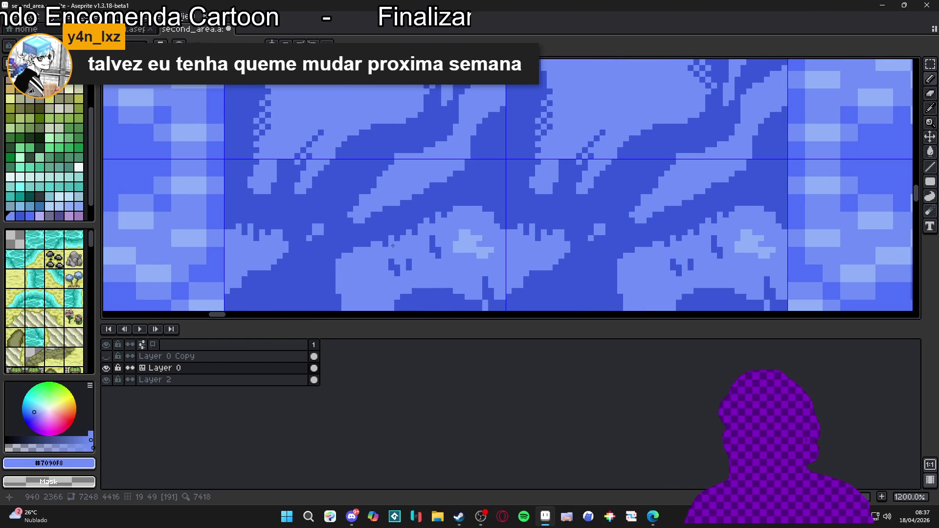
pyautogui.moveTo(406, 230); pyautogui.dragTo(402, 251)
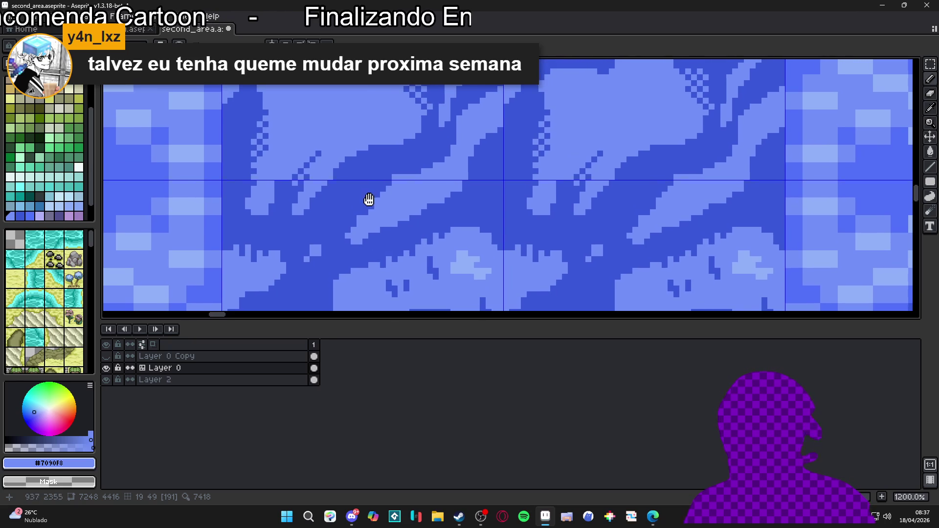
pyautogui.scroll(3, 354, 227)
pyautogui.moveTo(342, 254); pyautogui.dragTo(337, 274)
pyautogui.click(346, 266)
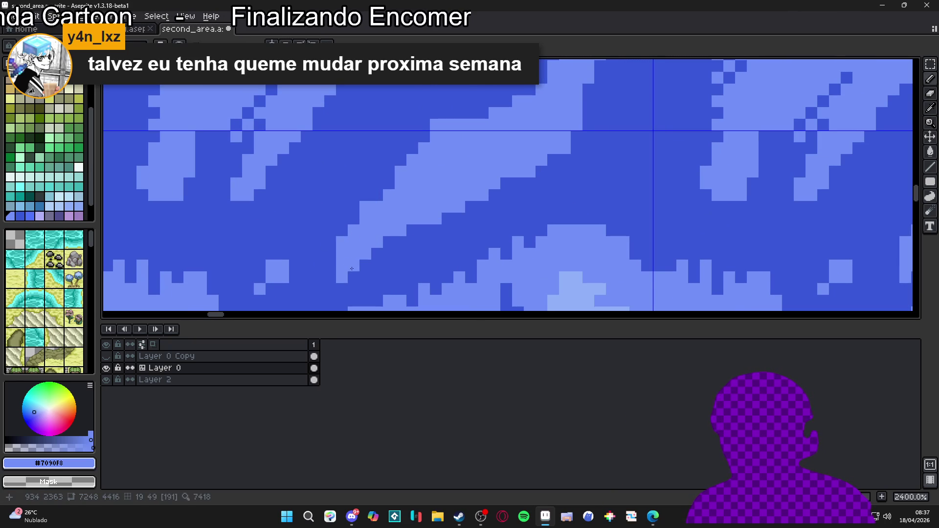
pyautogui.click(377, 278)
pyautogui.scroll(1, 382, 255)
# Step: With dark blue #3858d8, fill gaps and darken light spots along the wave edges
pyautogui.keyDown('alt'); pyautogui.click(417, 205); pyautogui.keyUp('alt')
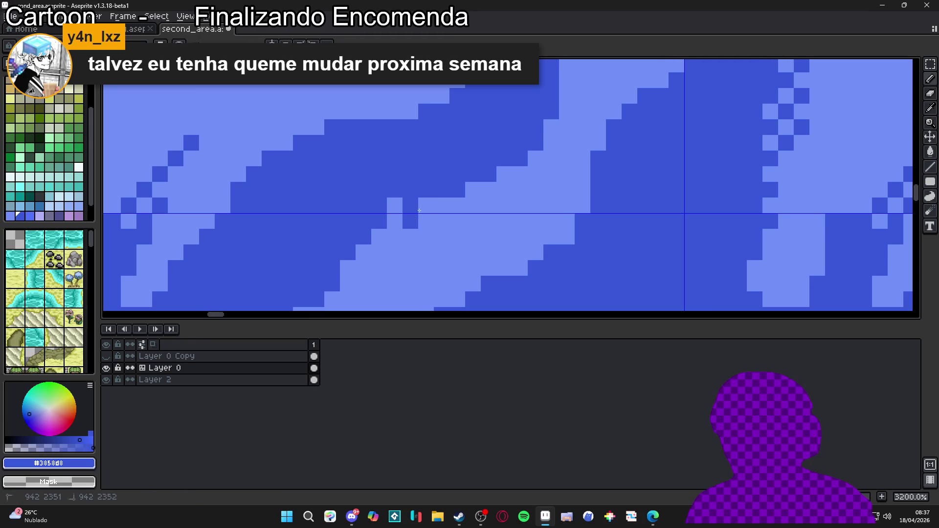
pyautogui.click(442, 206)
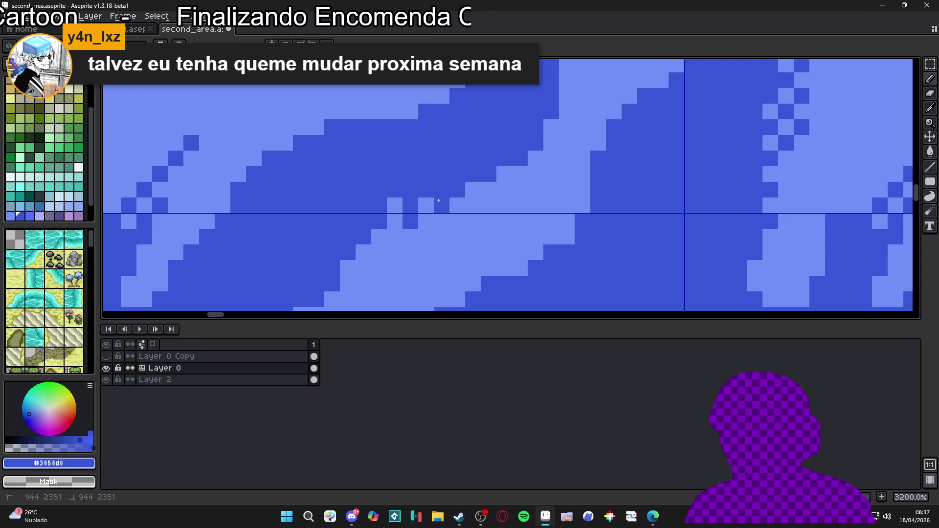
pyautogui.keyDown('alt'); pyautogui.click(374, 251); pyautogui.keyUp('alt')
pyautogui.scroll(-5, 374, 250)
pyautogui.scroll(3, 393, 238)
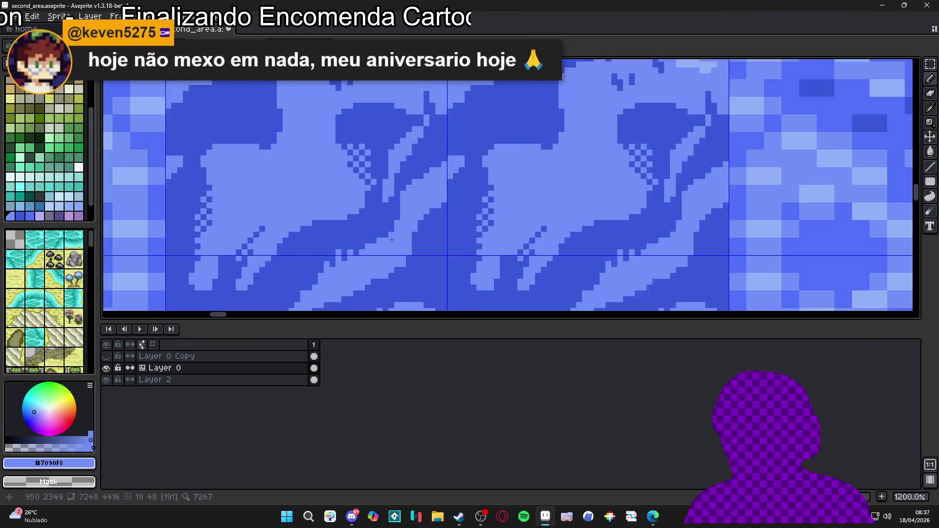
pyautogui.scroll(1, 392, 238)
pyautogui.keyDown('alt'); pyautogui.click(367, 285); pyautogui.keyUp('alt')
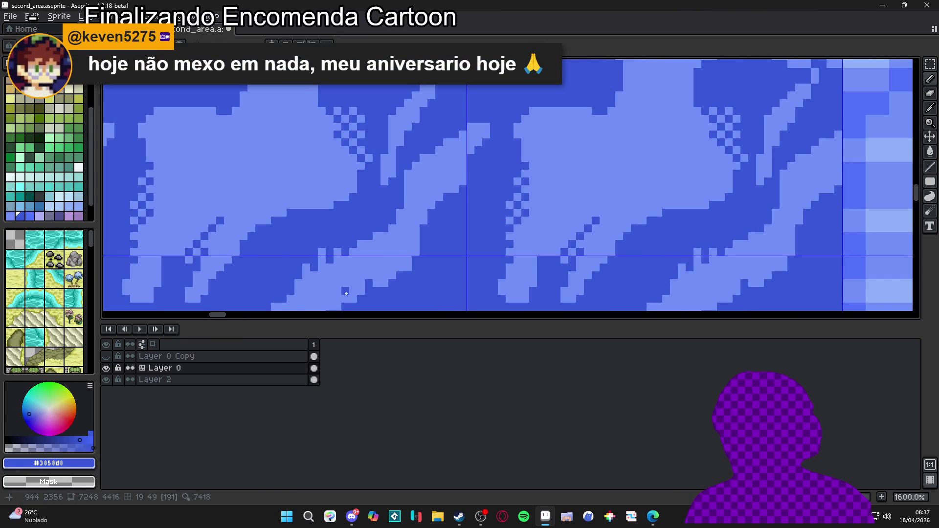
pyautogui.moveTo(343, 290); pyautogui.dragTo(382, 243)
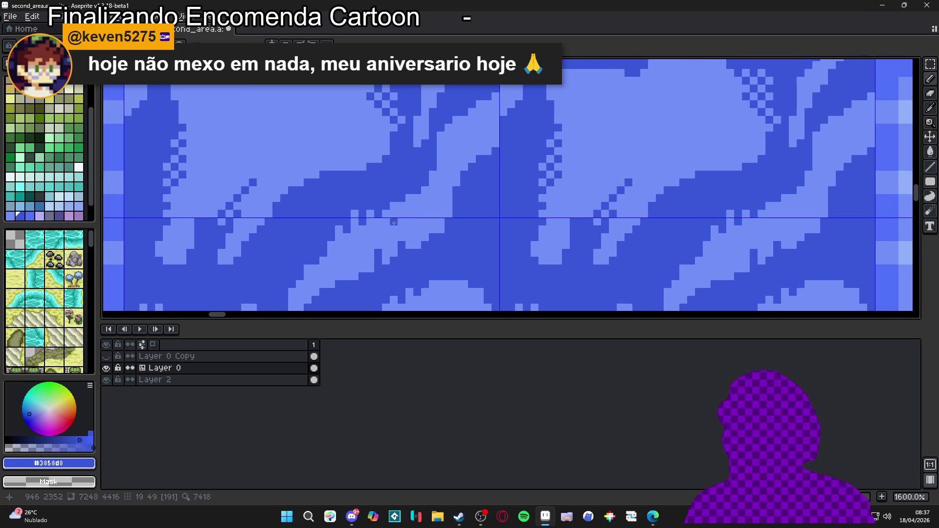
pyautogui.scroll(3, 433, 175)
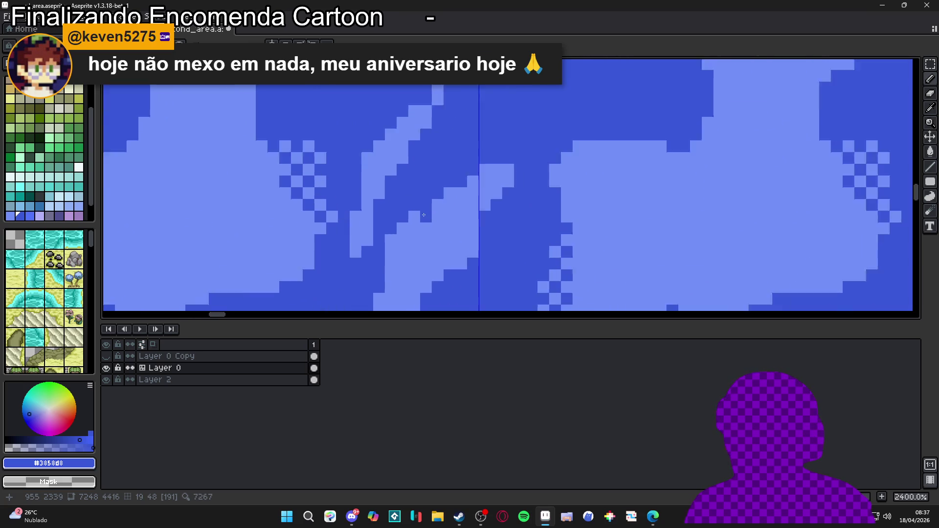
pyautogui.click(456, 185)
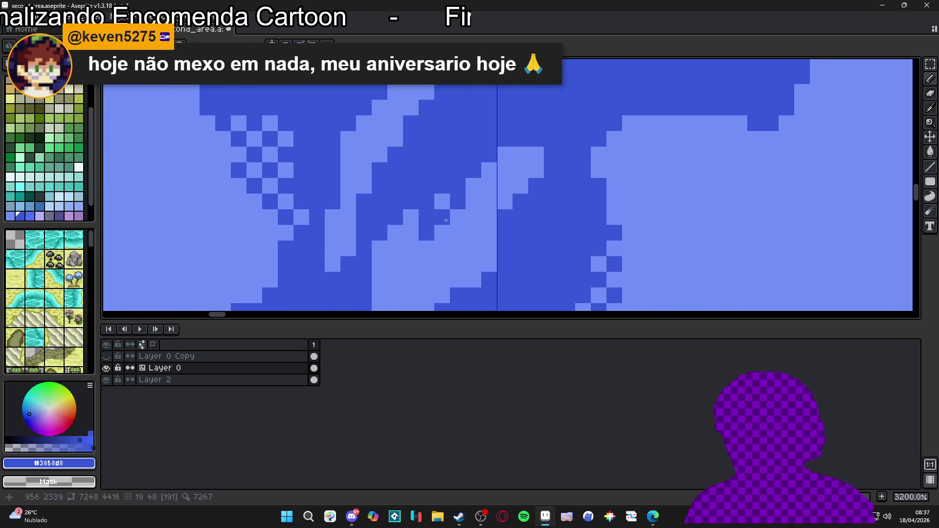
pyautogui.keyDown('alt'); pyautogui.click(411, 249); pyautogui.keyUp('alt')
pyautogui.rightClick(451, 179)
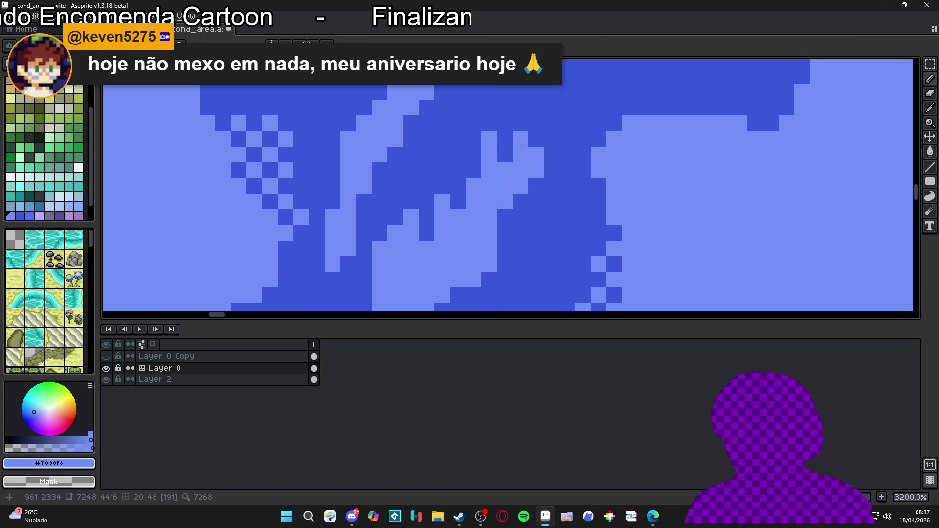
# Step: Zoom out to 300% and open the F7 preview of the whole pond
pyautogui.scroll(-5, 494, 181)
pyautogui.scroll(4, 480, 210)
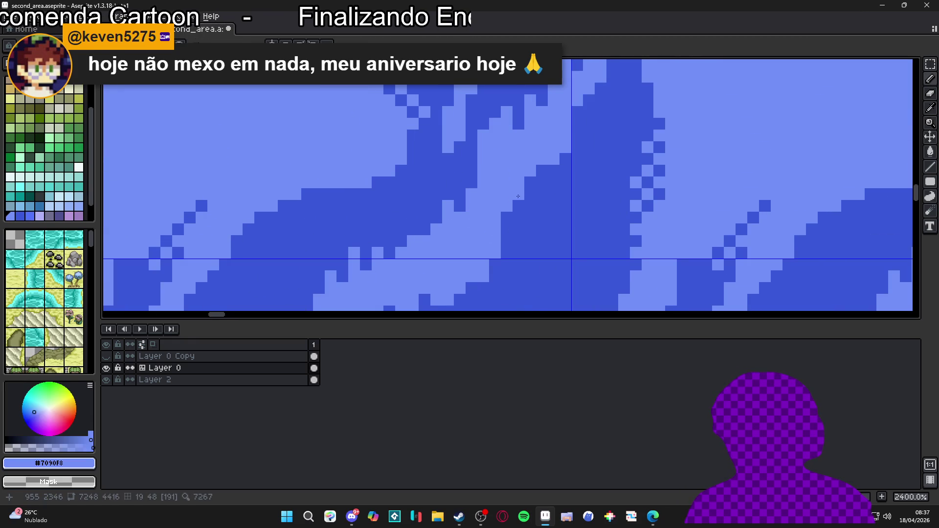
pyautogui.scroll(-1, 511, 221)
pyautogui.scroll(-5, 511, 221)
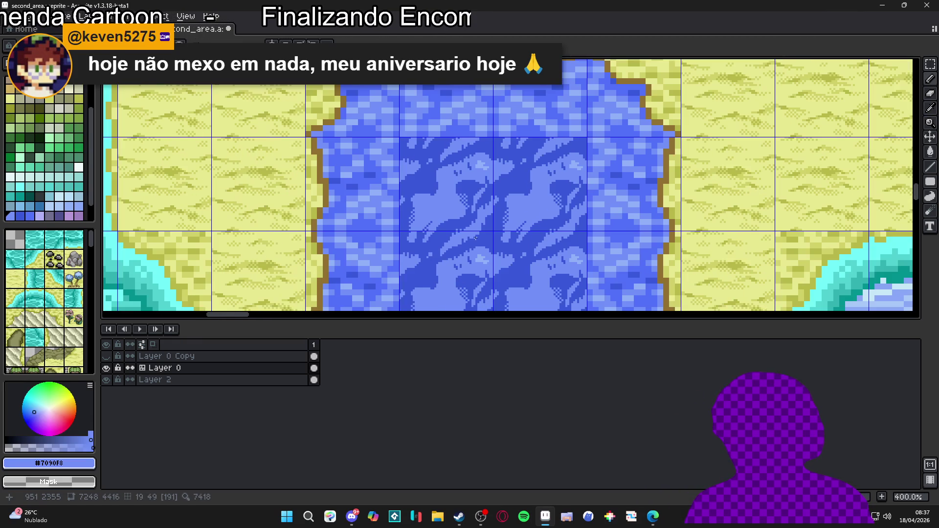
pyautogui.scroll(1, 475, 235)
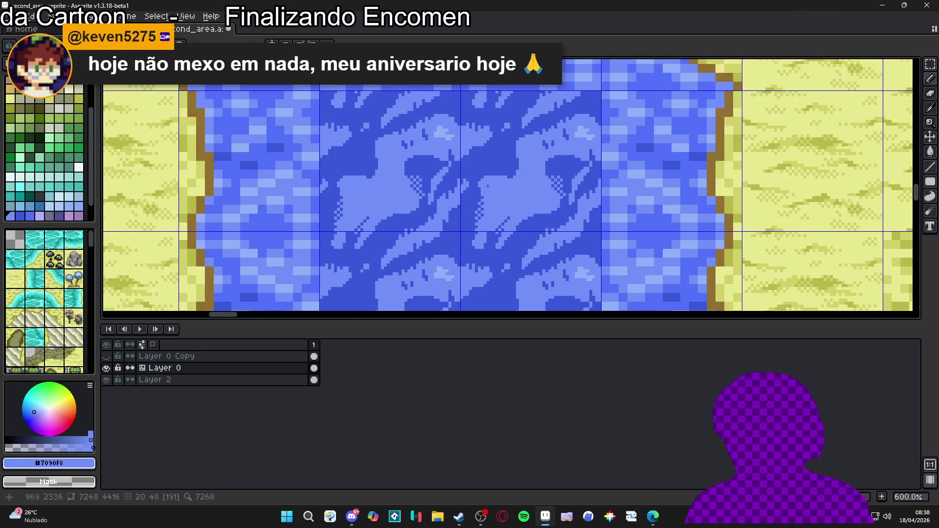
pyautogui.scroll(-2, 474, 197)
pyautogui.moveTo(474, 198); pyautogui.dragTo(464, 193)
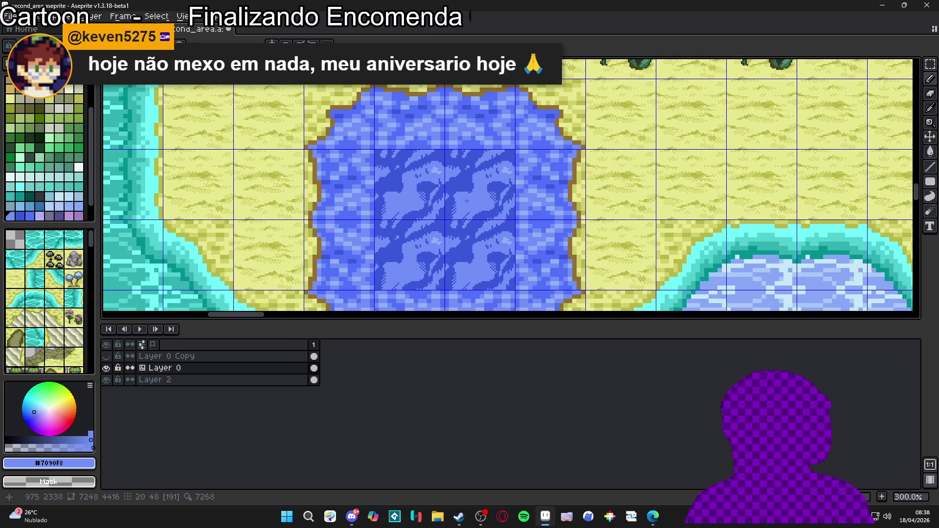
pyautogui.press('F7')
# Step: Sample dark blue #3858d8 and paint five dark pixels along the water edge
pyautogui.scroll(-2, 808, 173)
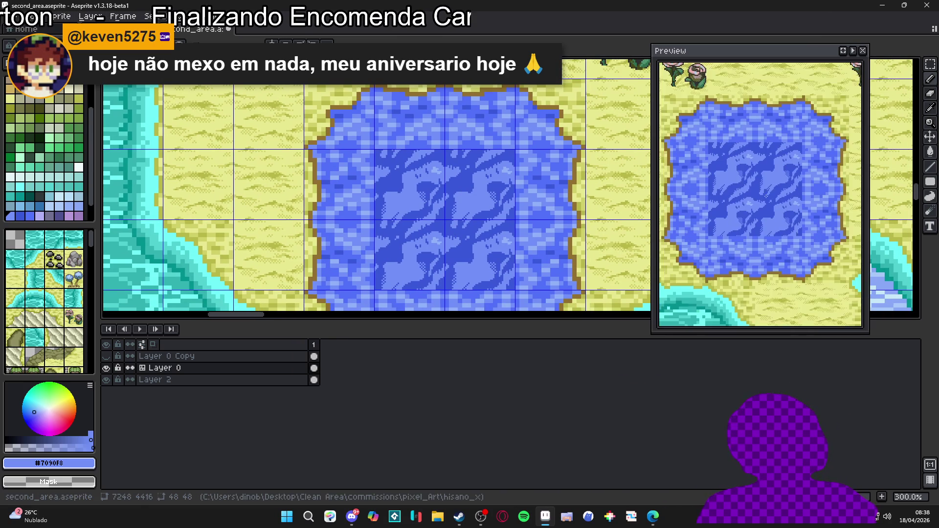
pyautogui.moveTo(752, 202); pyautogui.dragTo(702, 215)
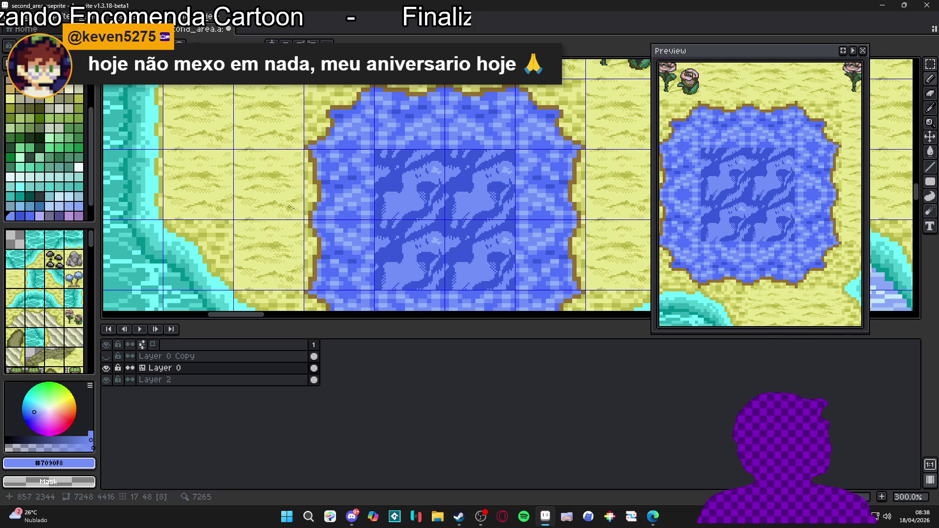
pyautogui.scroll(10, 417, 202)
pyautogui.keyDown('alt'); pyautogui.click(353, 186); pyautogui.keyUp('alt')
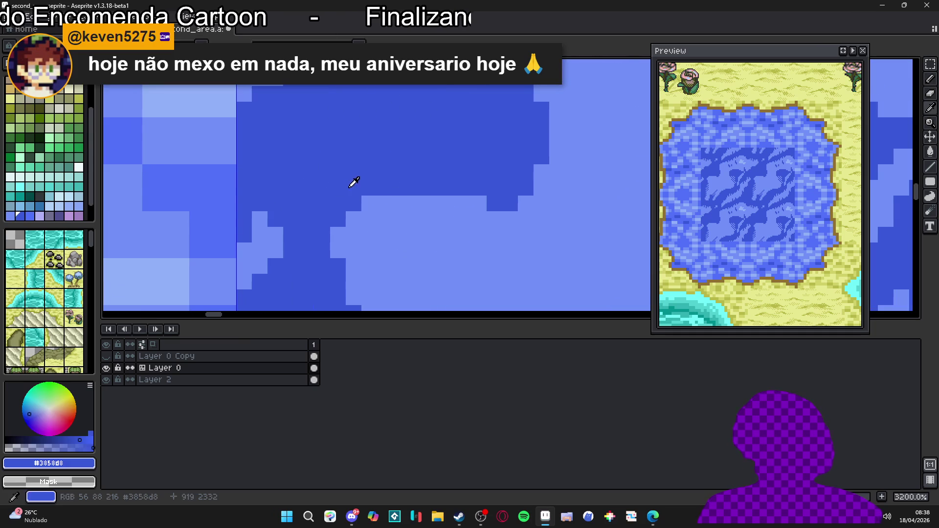
pyautogui.click(338, 250)
pyautogui.click(354, 219)
pyautogui.click(385, 203)
pyautogui.click(355, 234)
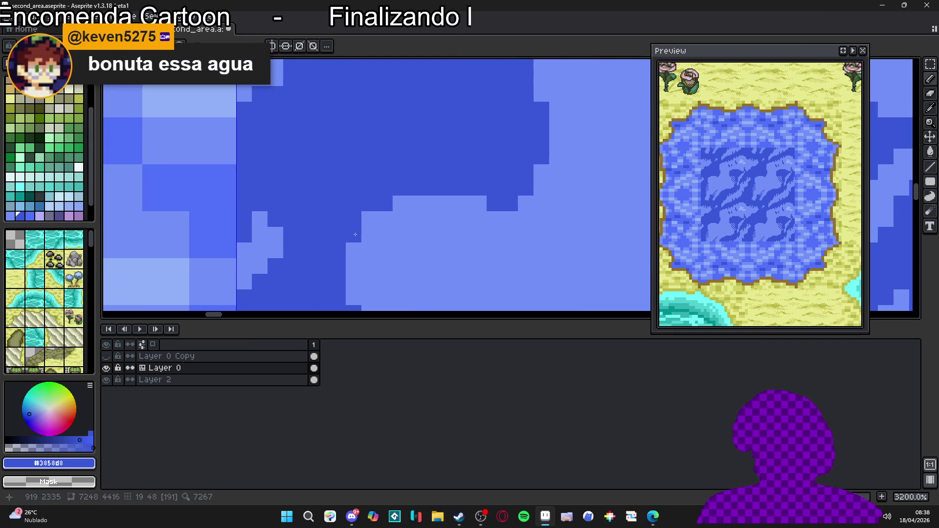
pyautogui.click(401, 203)
# Step: Sample light blue #7090F8 and repaint several edge and water pixels light blue
pyautogui.scroll(-1, 401, 203)
pyautogui.keyDown('alt'); pyautogui.click(399, 192); pyautogui.keyUp('alt')
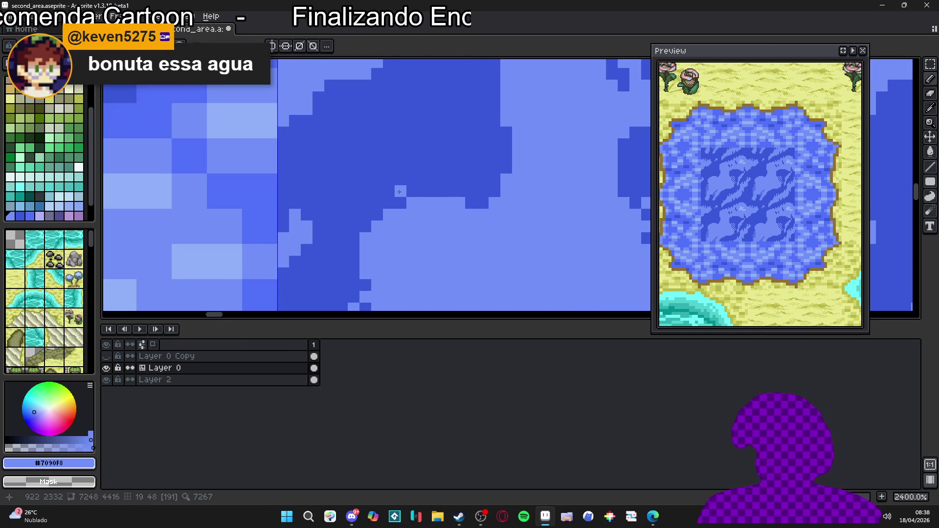
pyautogui.click(412, 192)
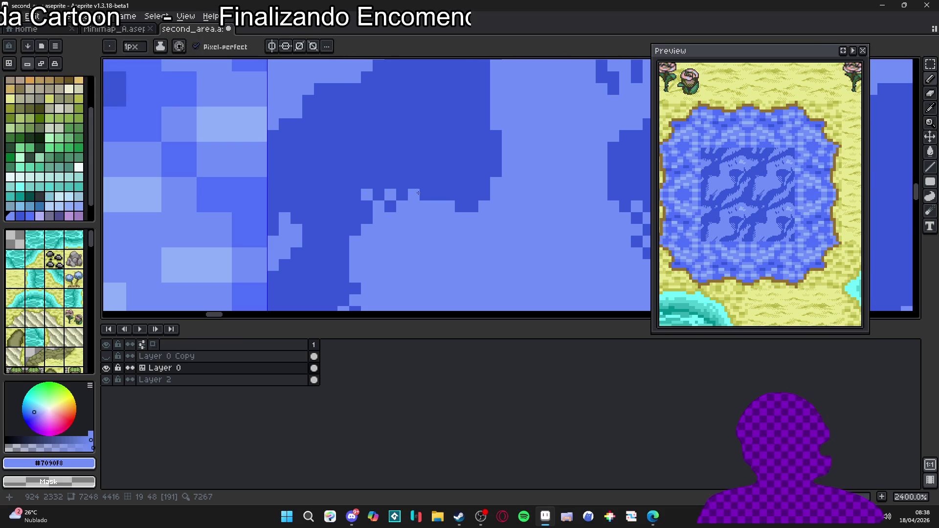
pyautogui.click(399, 178)
pyautogui.rightClick(391, 183)
pyautogui.click(426, 183)
pyautogui.click(437, 195)
pyautogui.scroll(-3, 438, 191)
pyautogui.scroll(3, 439, 191)
pyautogui.click(451, 184)
pyautogui.scroll(-8, 439, 177)
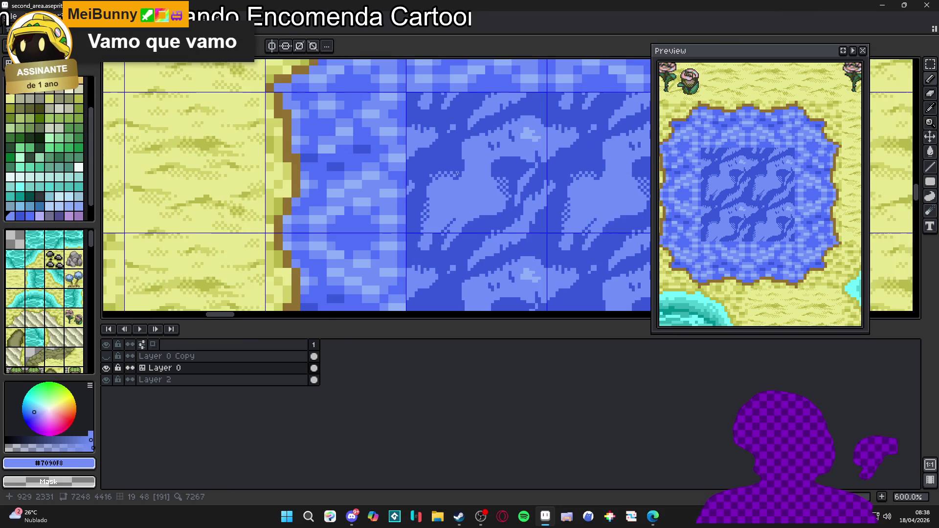
pyautogui.scroll(9, 443, 169)
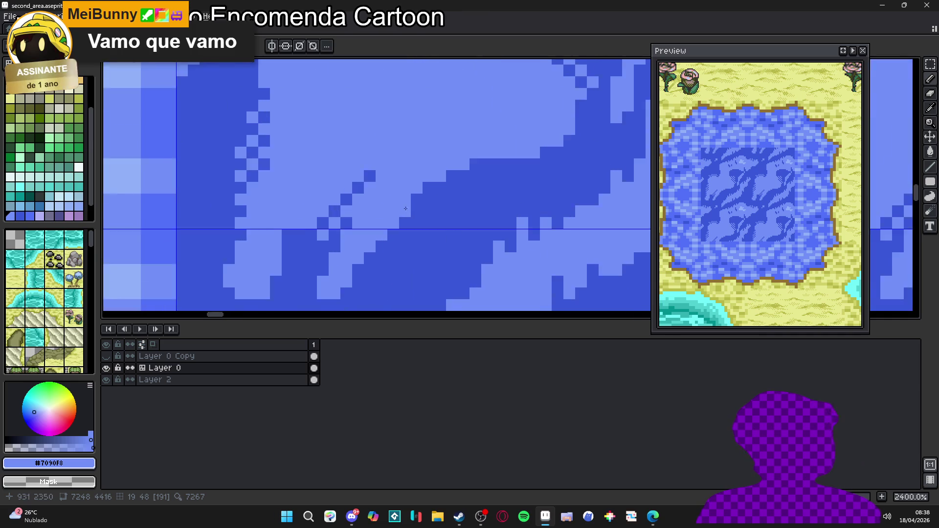
pyautogui.click(465, 182)
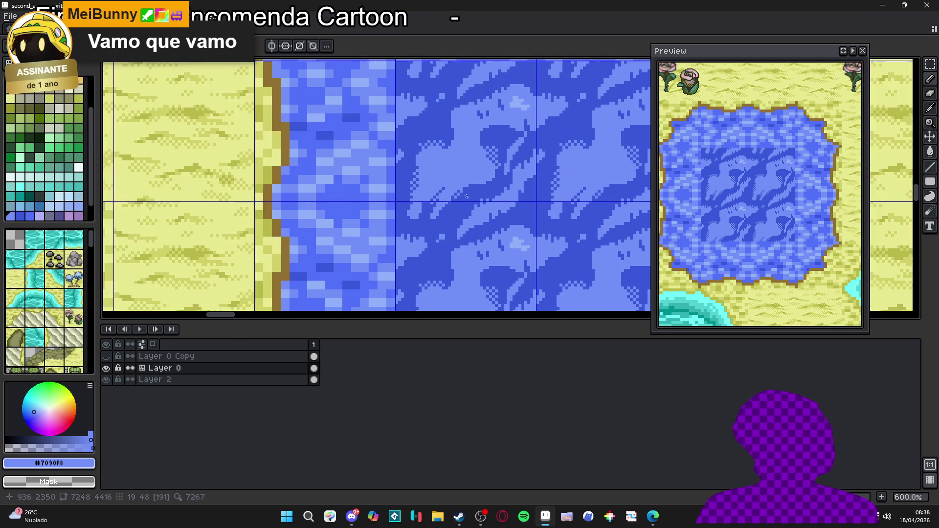
# Step: Sample dark blue #3858d8 and move the view to another stretch of water
pyautogui.scroll(-5, 458, 188)
pyautogui.scroll(3, 457, 188)
pyautogui.scroll(-7, 457, 188)
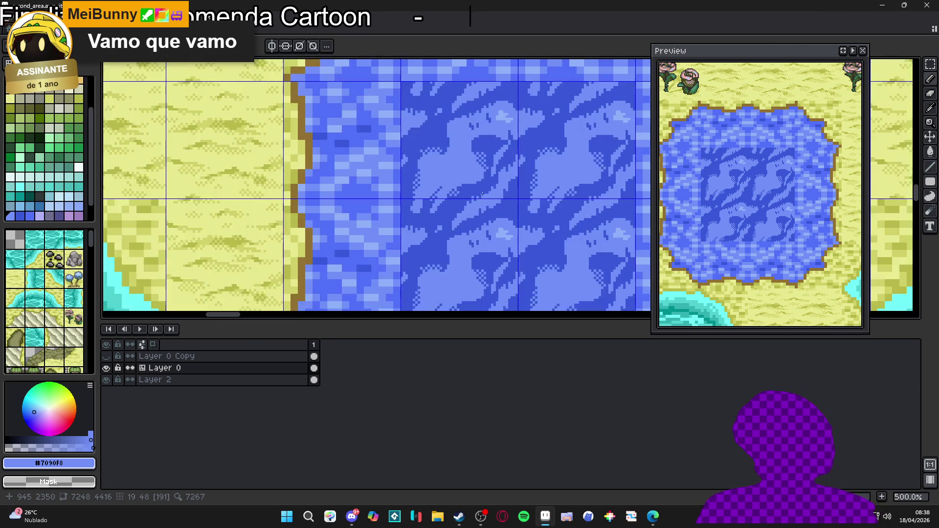
pyautogui.scroll(2, 466, 155)
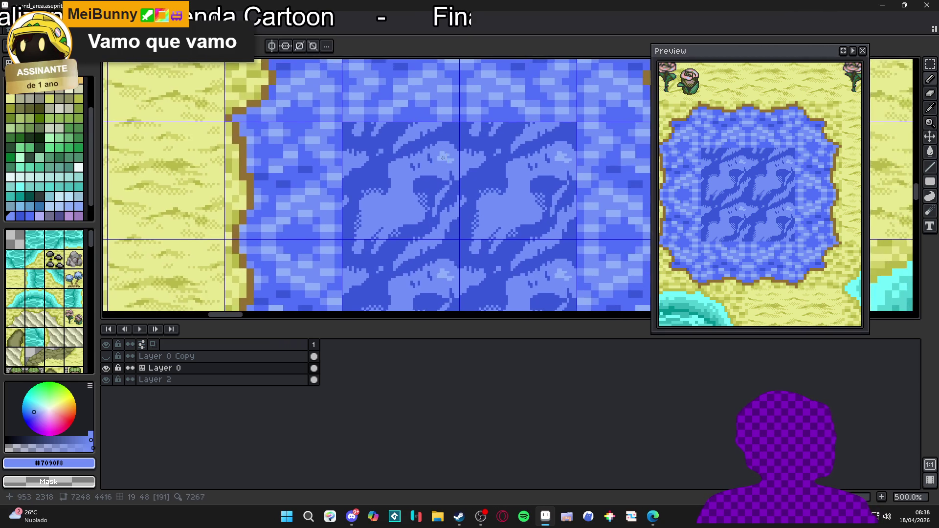
pyautogui.scroll(-2, 442, 156)
pyautogui.scroll(4, 399, 187)
pyautogui.scroll(-1, 411, 166)
pyautogui.scroll(1, 420, 147)
pyautogui.keyDown('alt'); pyautogui.click(429, 130); pyautogui.keyUp('alt')
pyautogui.moveTo(429, 131); pyautogui.dragTo(418, 149)
pyautogui.scroll(3, 421, 134)
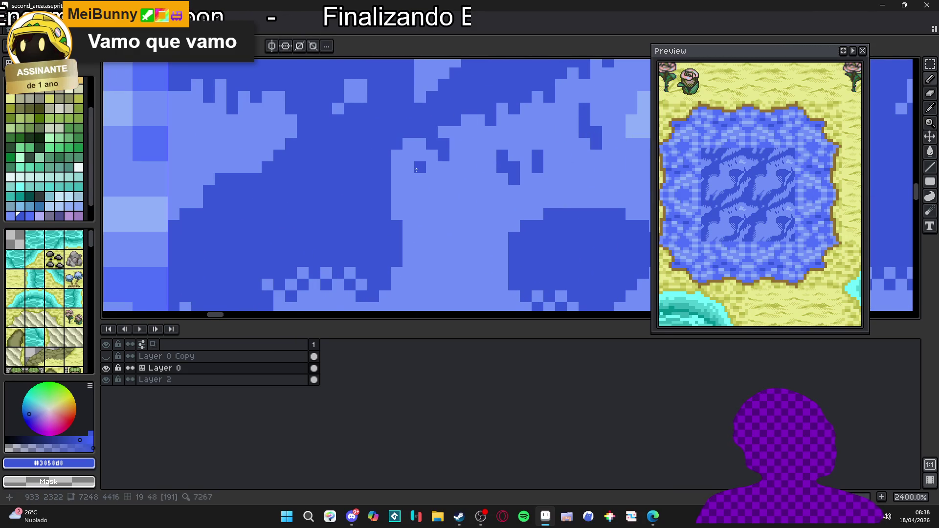
pyautogui.scroll(-5, 417, 181)
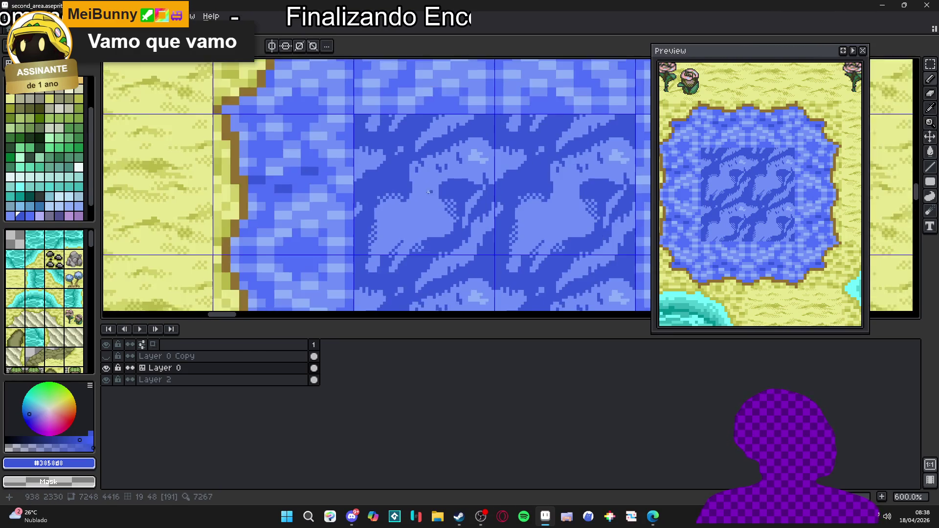
pyautogui.scroll(4, 457, 171)
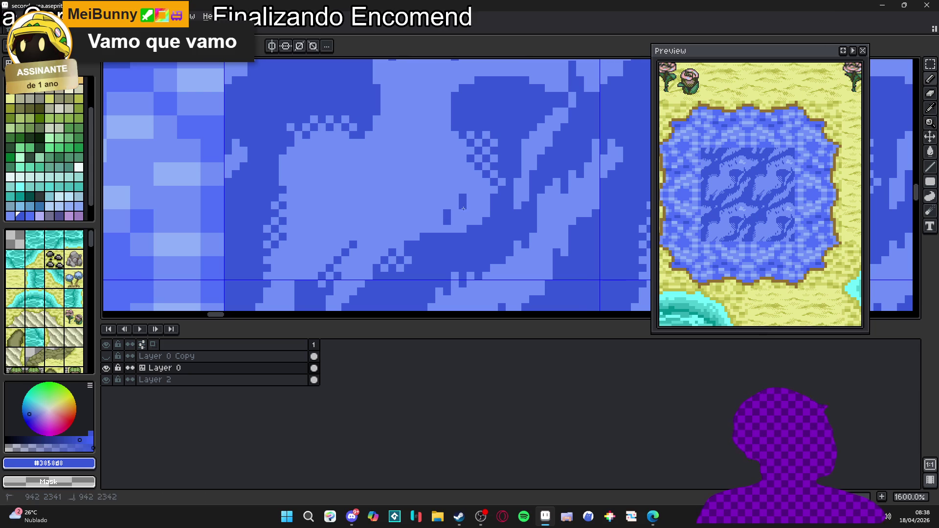
pyautogui.scroll(-7, 462, 201)
pyautogui.scroll(3, 468, 217)
pyautogui.scroll(5, 469, 221)
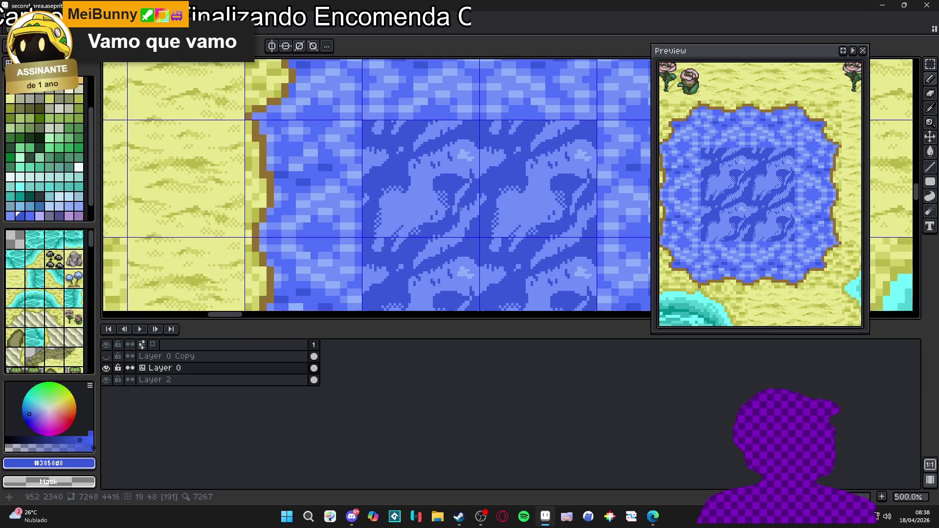
pyautogui.scroll(-1, 449, 181)
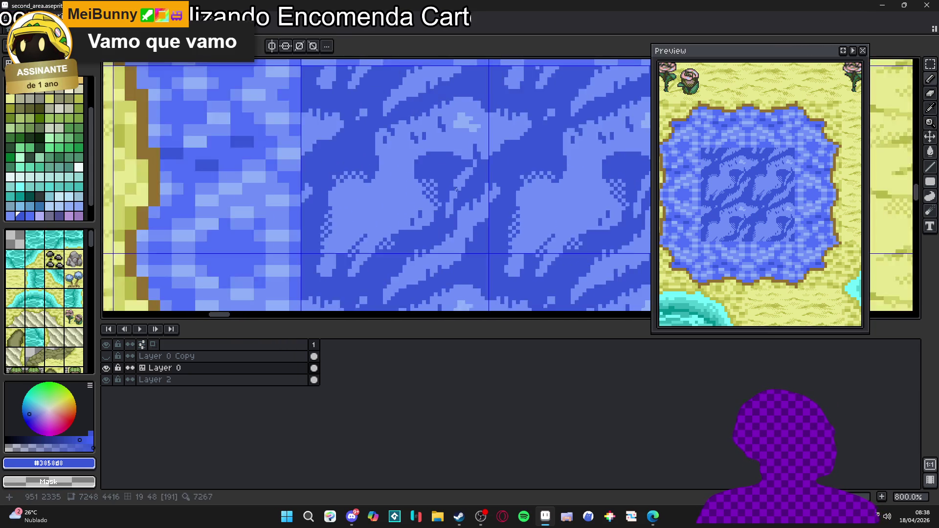
pyautogui.scroll(-3, 448, 184)
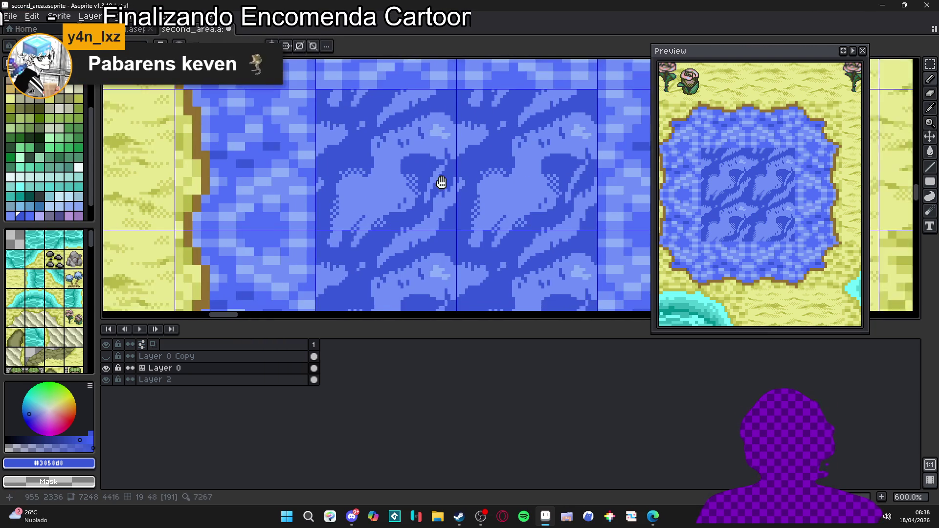
pyautogui.scroll(1, 446, 165)
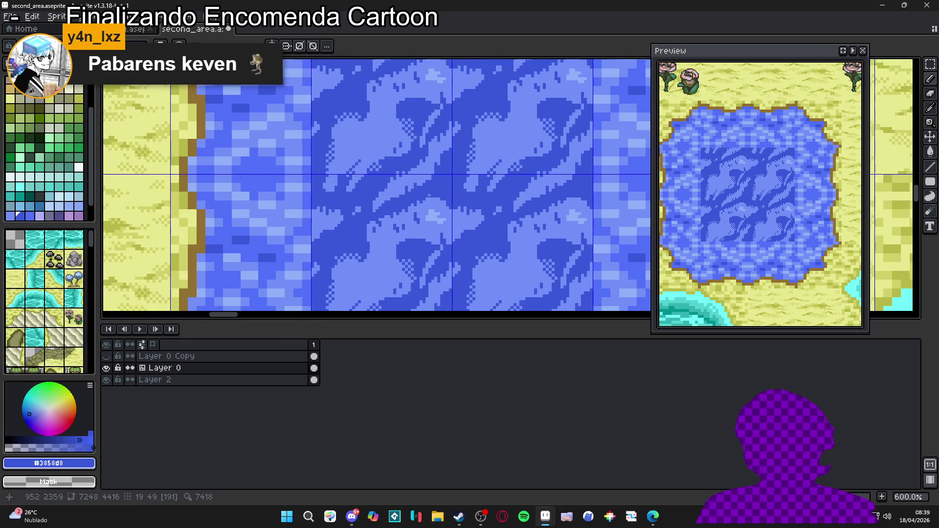
pyautogui.scroll(3, 451, 197)
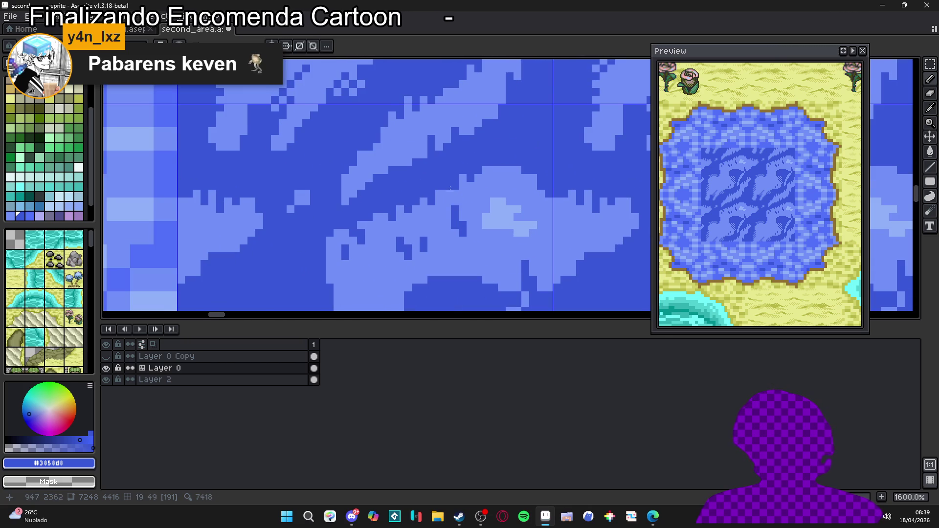
pyautogui.moveTo(453, 190); pyautogui.dragTo(461, 148)
pyautogui.scroll(2, 458, 219)
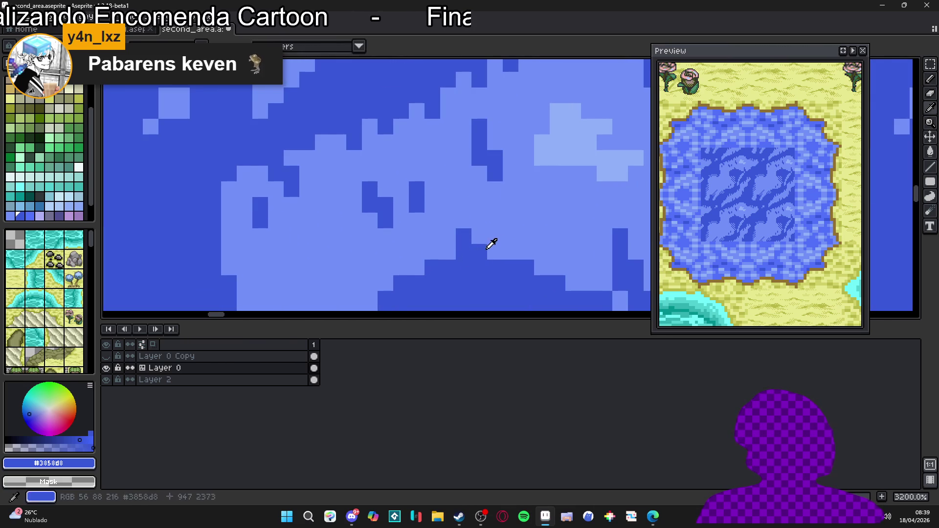
# Step: Swap to light blue #7090F8 and extend the highlight shape up and right
pyautogui.press('x')
pyautogui.scroll(-3, 469, 268)
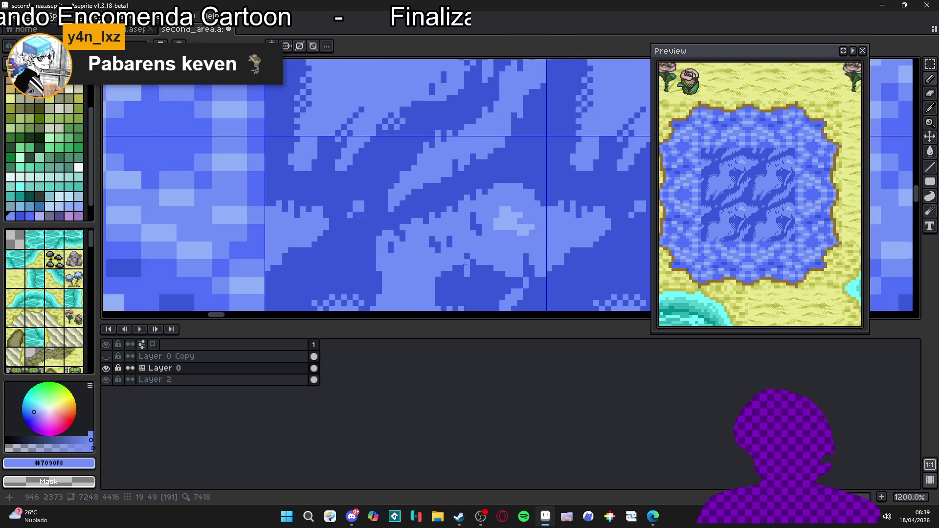
pyautogui.scroll(2, 467, 270)
pyautogui.press('x')
pyautogui.press('x')
pyautogui.scroll(-3, 470, 276)
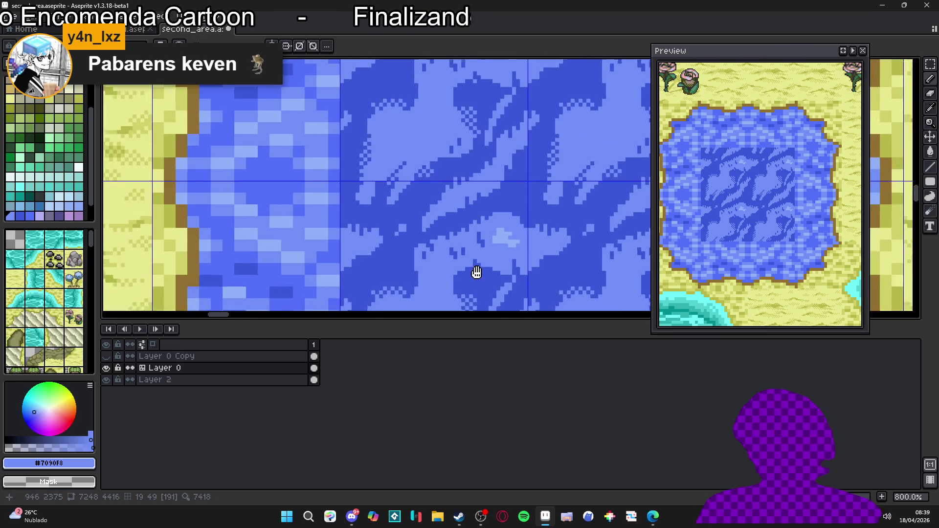
pyautogui.scroll(2, 515, 196)
pyautogui.scroll(-6, 515, 201)
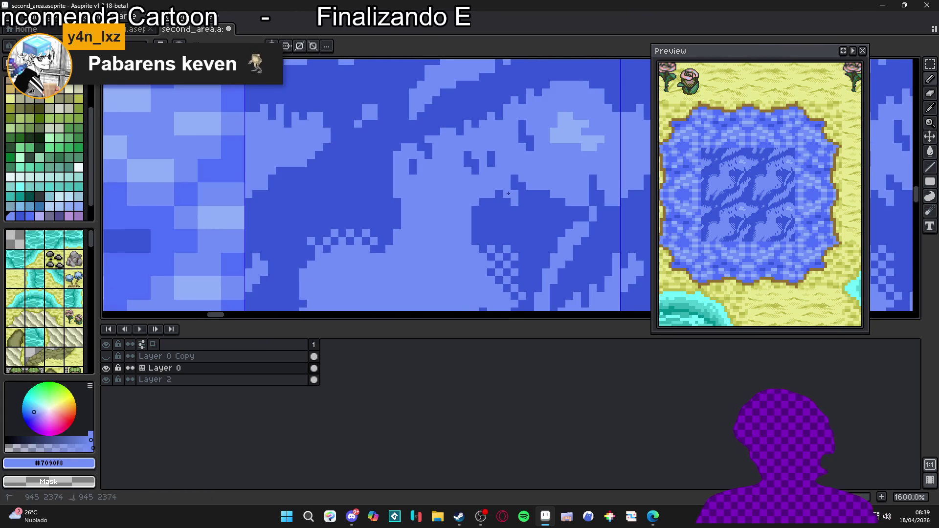
pyautogui.hscroll(3, 492, 218)
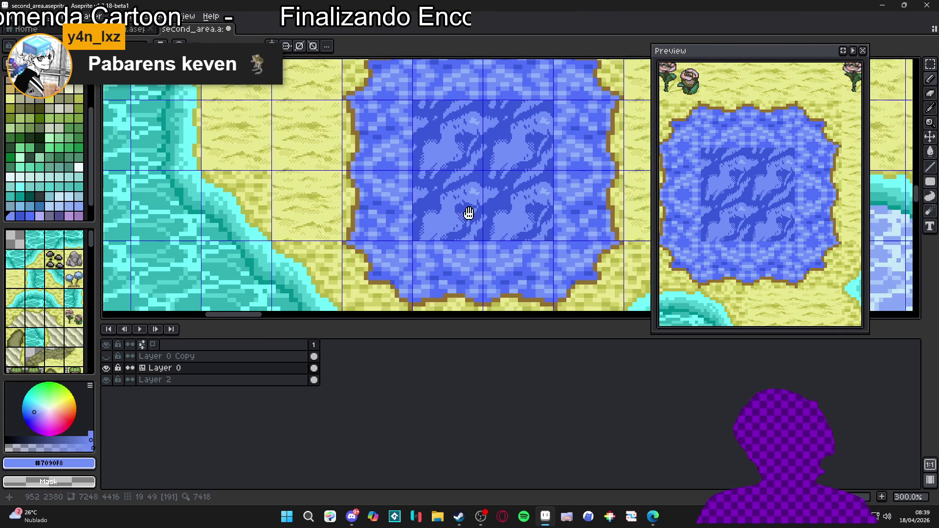
pyautogui.scroll(2, 452, 187)
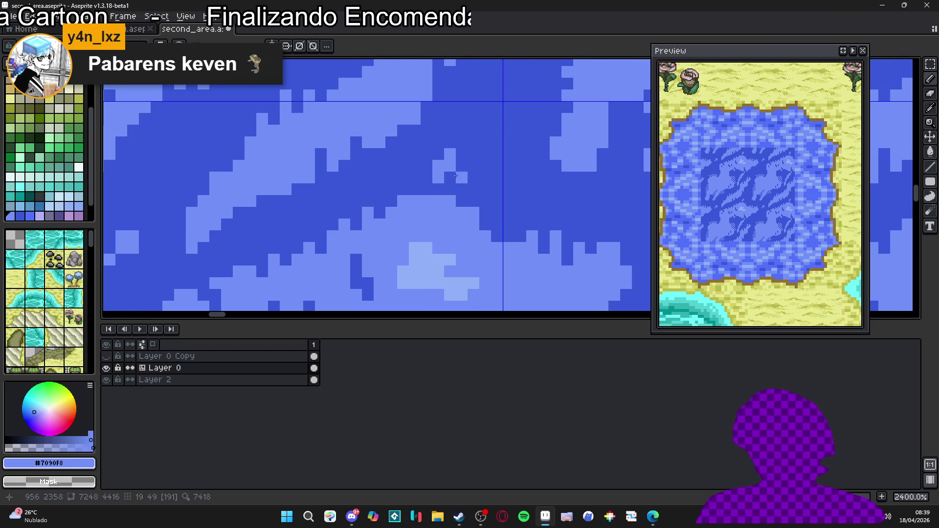
pyautogui.moveTo(461, 151); pyautogui.dragTo(474, 153)
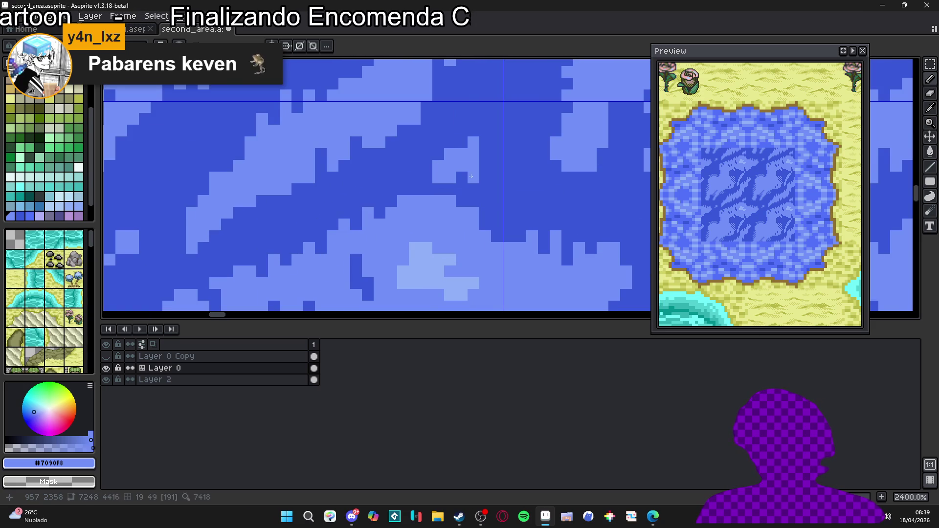
pyautogui.scroll(-3, 496, 177)
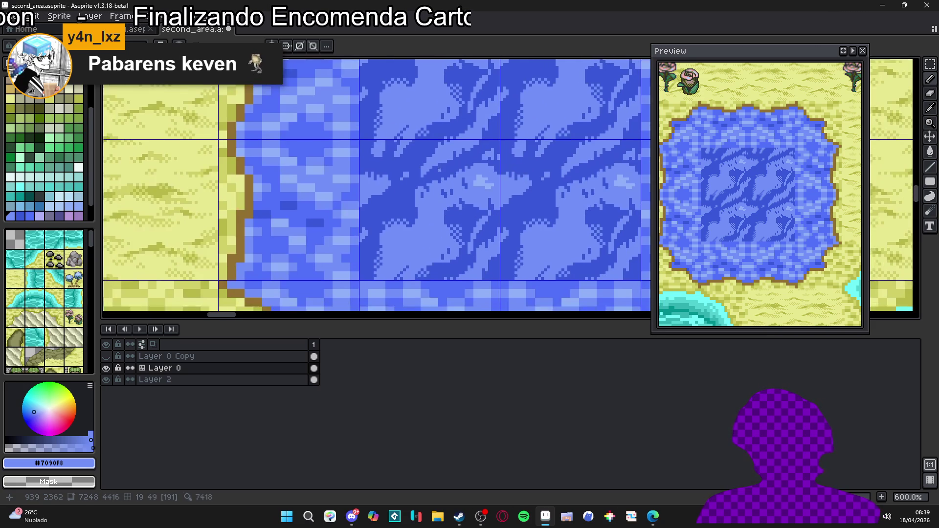
pyautogui.scroll(3, 386, 174)
pyautogui.click(373, 186)
# Step: Add #7090F8 pixels below the small light shape and paint a small light block
pyautogui.moveTo(360, 187); pyautogui.dragTo(361, 198)
pyautogui.click(371, 198)
pyautogui.scroll(-1, 375, 204)
pyautogui.scroll(-2, 374, 205)
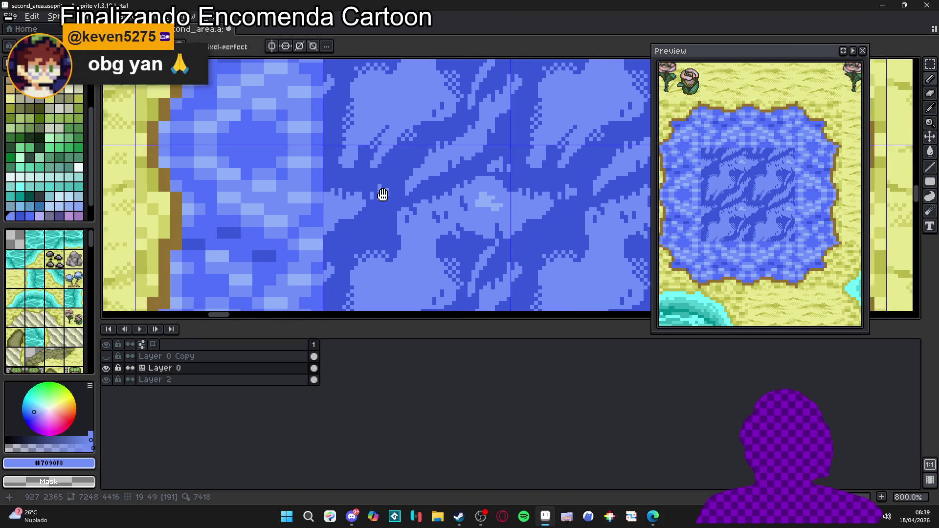
pyautogui.scroll(6, 427, 156)
pyautogui.moveTo(427, 156); pyautogui.dragTo(428, 183)
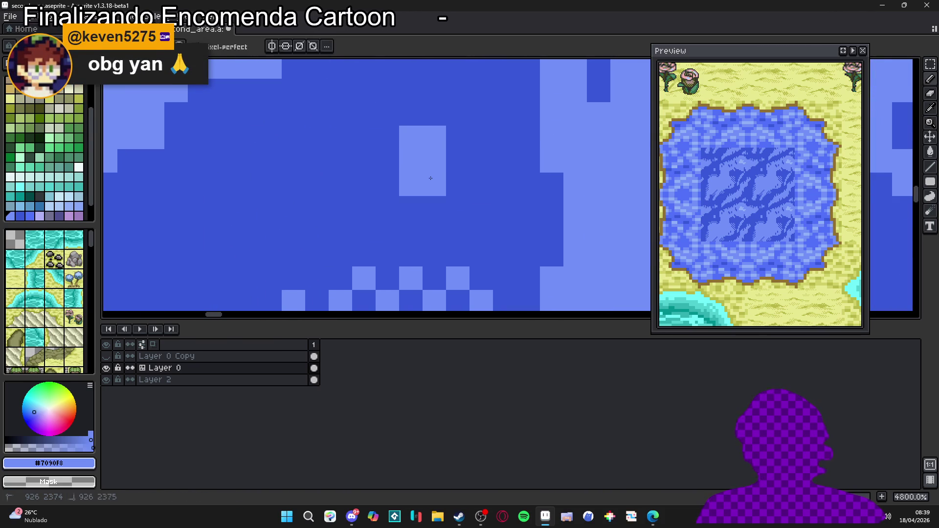
pyautogui.click(387, 161)
pyautogui.moveTo(380, 161); pyautogui.dragTo(397, 173)
pyautogui.click(381, 174)
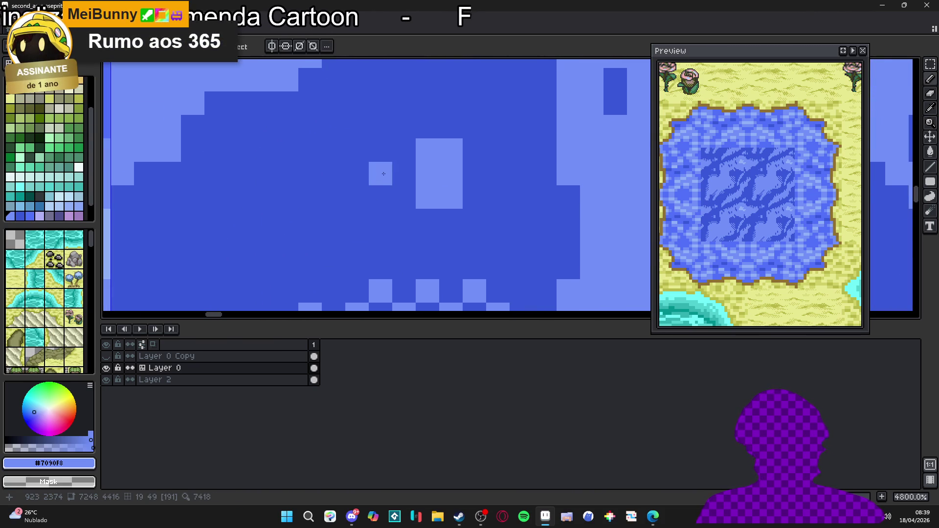
pyautogui.click(380, 197)
# Step: Extend the light fleck leftward and fill in its lower edge
pyautogui.click(419, 124)
pyautogui.click(404, 150)
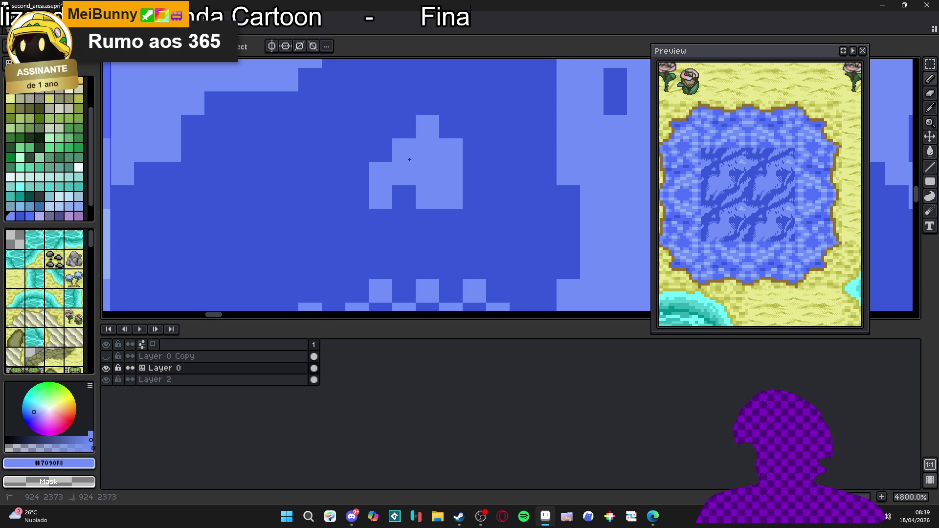
pyautogui.click(357, 173)
pyautogui.click(333, 173)
pyautogui.click(333, 150)
pyautogui.click(353, 180)
pyautogui.click(357, 197)
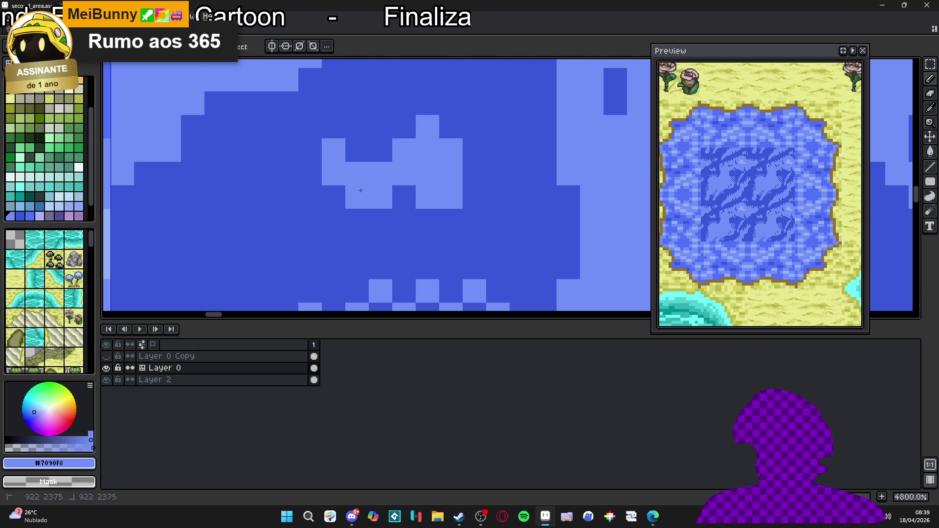
pyautogui.scroll(-2, 357, 196)
pyautogui.scroll(2, 391, 200)
# Step: Paint a thin light-blue strip and two more highlight pixels beside the fleck
pyautogui.click(443, 200)
pyautogui.scroll(-1, 443, 211)
pyautogui.scroll(1, 442, 210)
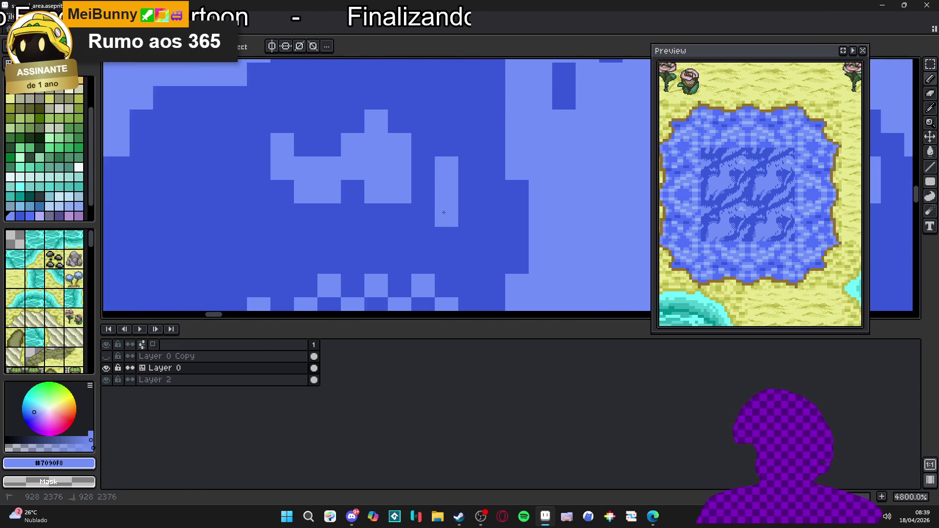
pyautogui.scroll(-4, 445, 210)
pyautogui.scroll(4, 446, 211)
pyautogui.click(447, 212)
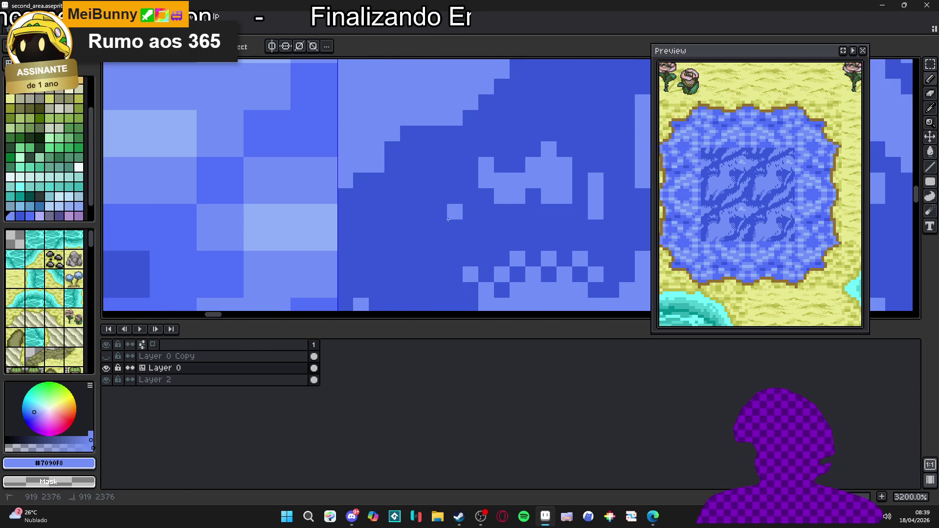
pyautogui.click(448, 221)
# Step: Hide the grid and zoom out to check the whole pond
pyautogui.scroll(-3, 445, 215)
pyautogui.scroll(1, 430, 208)
pyautogui.scroll(-1, 421, 203)
pyautogui.scroll(-1, 412, 200)
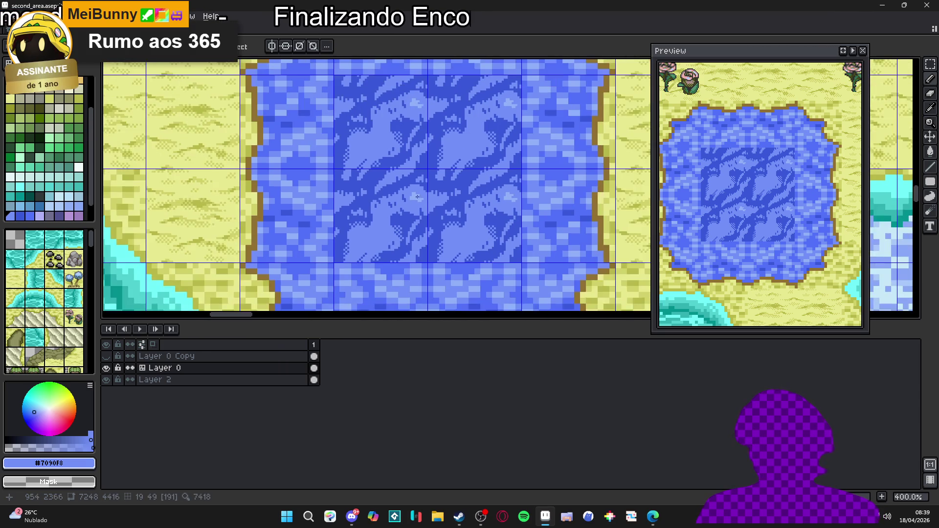
pyautogui.scroll(1, 412, 199)
pyautogui.scroll(-1, 414, 210)
pyautogui.press("ctrl+'")
pyautogui.moveTo(415, 226); pyautogui.dragTo(433, 201)
pyautogui.scroll(-1, 436, 202)
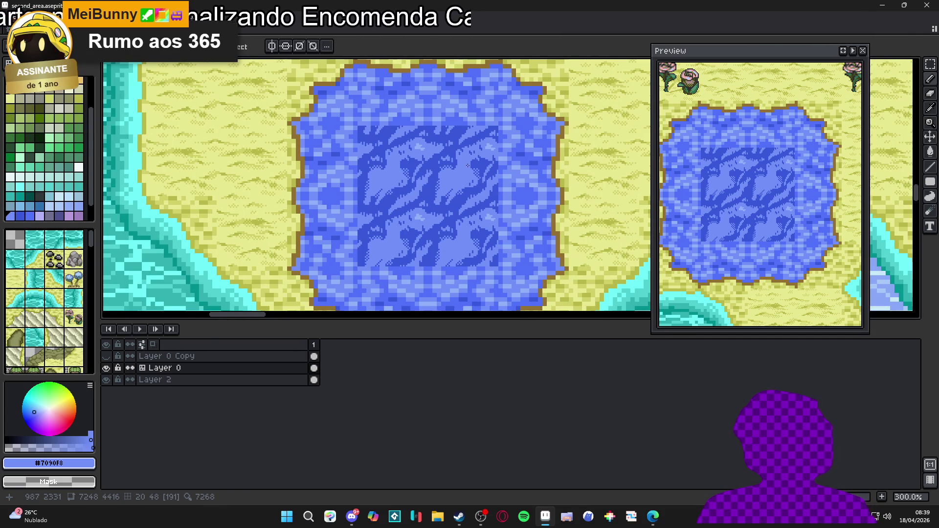
pyautogui.hscroll(-1, 469, 159)
pyautogui.scroll(7, 482, 159)
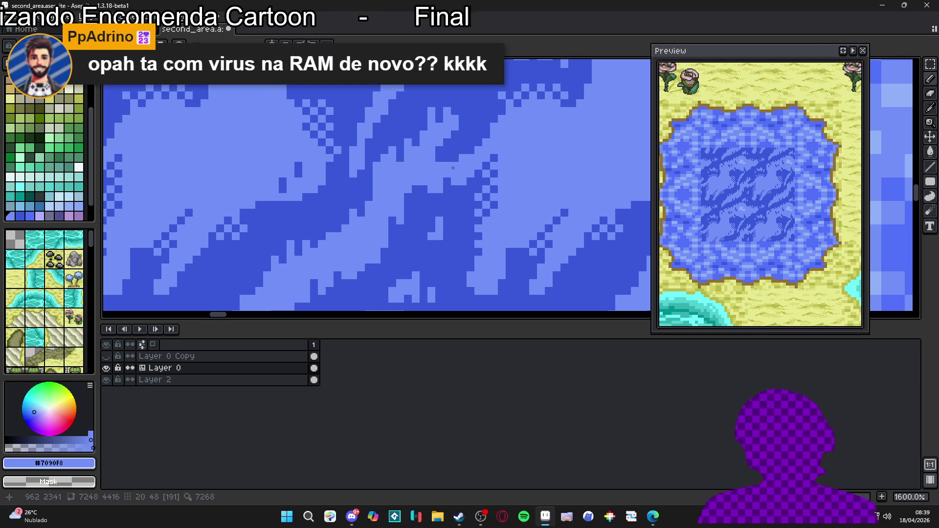
pyautogui.moveTo(445, 173); pyautogui.dragTo(449, 172)
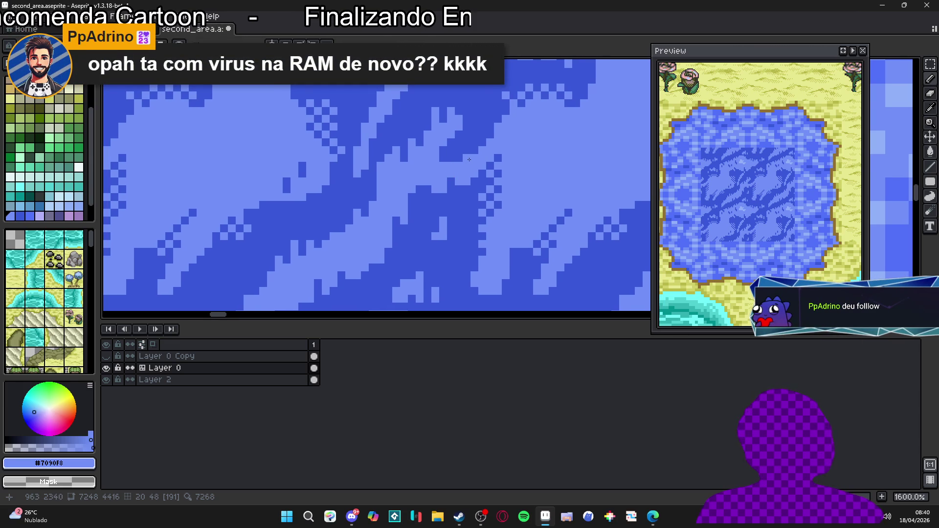
# Step: Eyedrop the dark wave blue #3858d8 and the light water blue #7090F8 from the zoomed canvas
pyautogui.scroll(2, 410, 190)
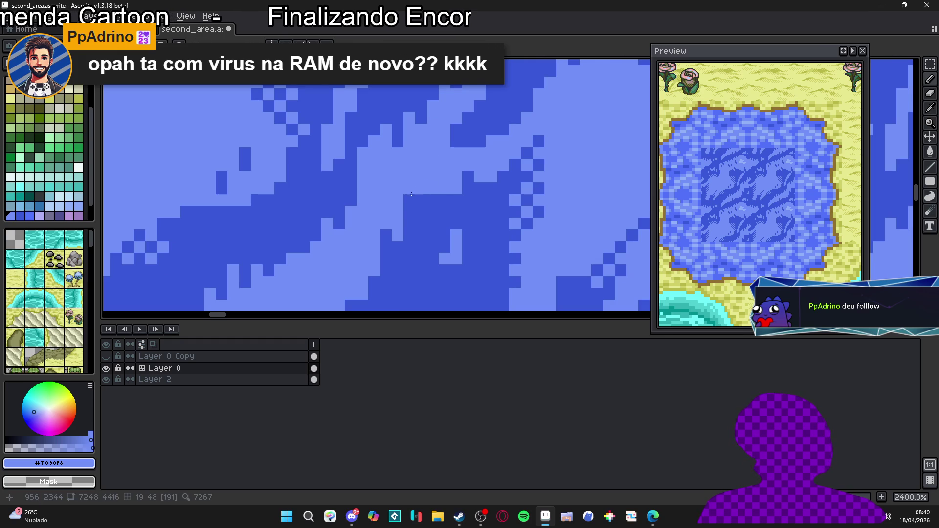
pyautogui.scroll(-1, 413, 202)
pyautogui.scroll(1, 413, 201)
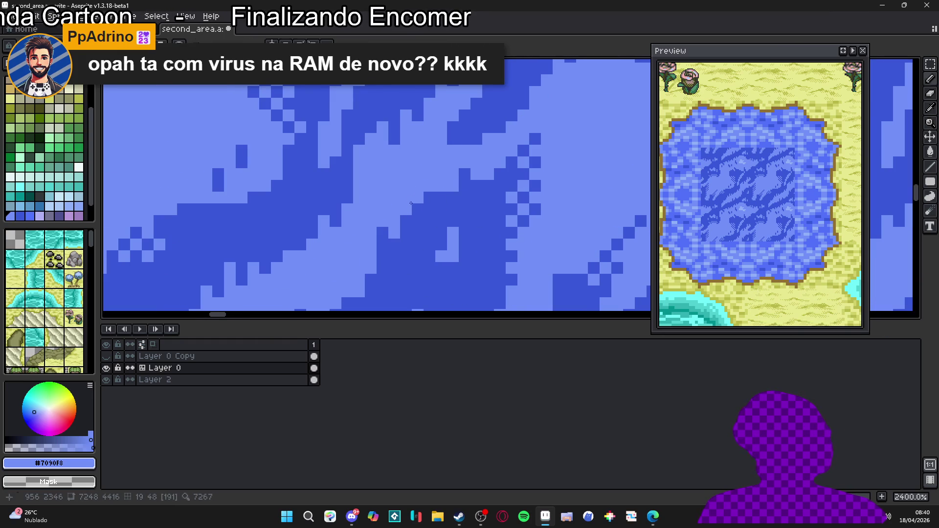
pyautogui.scroll(-2, 429, 199)
pyautogui.scroll(1, 441, 185)
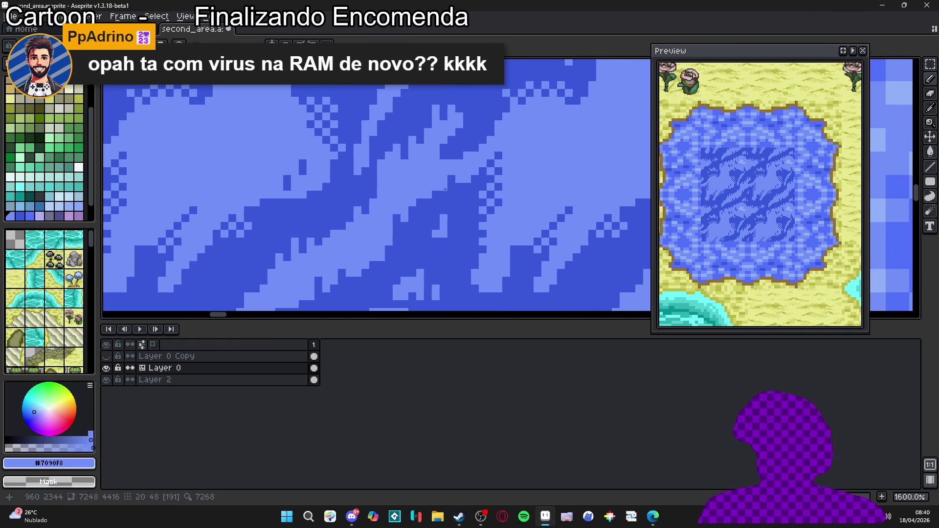
pyautogui.keyDown('alt'); pyautogui.click(437, 194); pyautogui.keyUp('alt')
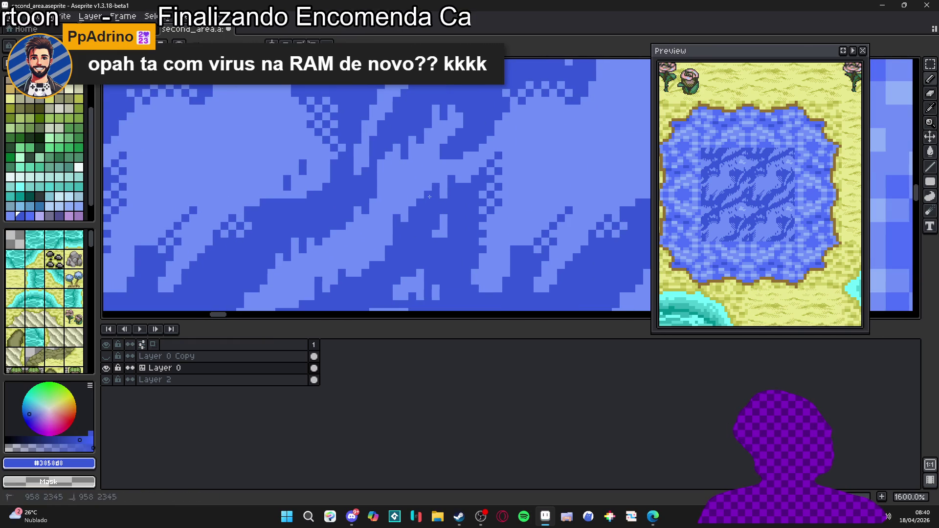
pyautogui.keyDown('alt'); pyautogui.click(428, 184); pyautogui.keyUp('alt')
pyautogui.keyDown('alt'); pyautogui.click(432, 195); pyautogui.keyUp('alt')
pyautogui.keyDown('alt'); pyautogui.click(425, 194); pyautogui.keyUp('alt')
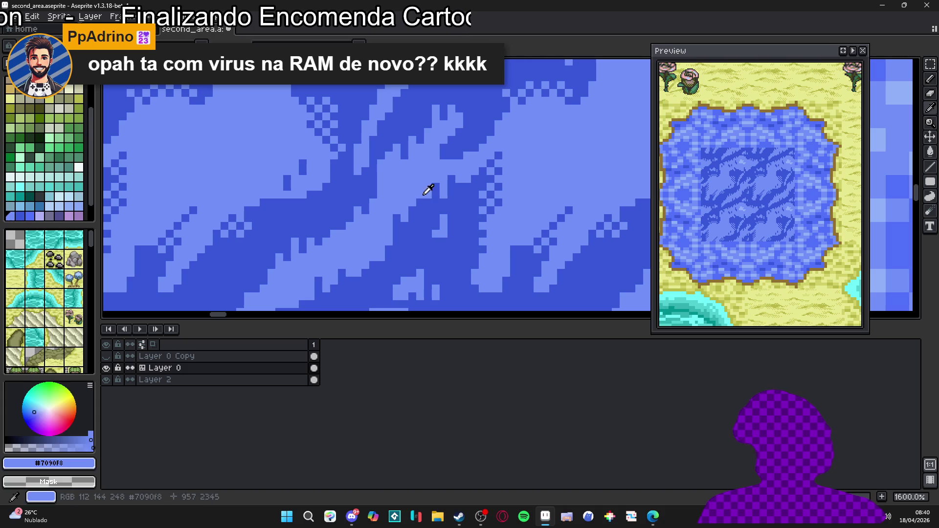
pyautogui.keyDown('alt'); pyautogui.click(423, 213); pyautogui.keyUp('alt')
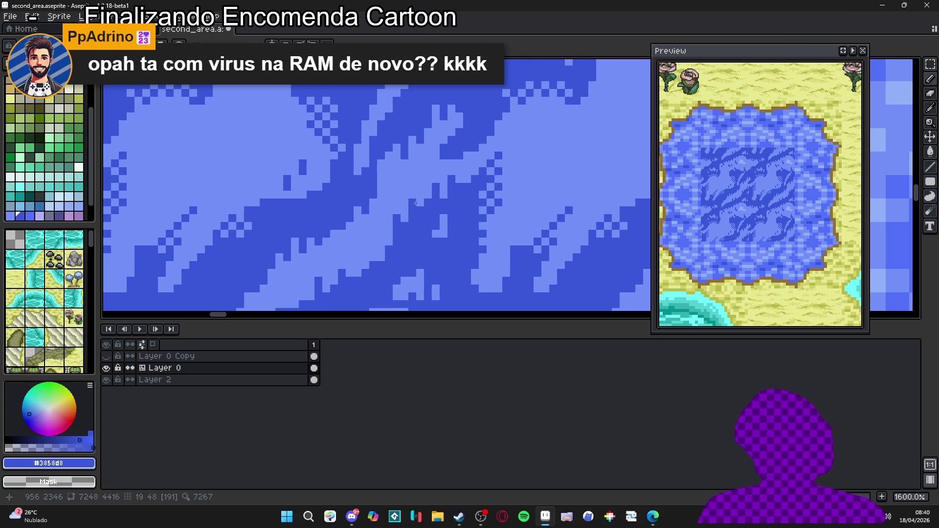
pyautogui.scroll(-3, 437, 204)
pyautogui.scroll(2, 440, 208)
pyautogui.scroll(1, 442, 213)
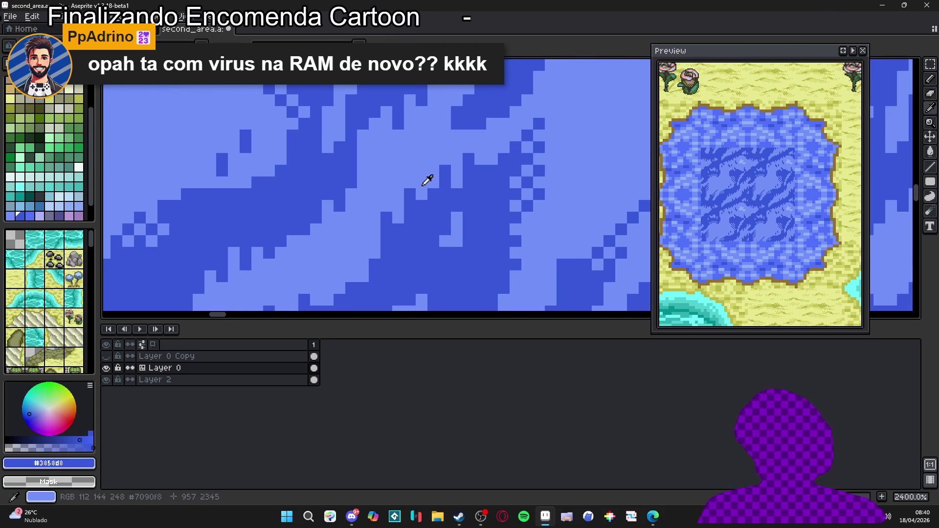
pyautogui.keyDown('alt'); pyautogui.click(443, 214); pyautogui.keyUp('alt')
pyautogui.scroll(1, 443, 214)
pyautogui.keyDown('alt'); pyautogui.click(441, 222); pyautogui.keyUp('alt')
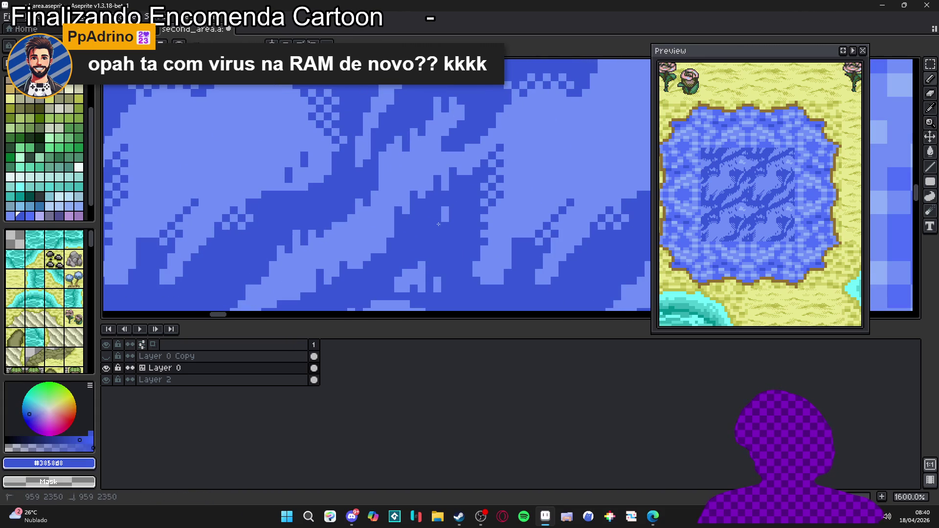
pyautogui.keyDown('alt'); pyautogui.click(444, 215); pyautogui.keyUp('alt')
pyautogui.scroll(-5, 440, 217)
pyautogui.scroll(2, 433, 225)
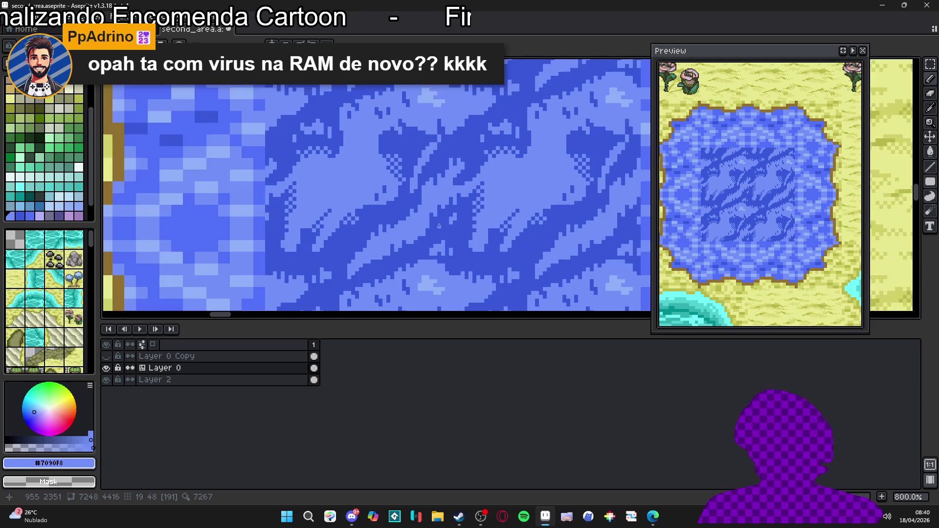
pyautogui.scroll(5, 433, 225)
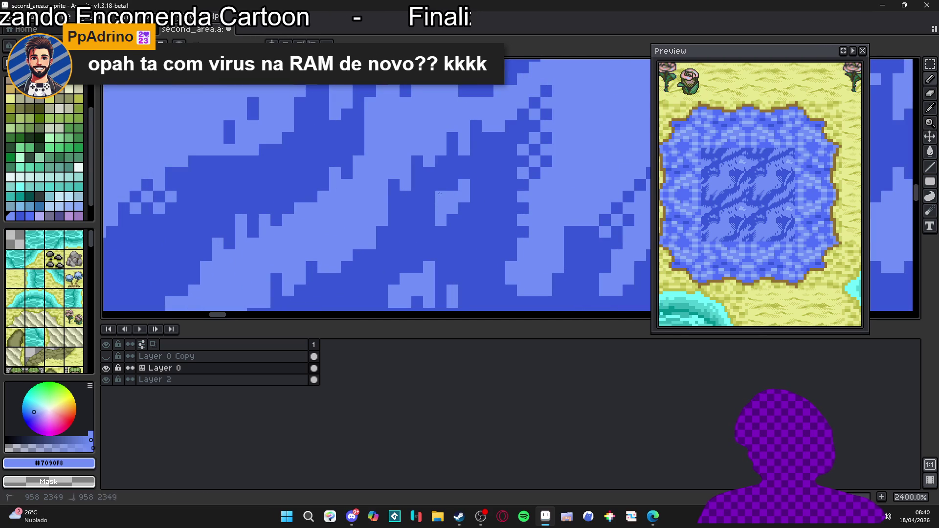
pyautogui.scroll(-1, 437, 196)
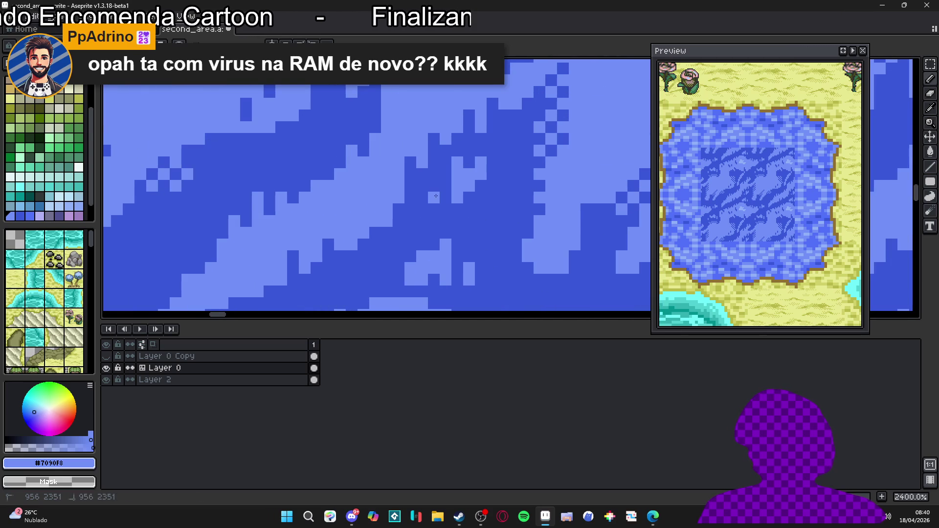
pyautogui.scroll(-4, 453, 213)
pyautogui.scroll(4, 466, 217)
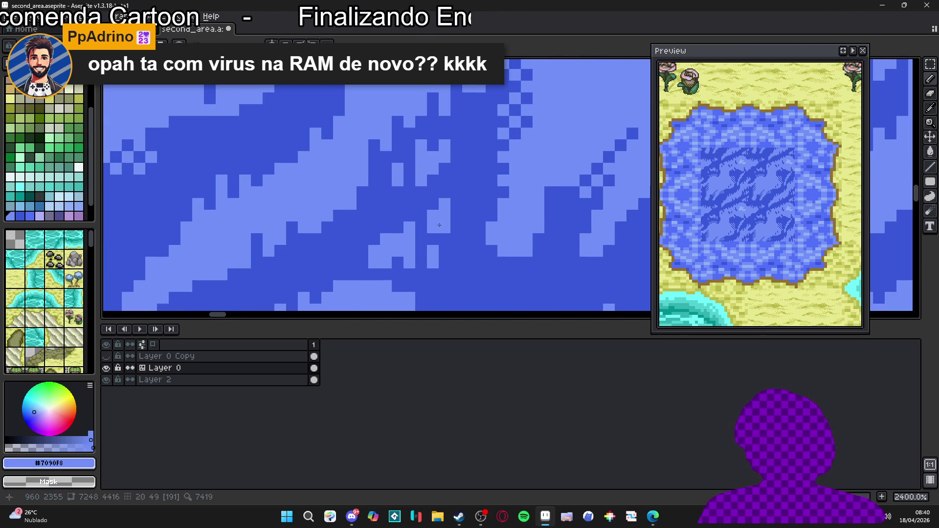
pyautogui.scroll(-3, 437, 218)
pyautogui.scroll(2, 436, 221)
pyautogui.keyDown('alt'); pyautogui.click(436, 223); pyautogui.keyUp('alt')
pyautogui.keyDown('alt'); pyautogui.click(435, 223); pyautogui.keyUp('alt')
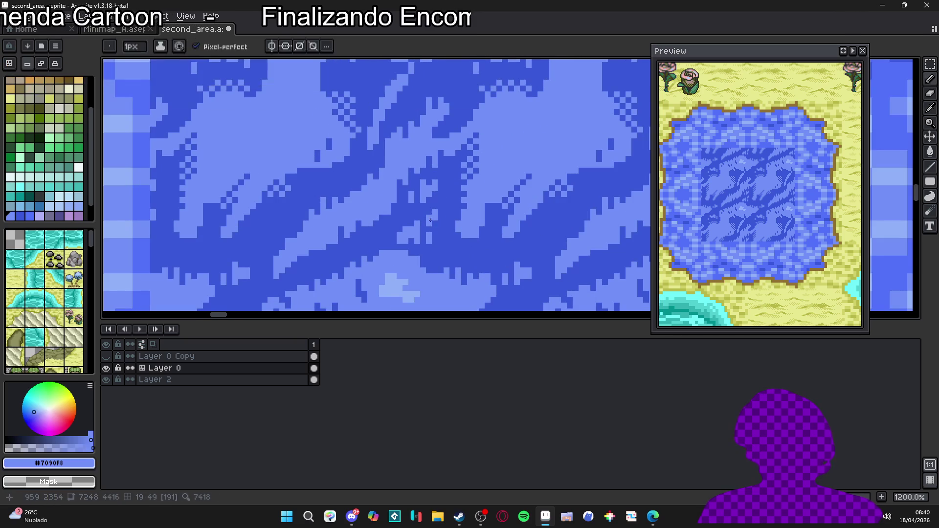
pyautogui.scroll(-2, 430, 223)
pyautogui.scroll(2, 427, 223)
pyautogui.scroll(1, 428, 220)
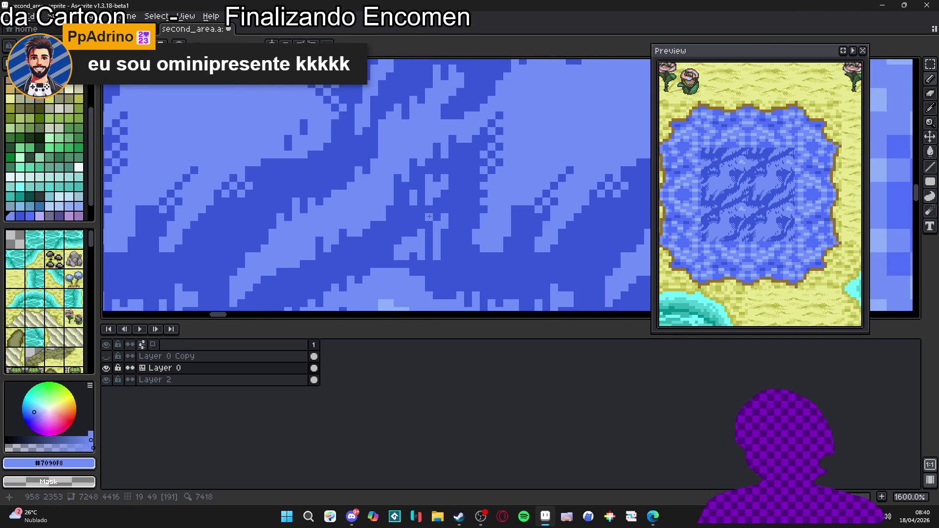
pyautogui.scroll(-3, 424, 218)
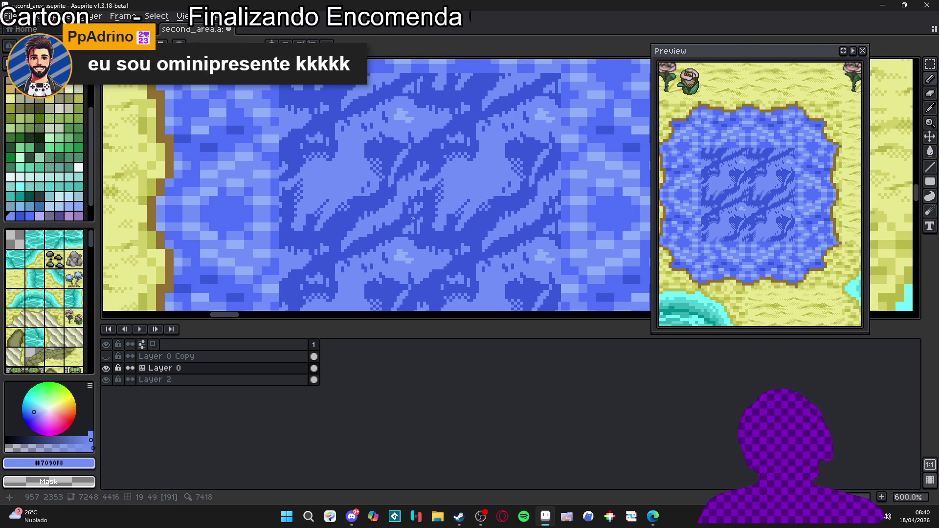
pyautogui.scroll(-3, 425, 213)
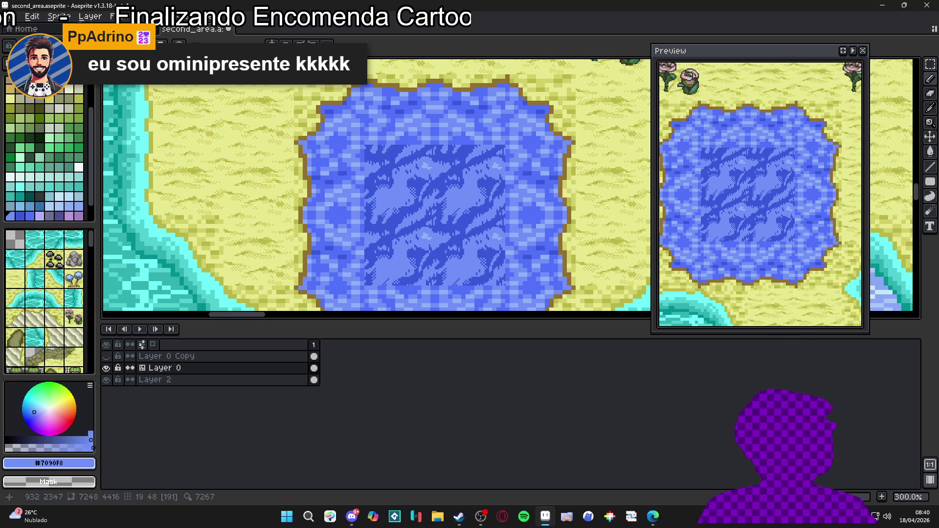
pyautogui.scroll(9, 452, 161)
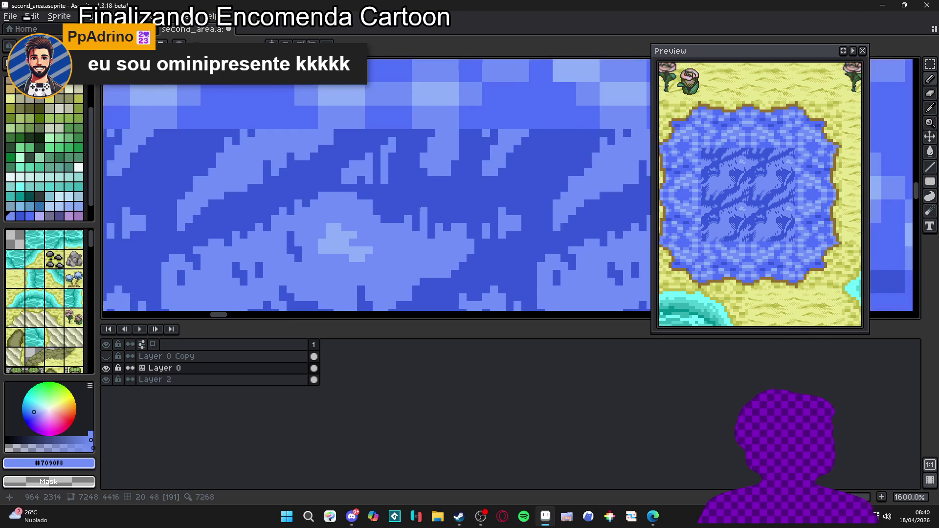
# Step: Pencil light-blue #7090F8 pixels into the dark wave shapes, extending one stroke downward
pyautogui.click(410, 175)
pyautogui.click(394, 161)
pyautogui.click(394, 145)
pyautogui.click(441, 176)
pyautogui.click(442, 203)
pyautogui.click(426, 226)
pyautogui.click(411, 212)
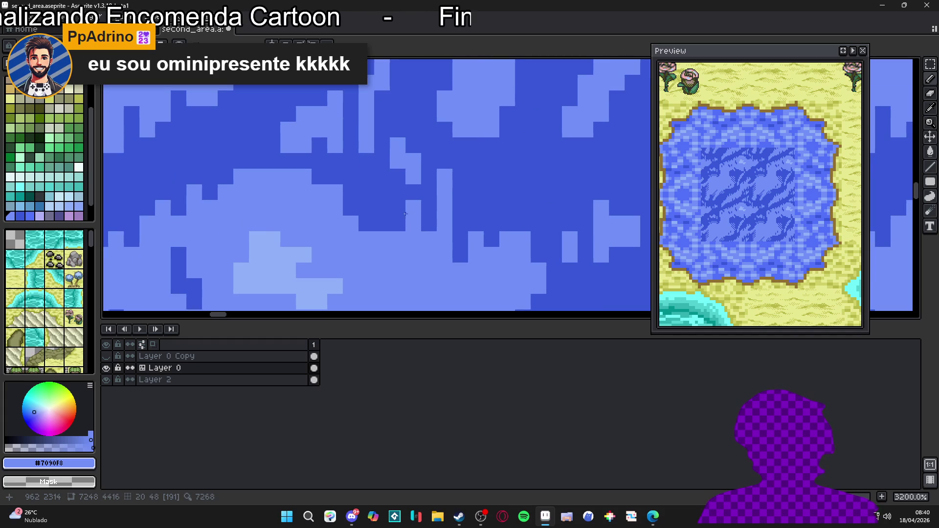
pyautogui.click(398, 224)
# Step: Switch the drawing colour back to the dark wave blue #3858d8
pyautogui.scroll(-3, 399, 224)
pyautogui.scroll(2, 388, 222)
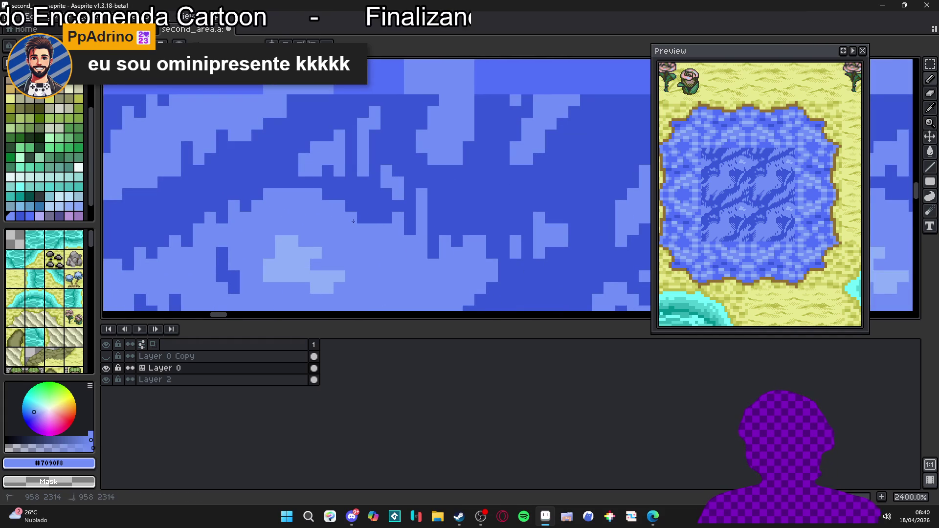
pyautogui.keyDown('alt'); pyautogui.click(327, 194); pyautogui.keyUp('alt')
pyautogui.scroll(-5, 320, 218)
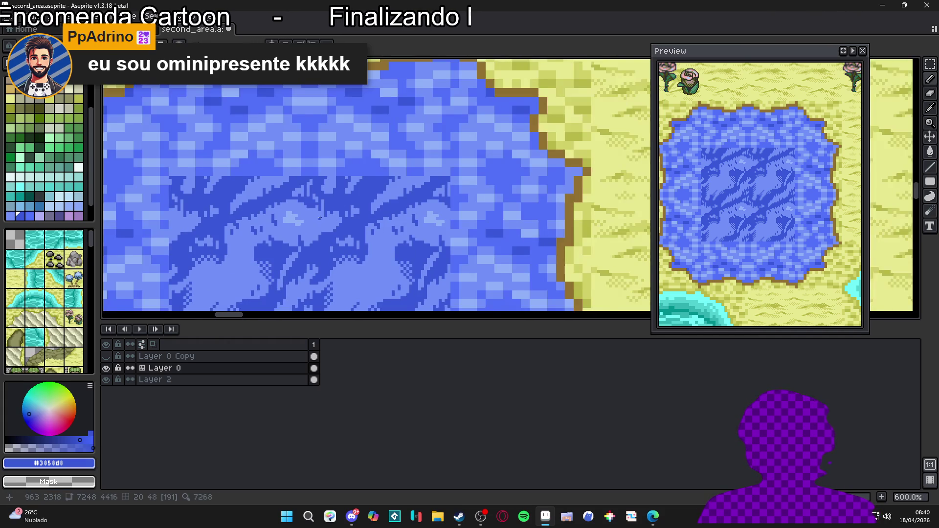
# Step: Sample the light blue #7090F8 and repaint a few wave pixels with it
pyautogui.scroll(4, 357, 172)
pyautogui.keyDown('alt'); pyautogui.click(364, 180); pyautogui.keyUp('alt')
pyautogui.moveTo(365, 179)
pyautogui.mouseDown()
pyautogui.moveTo(367, 188)
pyautogui.moveTo(349, 188)
pyautogui.mouseUp()
# Step: Zoom out and pan to review the whole pond against the surrounding sand
pyautogui.scroll(-4, 372, 182)
pyautogui.scroll(-3, 377, 182)
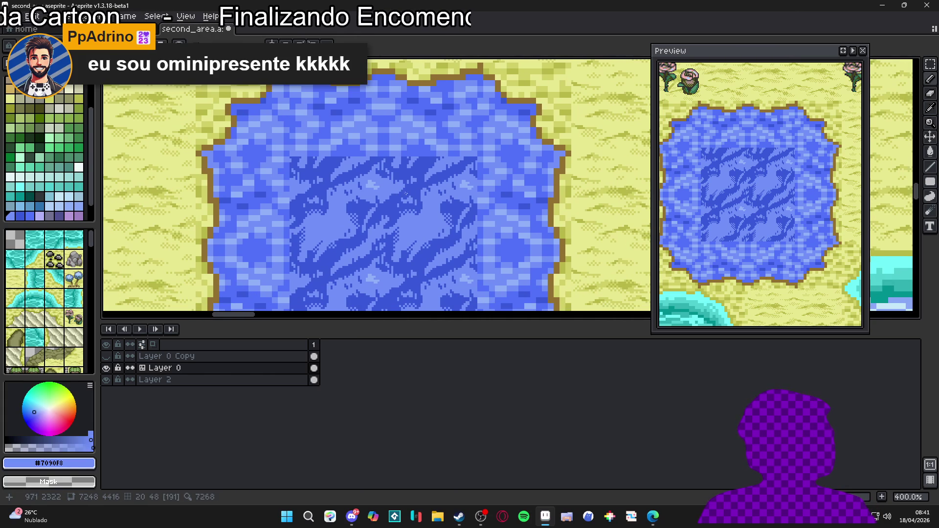
pyautogui.moveTo(409, 190); pyautogui.dragTo(417, 163)
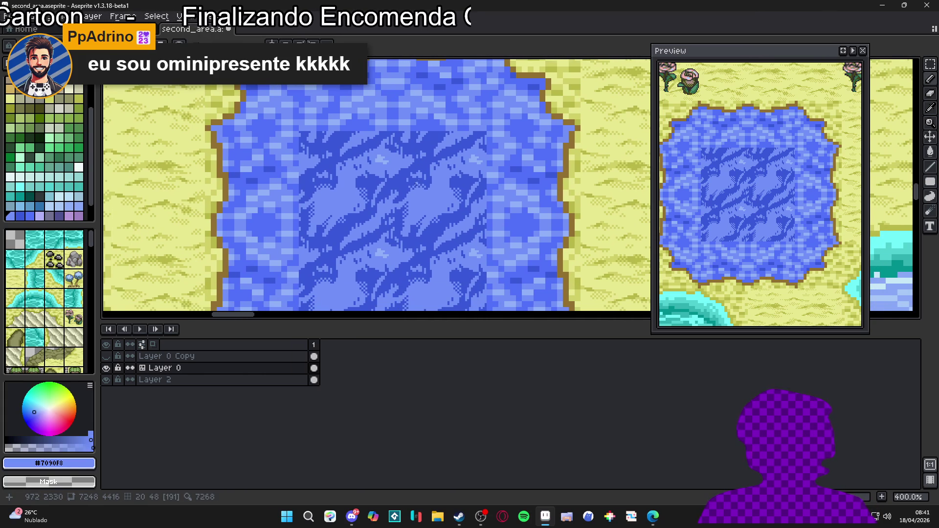
pyautogui.moveTo(336, 237); pyautogui.dragTo(375, 177)
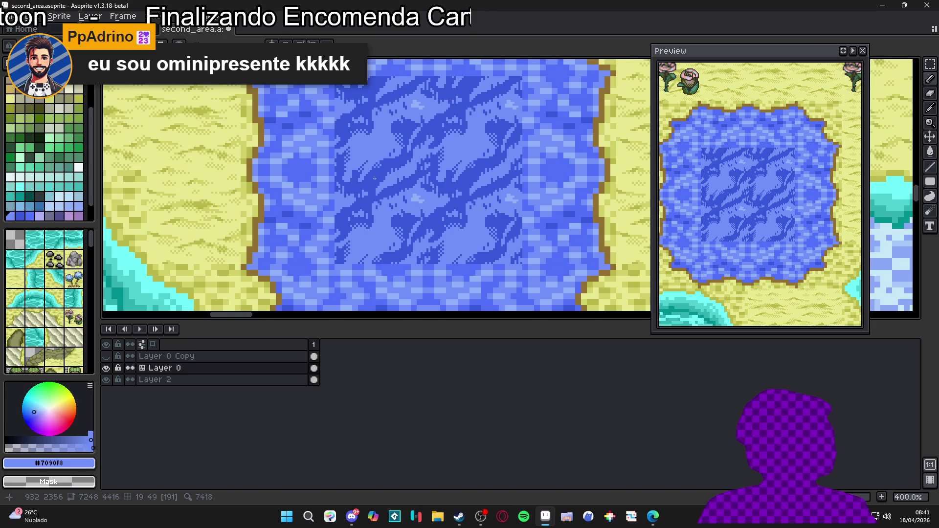
pyautogui.scroll(-1, 388, 179)
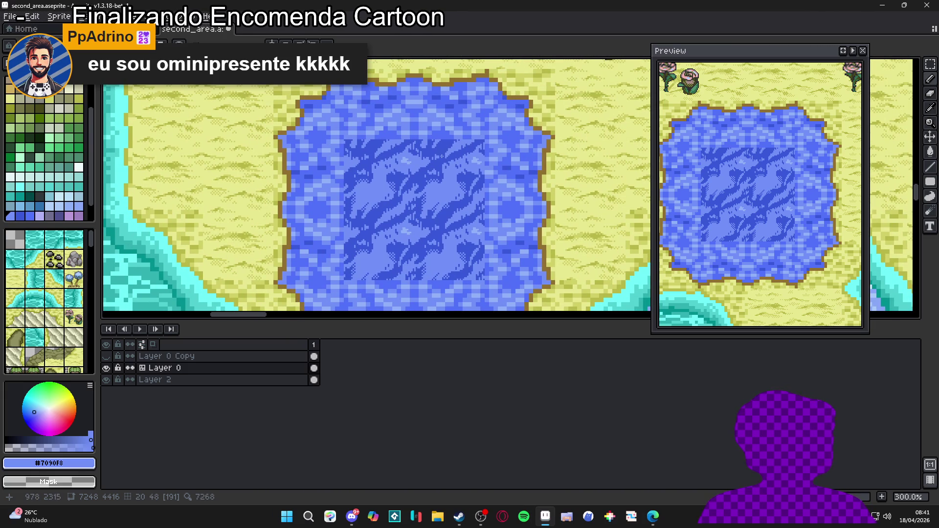
pyautogui.scroll(-1, 456, 150)
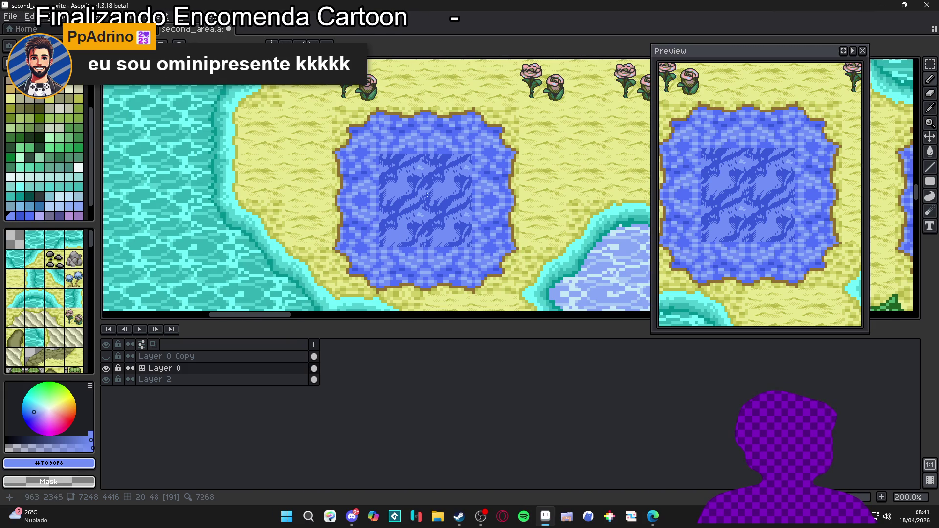
pyautogui.scroll(5, 425, 196)
# Step: Select a small patch and the dark-blue wave region, then undo the accidental clear
pyautogui.press('w')
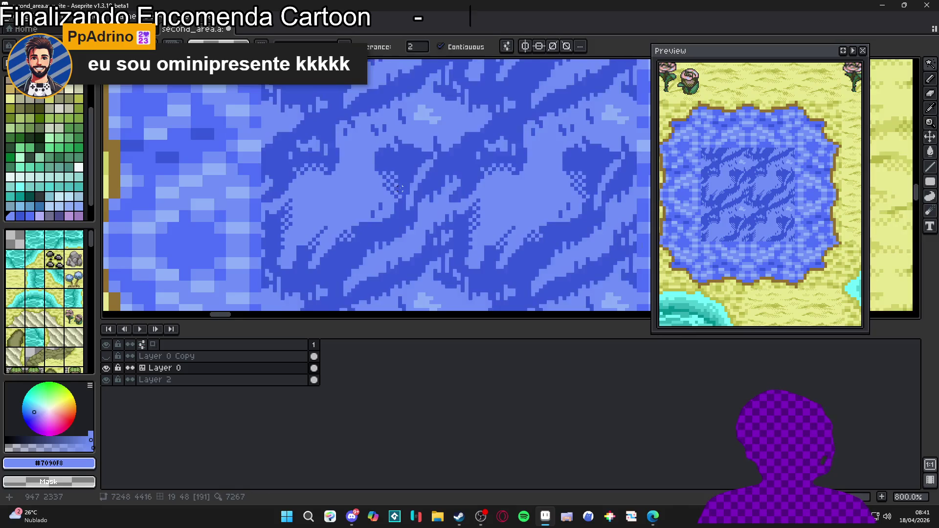
pyautogui.scroll(5, 400, 188)
pyautogui.press('m')
pyautogui.moveTo(373, 137); pyautogui.dragTo(401, 165)
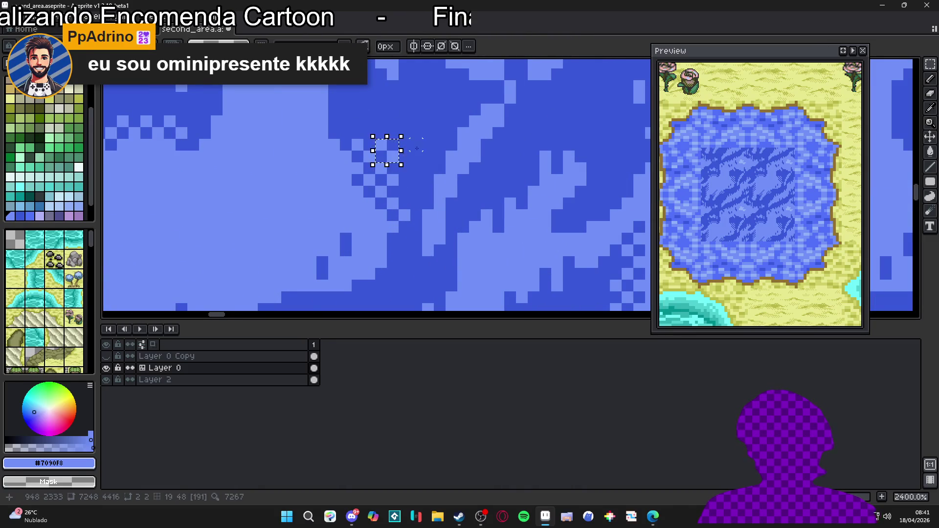
pyautogui.press('w')
pyautogui.click(427, 132)
pyautogui.hotkey('ctrl', 'z')
# Step: Set the paint brush type to 'Pattern aligned to source' and pan across the waves
pyautogui.press('b')
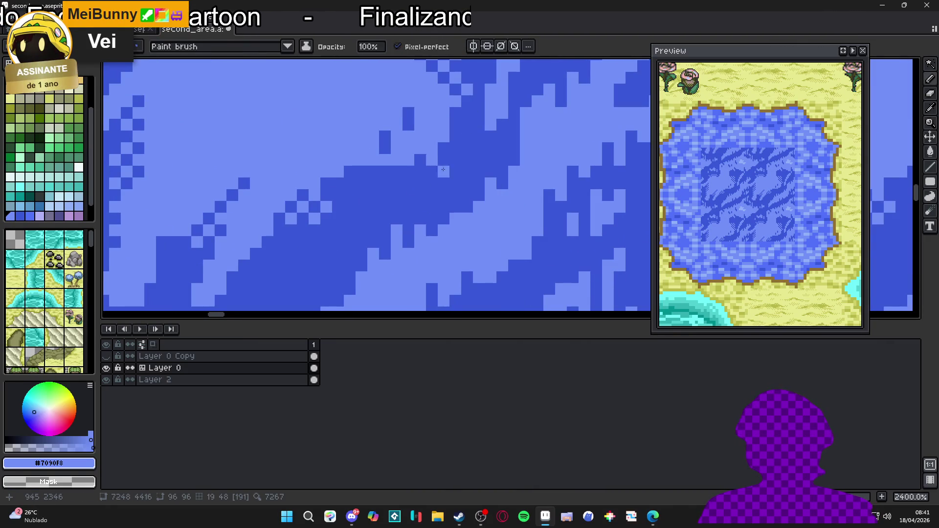
pyautogui.click(255, 46)
pyautogui.click(263, 62)
pyautogui.scroll(-4, 361, 168)
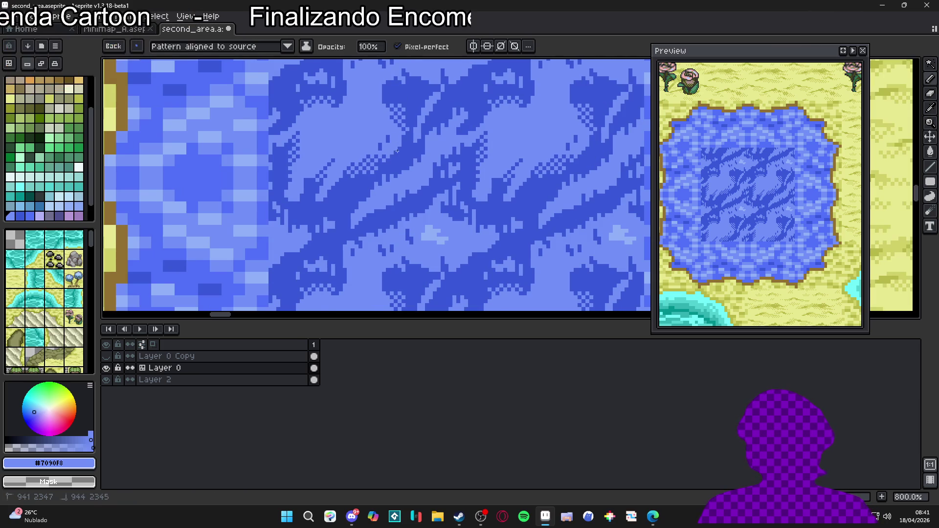
pyautogui.moveTo(352, 161); pyautogui.dragTo(380, 153)
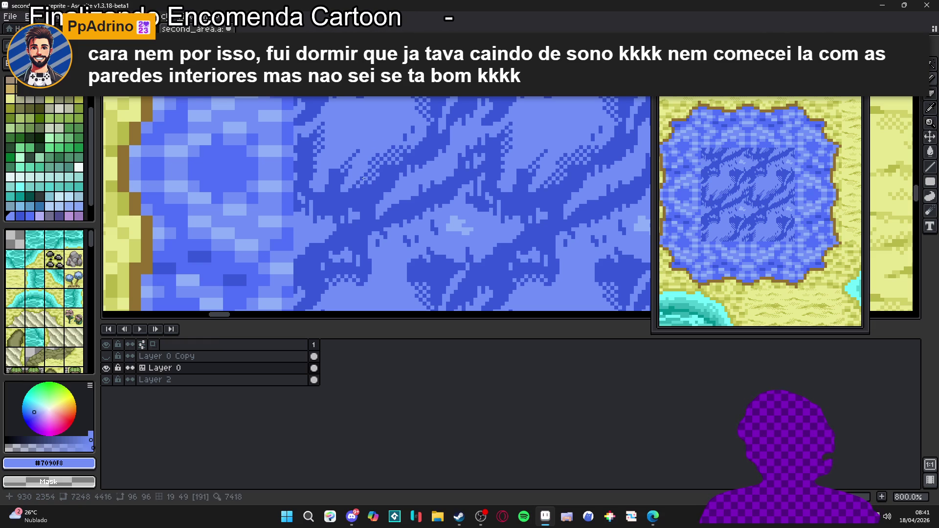
pyautogui.moveTo(341, 179); pyautogui.dragTo(344, 175)
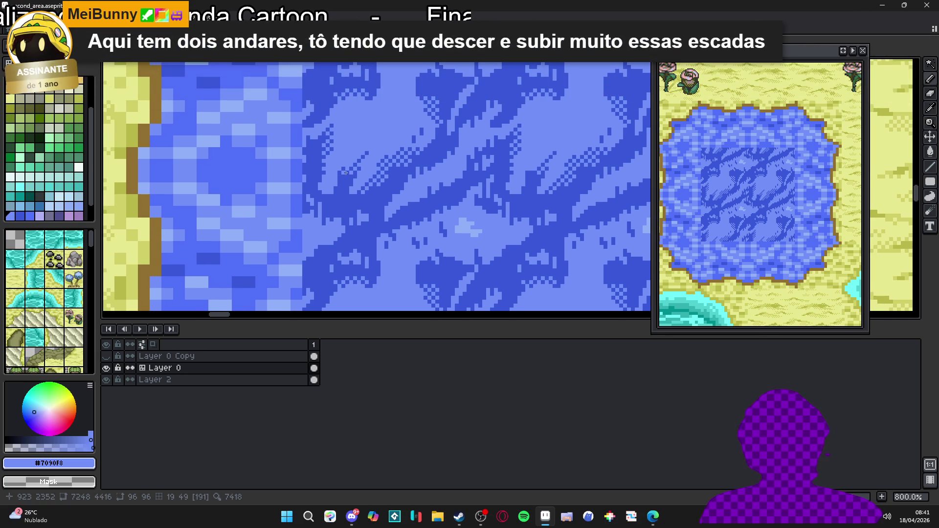
pyautogui.moveTo(350, 173)
pyautogui.mouseDown()
pyautogui.moveTo(340, 179)
pyautogui.moveTo(352, 185)
pyautogui.mouseUp()
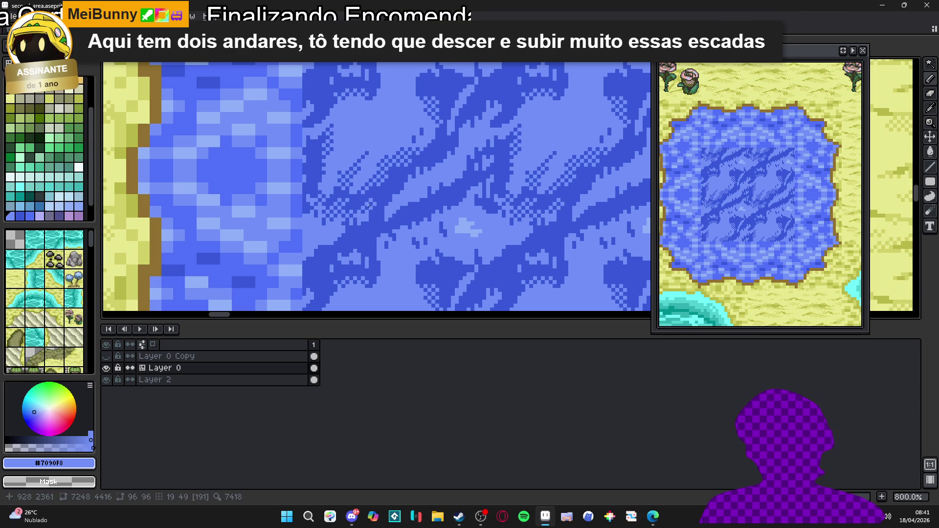
# Step: Pan across the water and paint light-blue pixels along a wave edge
pyautogui.click(374, 215)
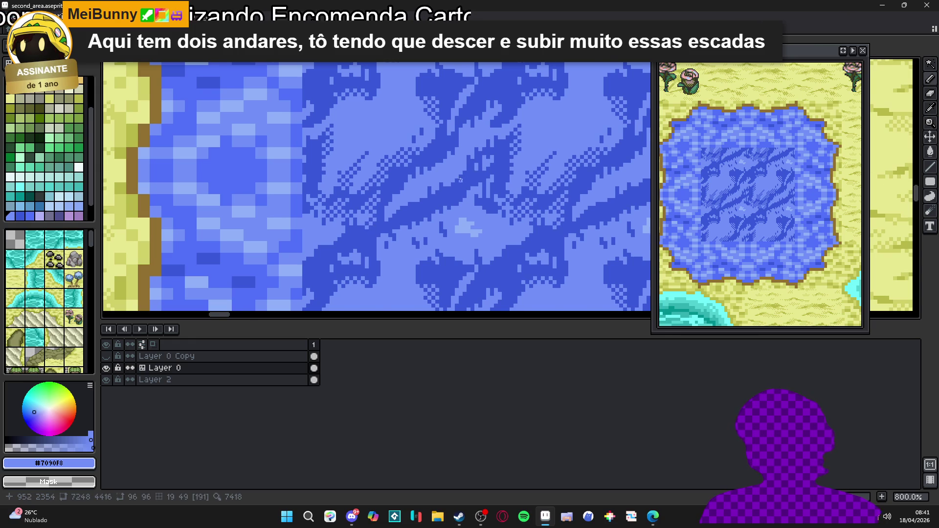
pyautogui.scroll(-5, 443, 192)
pyautogui.scroll(2, 443, 197)
pyautogui.scroll(3, 443, 197)
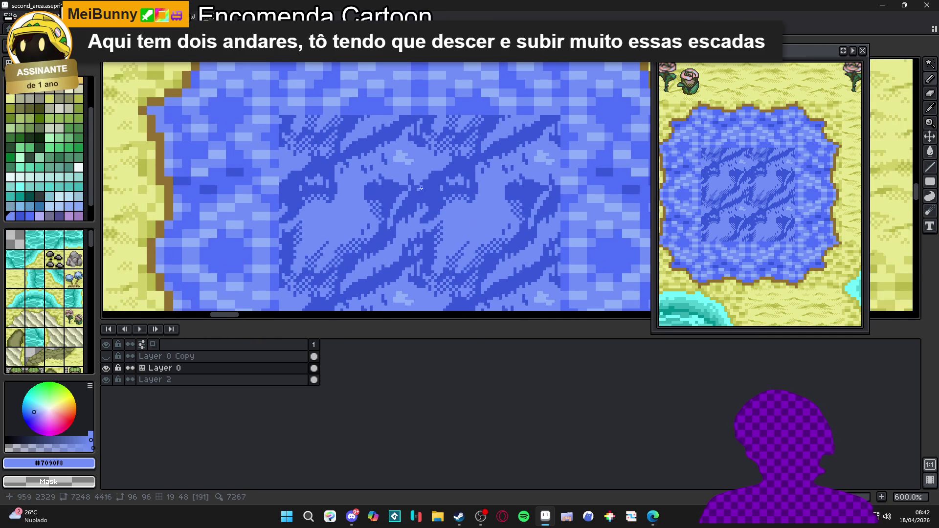
pyautogui.scroll(3, 440, 182)
pyautogui.moveTo(441, 183); pyautogui.dragTo(459, 180)
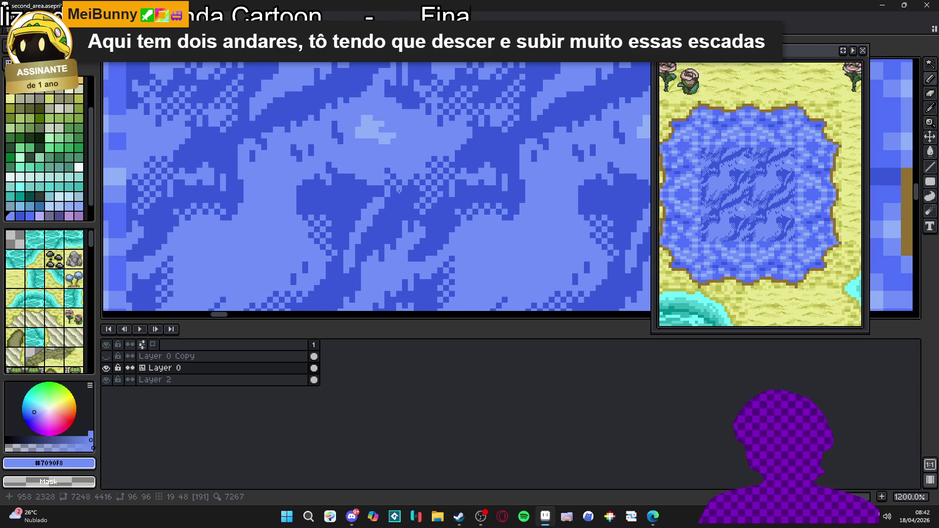
pyautogui.scroll(-1, 391, 176)
pyautogui.scroll(1, 387, 183)
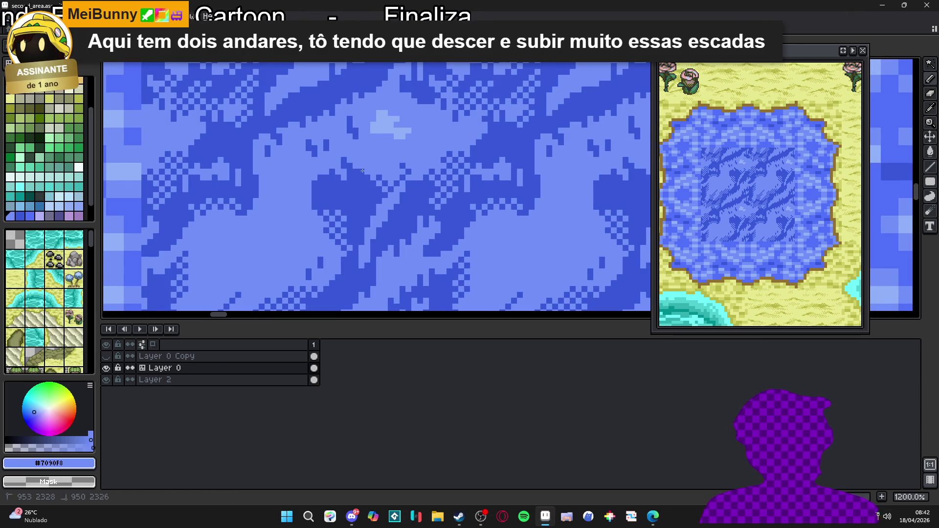
pyautogui.moveTo(329, 181); pyautogui.dragTo(333, 183)
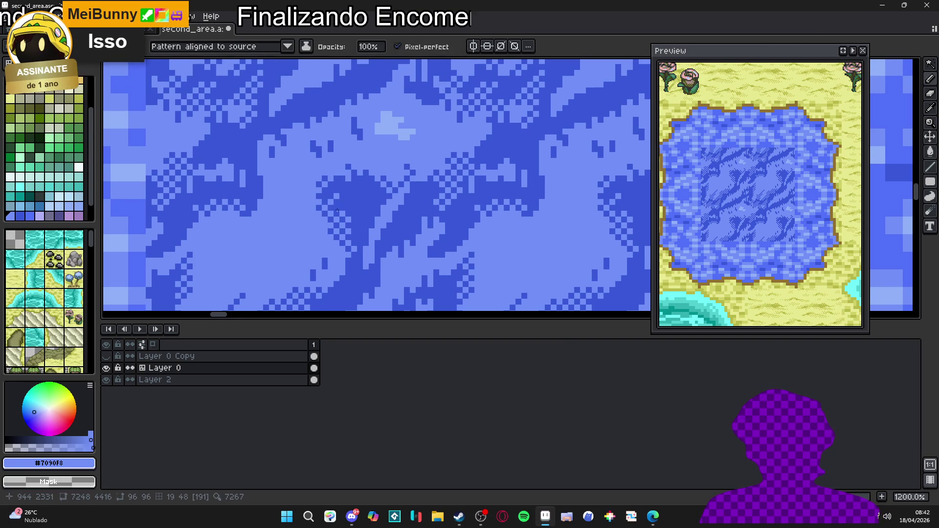
pyautogui.scroll(-3, 362, 221)
pyautogui.scroll(4, 362, 222)
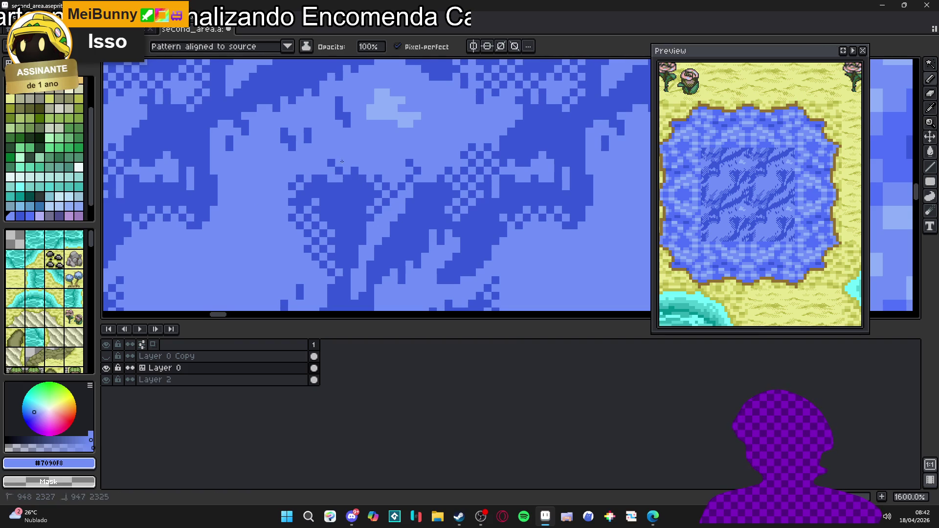
pyautogui.moveTo(355, 180); pyautogui.dragTo(336, 211)
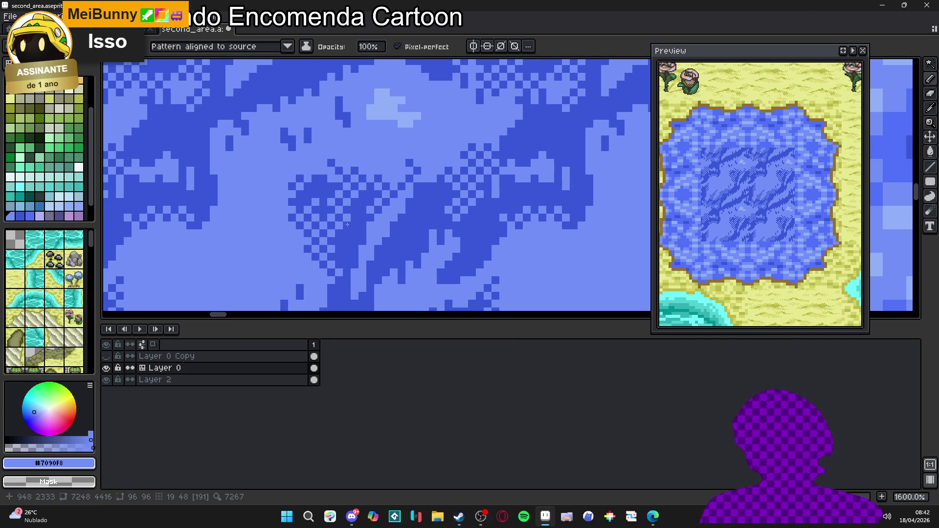
# Step: Paint a small #3858d8 patch and a few #7090f8 pixels, then undo the last stroke
pyautogui.keyDown('alt'); pyautogui.click(347, 219); pyautogui.keyUp('alt')
pyautogui.moveTo(342, 199); pyautogui.dragTo(342, 214)
pyautogui.press('alt')
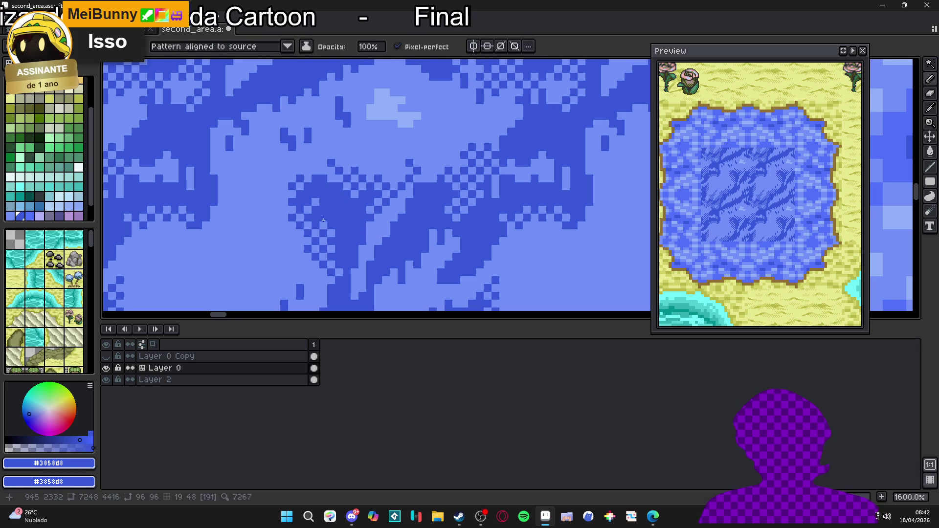
pyautogui.keyDown('alt'); pyautogui.click(329, 217); pyautogui.keyUp('alt')
pyautogui.moveTo(308, 210); pyautogui.dragTo(318, 220)
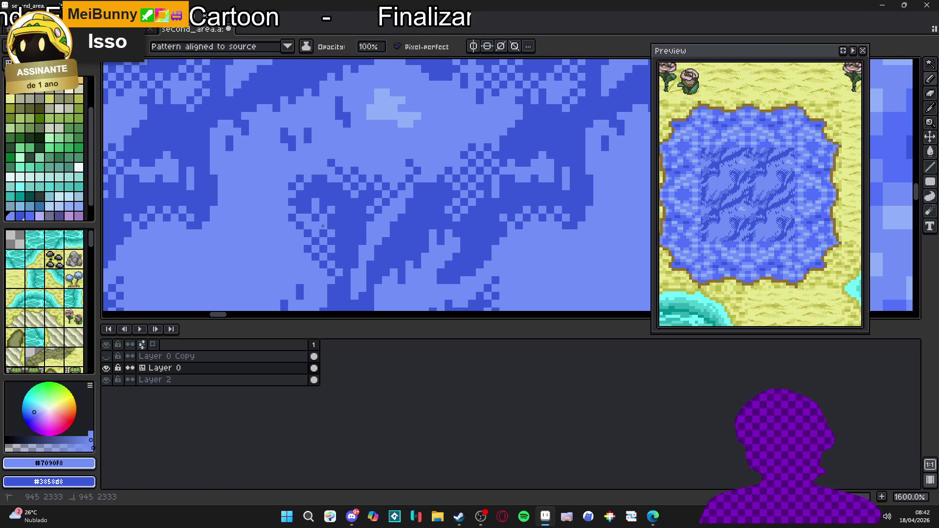
pyautogui.moveTo(320, 209); pyautogui.dragTo(327, 231)
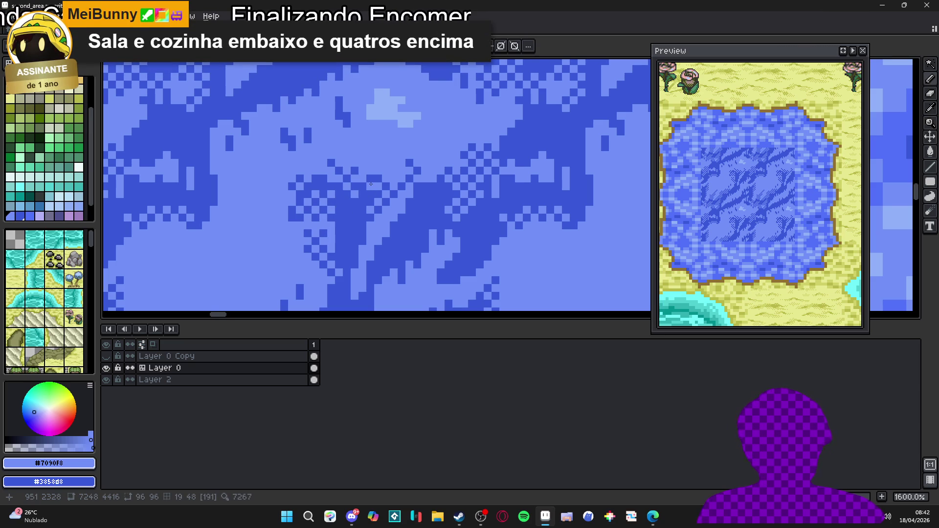
pyautogui.scroll(-3, 374, 200)
pyautogui.hotkey('ctrl', 'z')
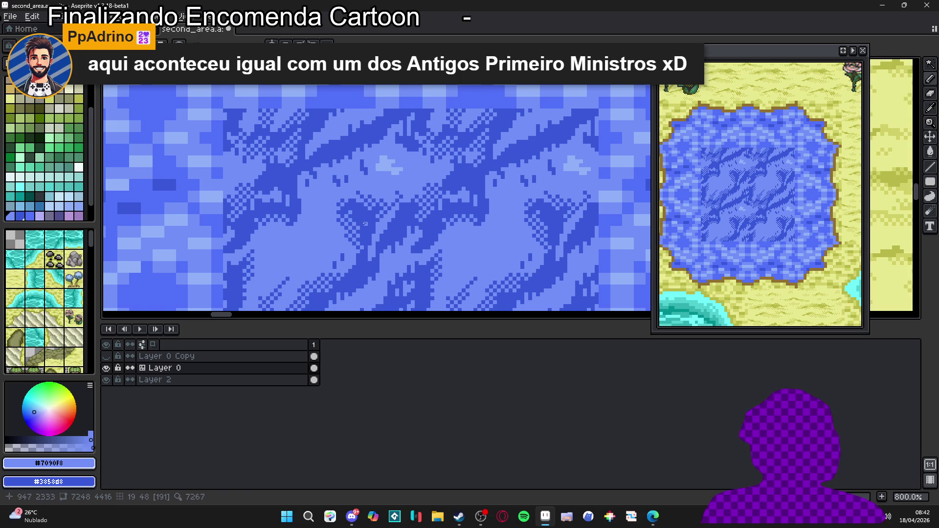
# Step: Save the pond tile file with Ctrl+S
pyautogui.scroll(-1, 376, 217)
pyautogui.hotkey('ctrl', 's')
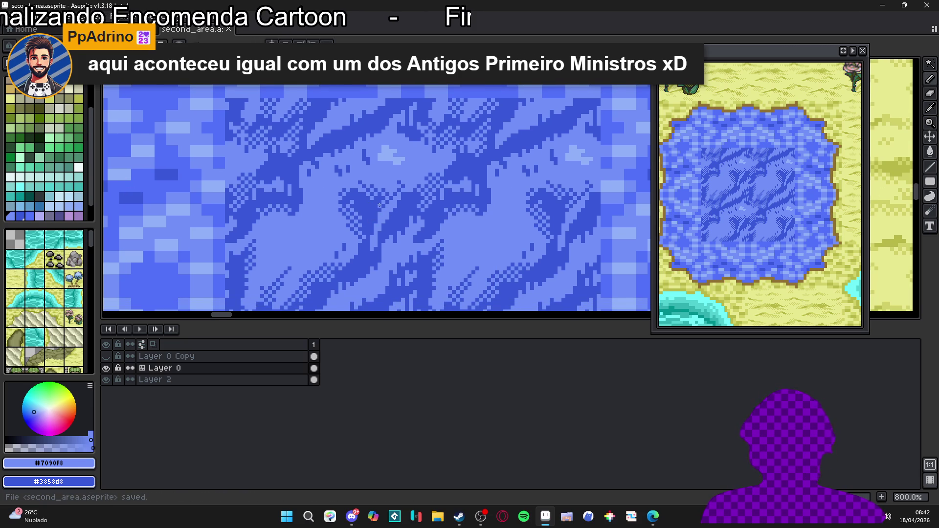
pyautogui.press('m')
pyautogui.scroll(4, 362, 198)
pyautogui.scroll(1, 313, 220)
# Step: Sample #7090f8 from the water and repaint a few wave pixels in the lighter blue
pyautogui.press('b')
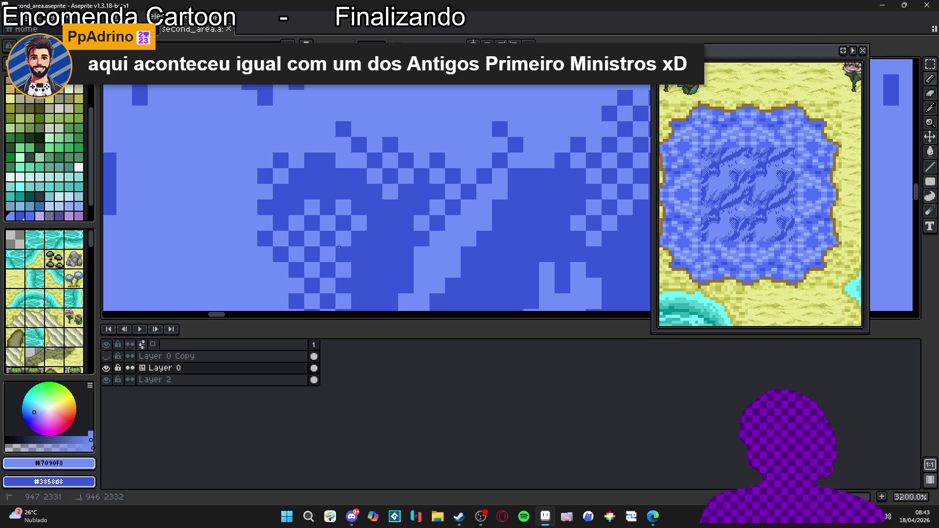
pyautogui.scroll(-2, 356, 235)
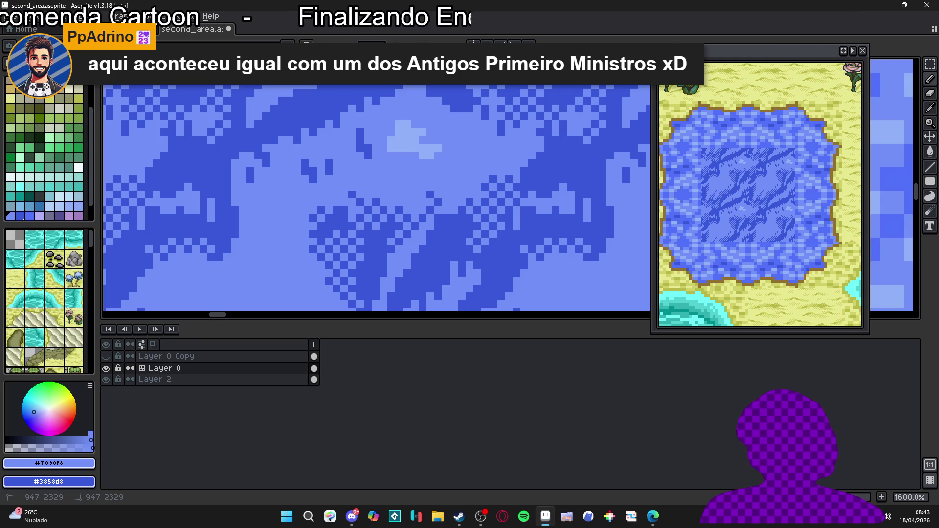
pyautogui.scroll(-1, 359, 227)
pyautogui.scroll(1, 357, 227)
pyautogui.scroll(-1, 352, 228)
pyautogui.keyDown('alt'); pyautogui.click(351, 228); pyautogui.keyUp('alt')
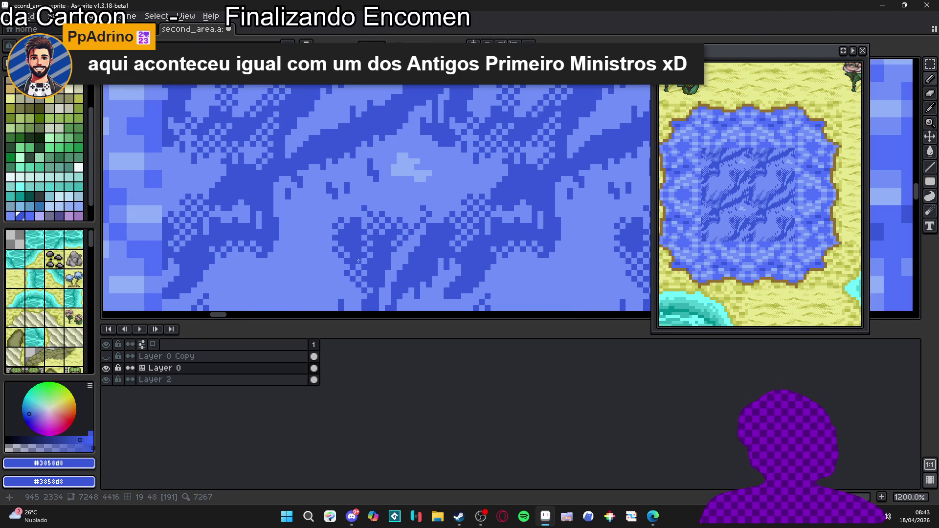
pyautogui.keyDown('alt'); pyautogui.click(351, 243); pyautogui.keyUp('alt')
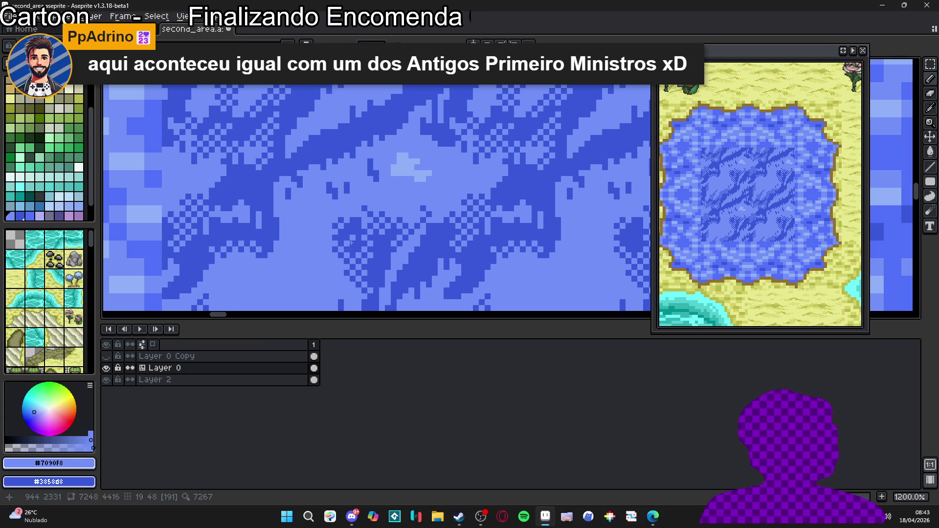
pyautogui.scroll(-2, 346, 242)
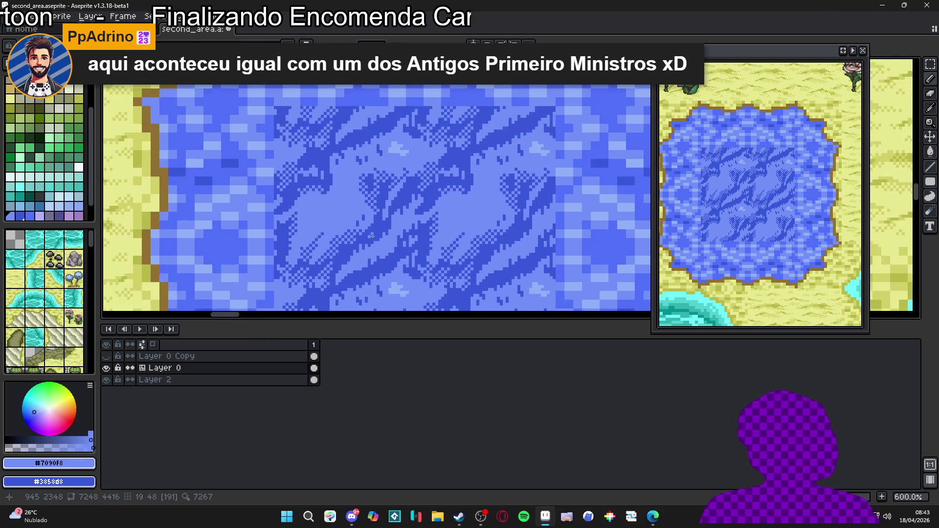
pyautogui.scroll(2, 375, 220)
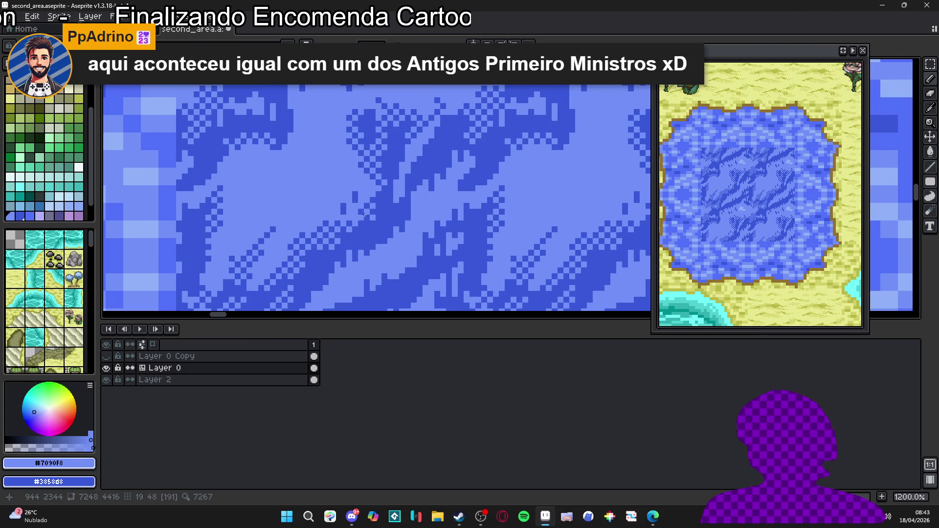
pyautogui.click(356, 201)
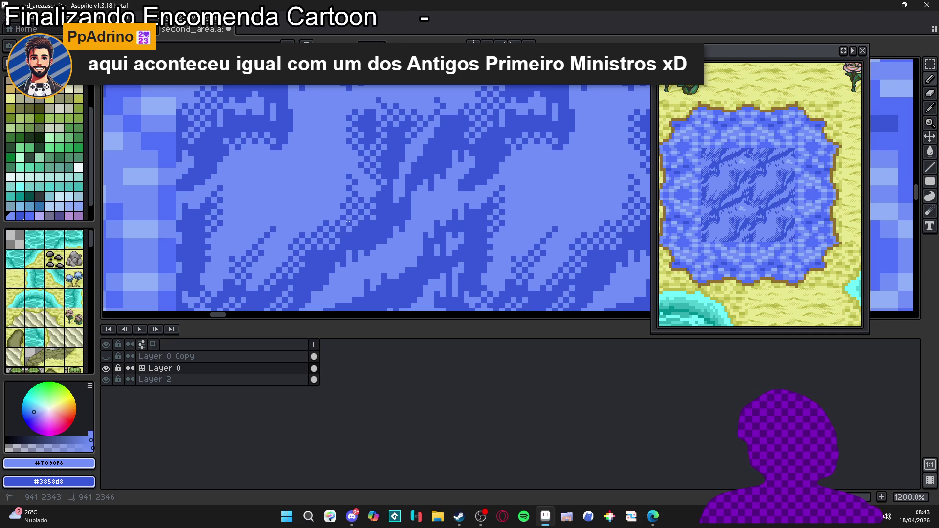
pyautogui.moveTo(327, 211); pyautogui.dragTo(327, 224)
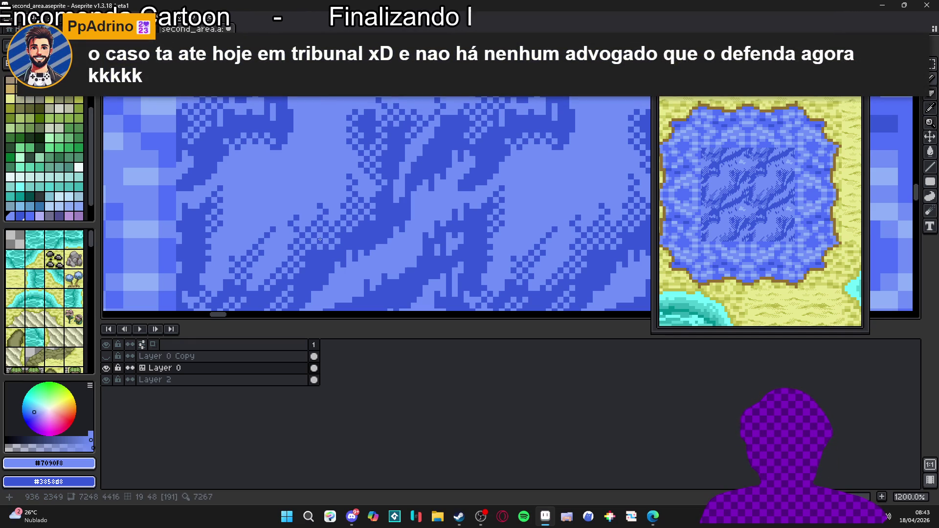
# Step: Add dark dither pixels diagonally down-right along the wave edges
pyautogui.scroll(-3, 322, 238)
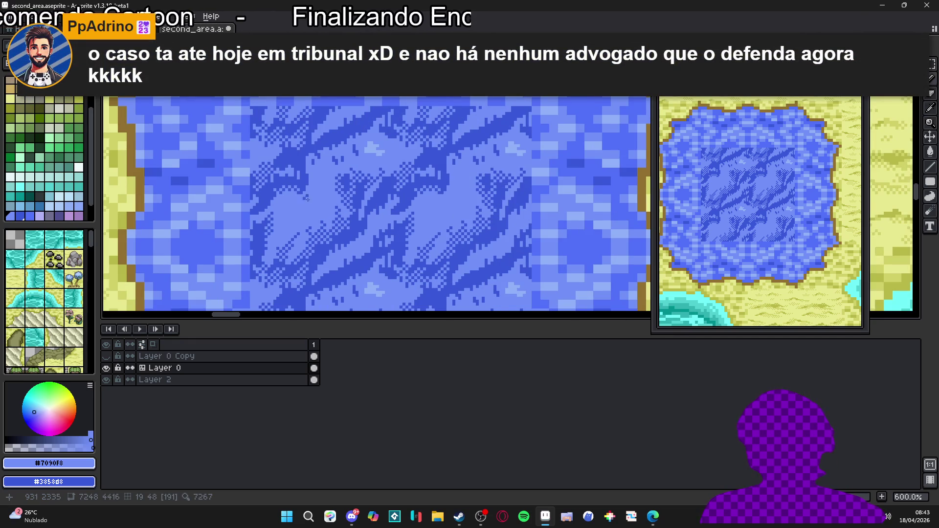
pyautogui.scroll(3, 308, 200)
pyautogui.click(320, 181)
pyautogui.click(322, 196)
pyautogui.click(326, 201)
pyautogui.moveTo(337, 210); pyautogui.dragTo(345, 215)
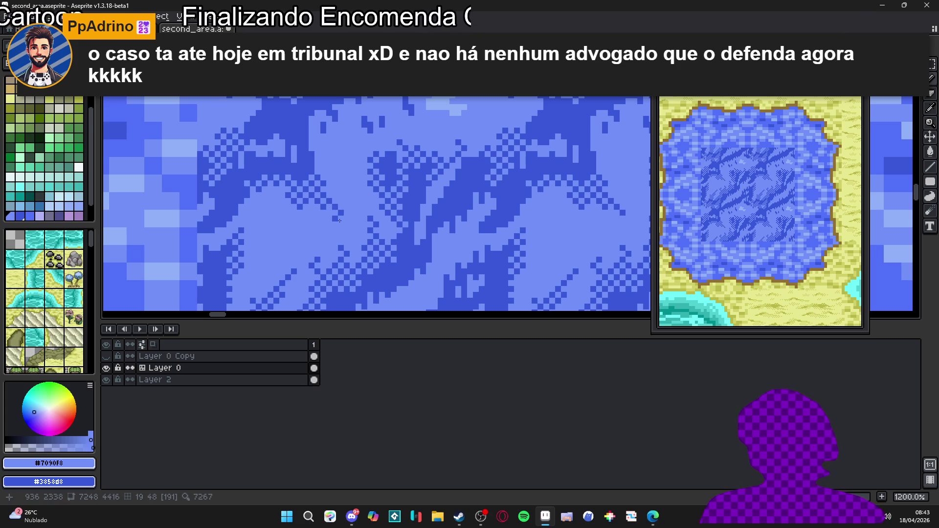
pyautogui.click(350, 213)
pyautogui.click(354, 207)
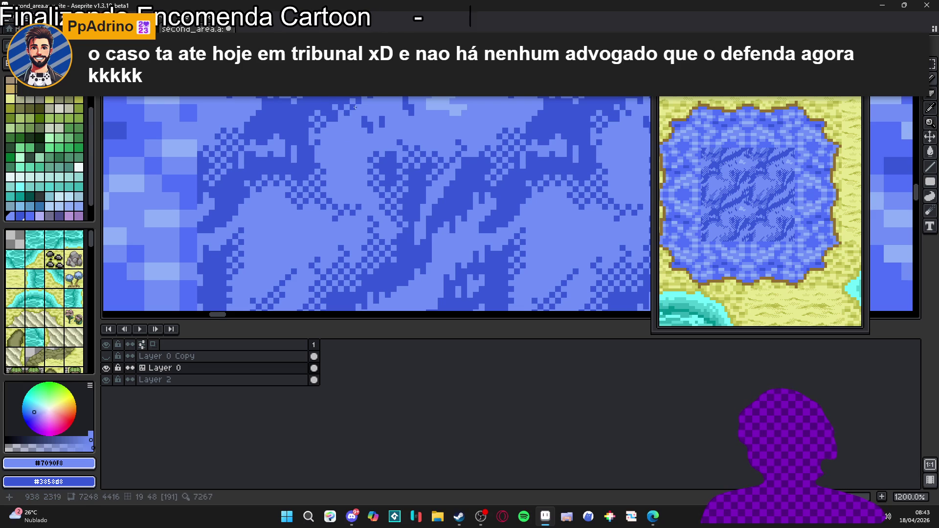
# Step: Zoom in and out to review the dithered wave pattern across the tiled pond
pyautogui.scroll(-5, 362, 111)
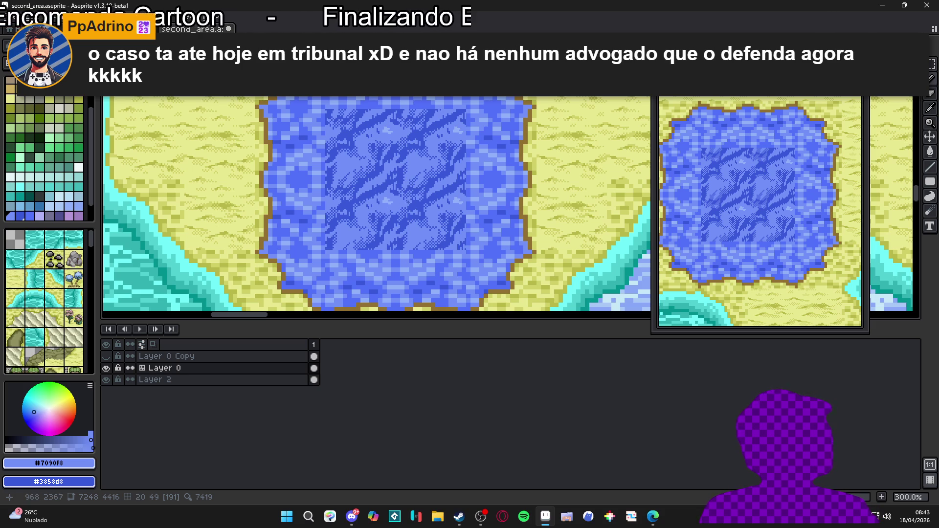
pyautogui.scroll(7, 397, 196)
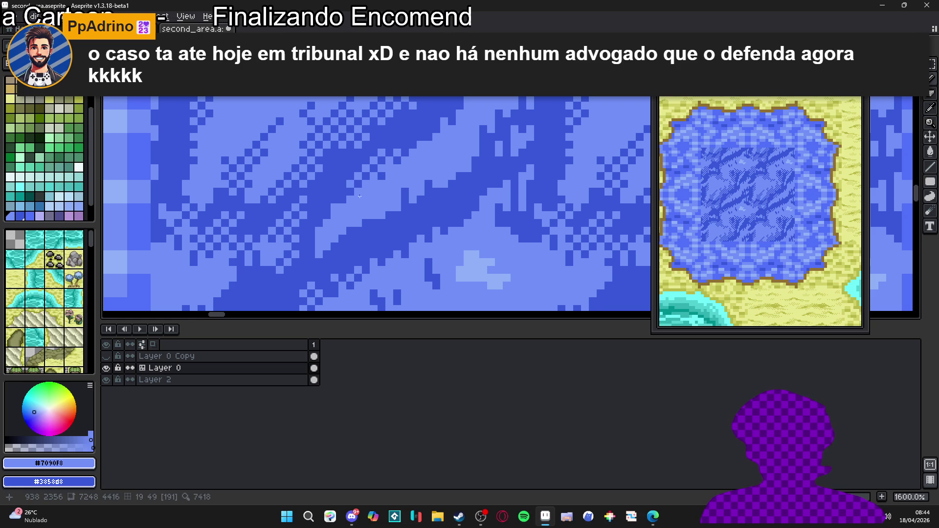
pyautogui.scroll(5, 366, 200)
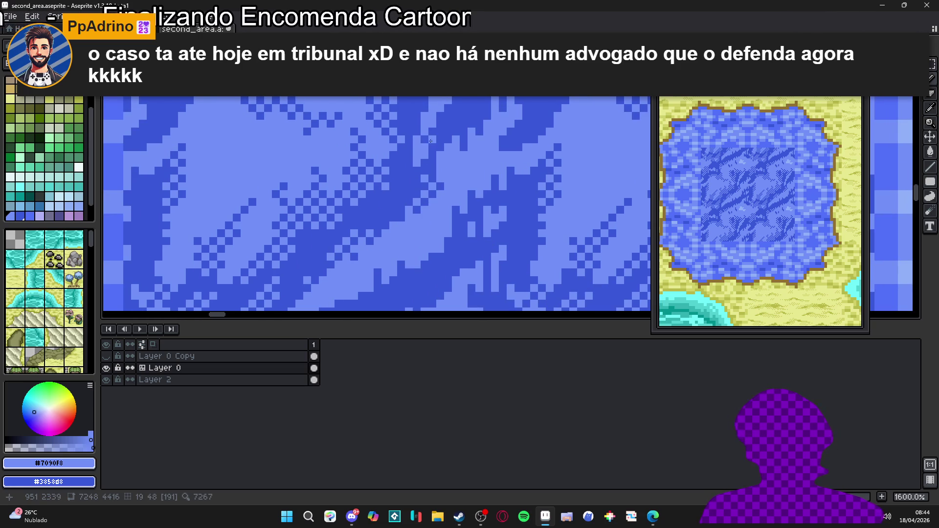
pyautogui.scroll(4, 429, 154)
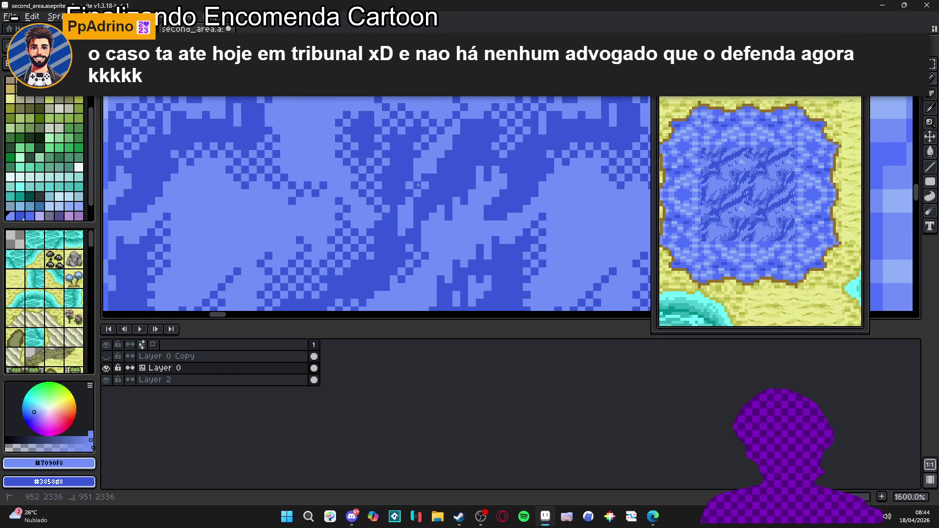
pyautogui.scroll(-7, 421, 174)
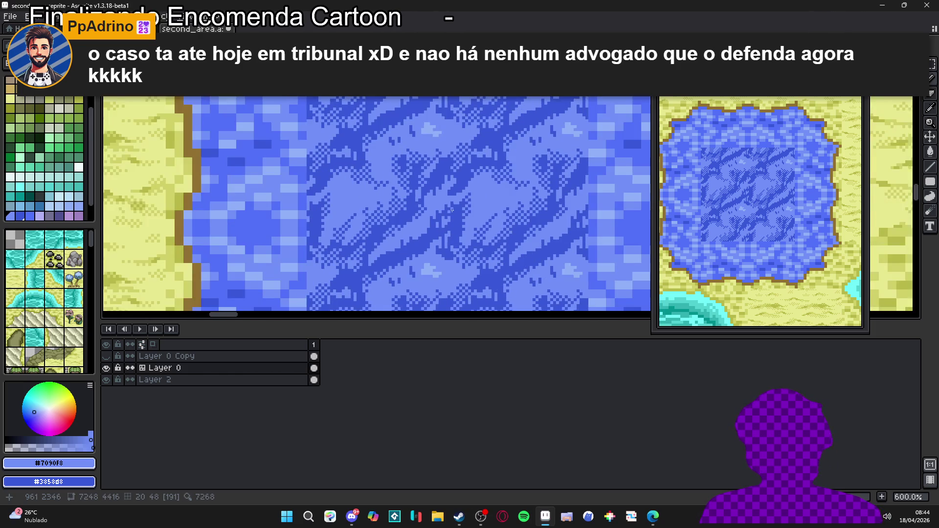
pyautogui.scroll(5, 455, 205)
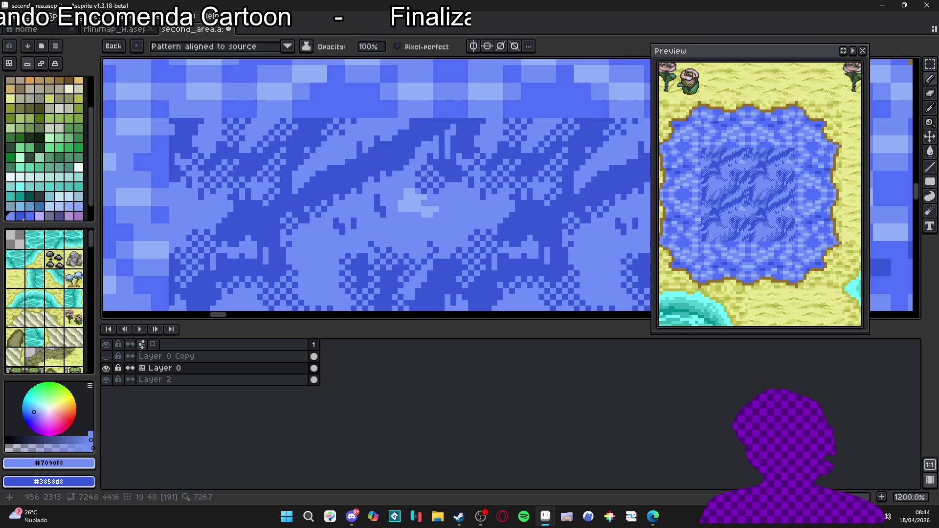
pyautogui.scroll(-5, 427, 174)
pyautogui.scroll(3, 435, 196)
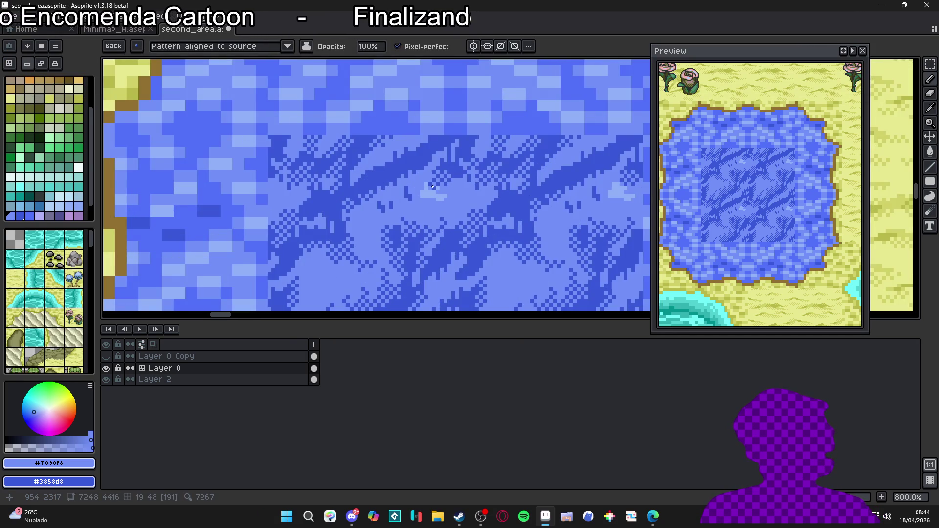
pyautogui.scroll(-4, 432, 187)
pyautogui.scroll(4, 444, 205)
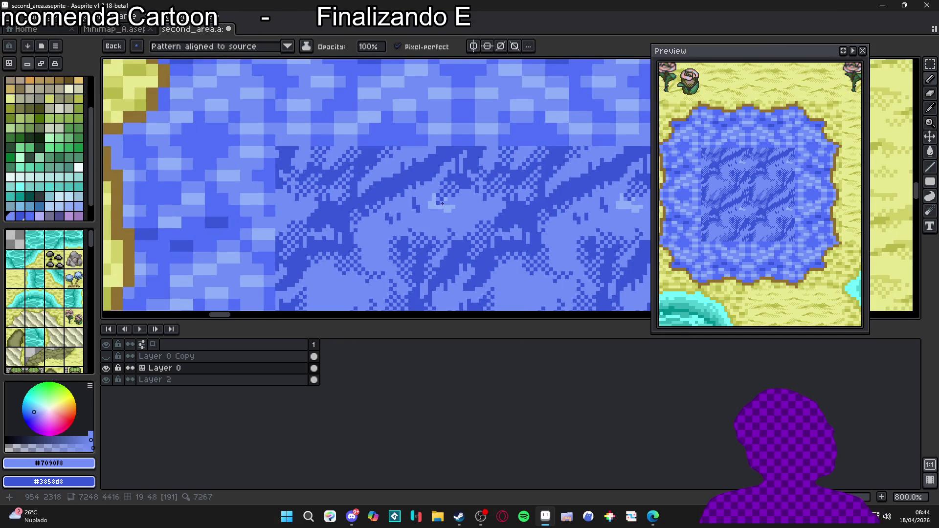
pyautogui.scroll(-4, 445, 203)
pyautogui.scroll(4, 435, 189)
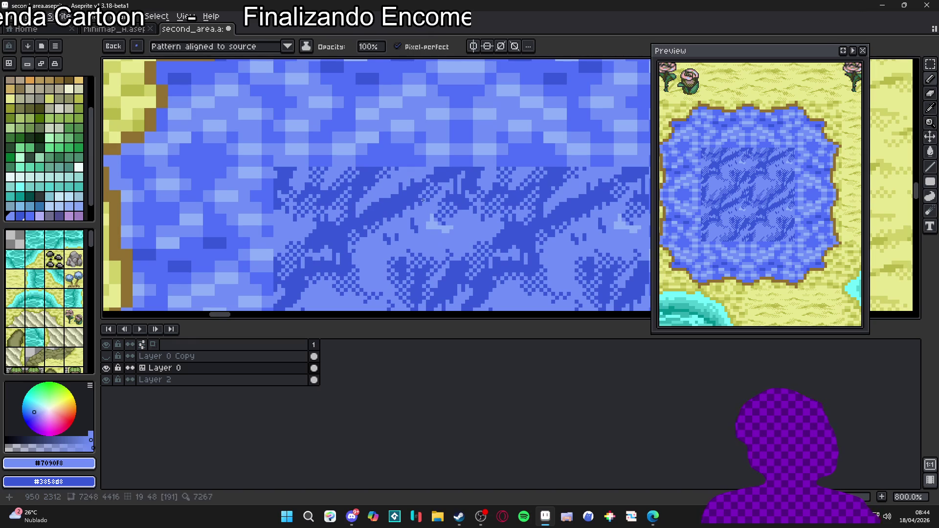
pyautogui.scroll(-5, 419, 203)
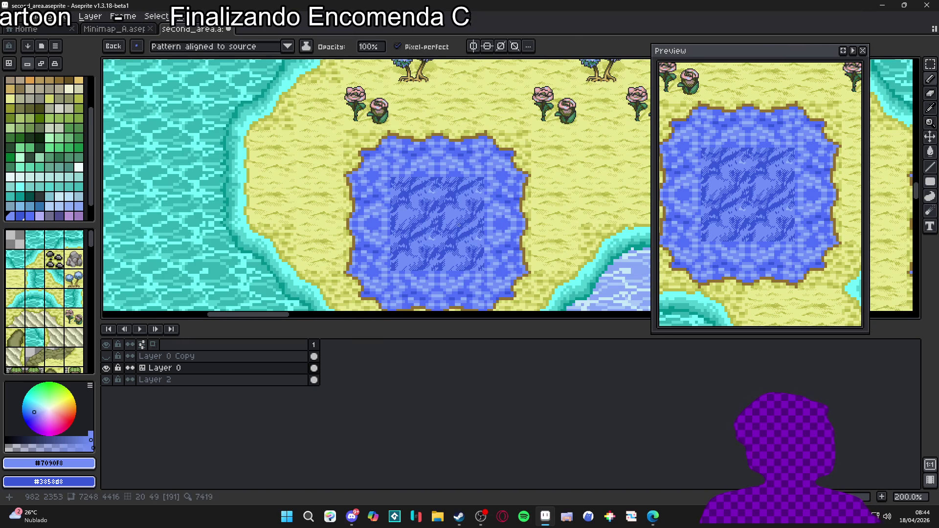
pyautogui.scroll(6, 457, 231)
# Step: Paint over most of the old light patch with medium blue #7090F8 using a 2px brush
pyautogui.keyDown('alt'); pyautogui.click(444, 236); pyautogui.keyUp('alt')
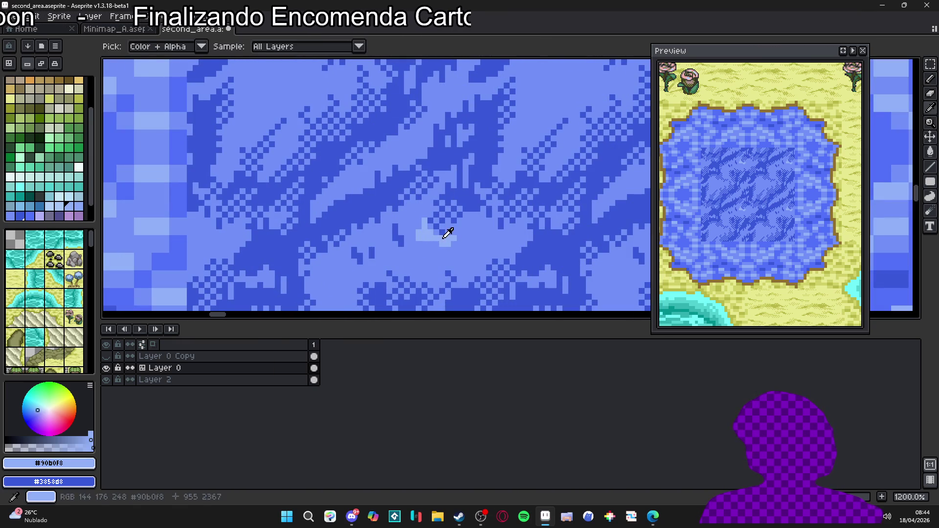
pyautogui.press('Escape')
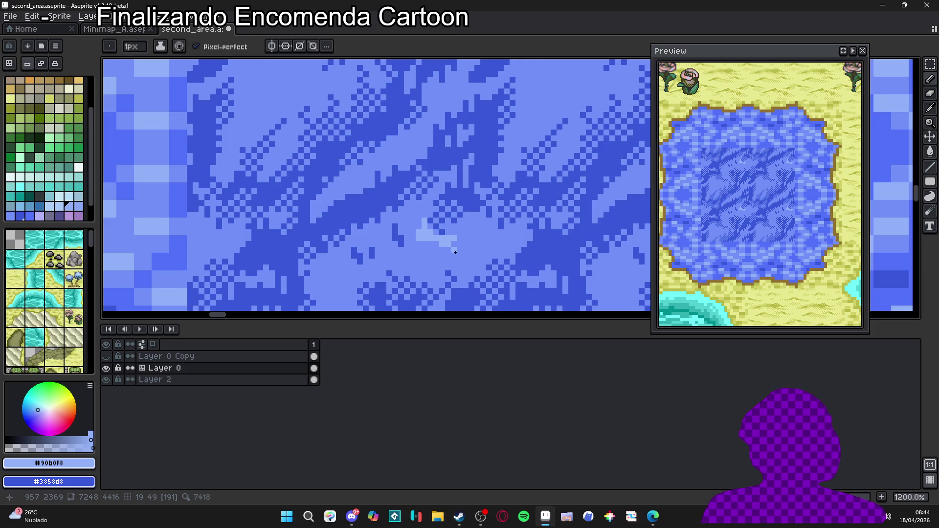
pyautogui.scroll(3, 455, 251)
pyautogui.keyDown('alt'); pyautogui.click(461, 245); pyautogui.keyUp('alt')
pyautogui.press('+')
pyautogui.moveTo(455, 241)
pyautogui.mouseDown()
pyautogui.moveTo(402, 221)
pyautogui.moveTo(399, 205)
pyautogui.mouseUp()
# Step: Add a 2px #90B0F8 block with a one-pixel staircase streak trailing from it
pyautogui.keyDown('alt'); pyautogui.click(396, 188); pyautogui.keyUp('alt')
pyautogui.click(495, 208)
pyautogui.press('-')
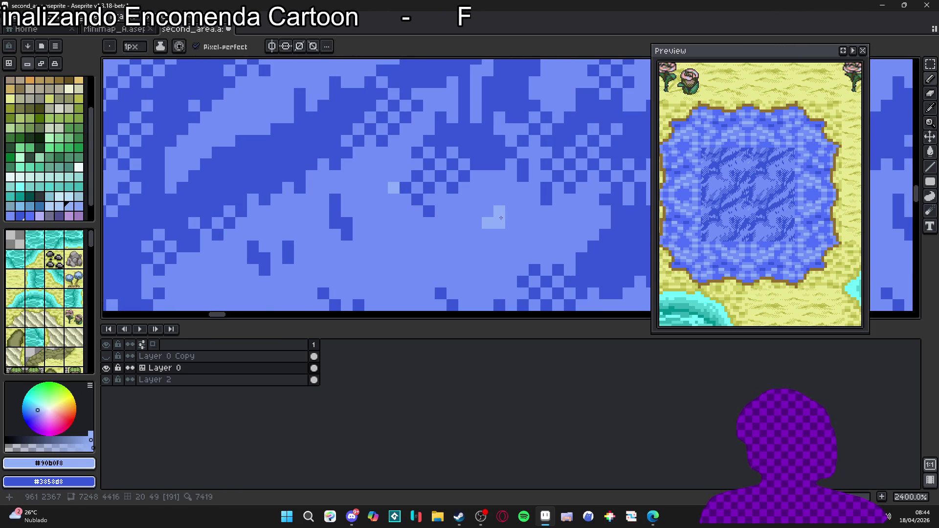
pyautogui.moveTo(494, 220)
pyautogui.mouseDown()
pyautogui.moveTo(457, 241)
pyautogui.moveTo(521, 235)
pyautogui.mouseUp()
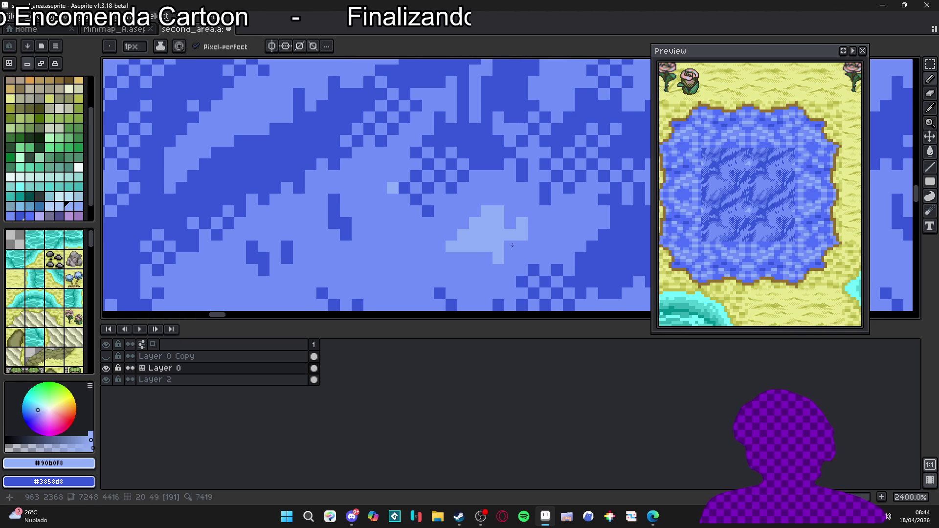
# Step: Cover a stray light pixel with darker water blue and extend the #90B0F8 diagonal streak down-left
pyautogui.hscroll(-2, 415, 248)
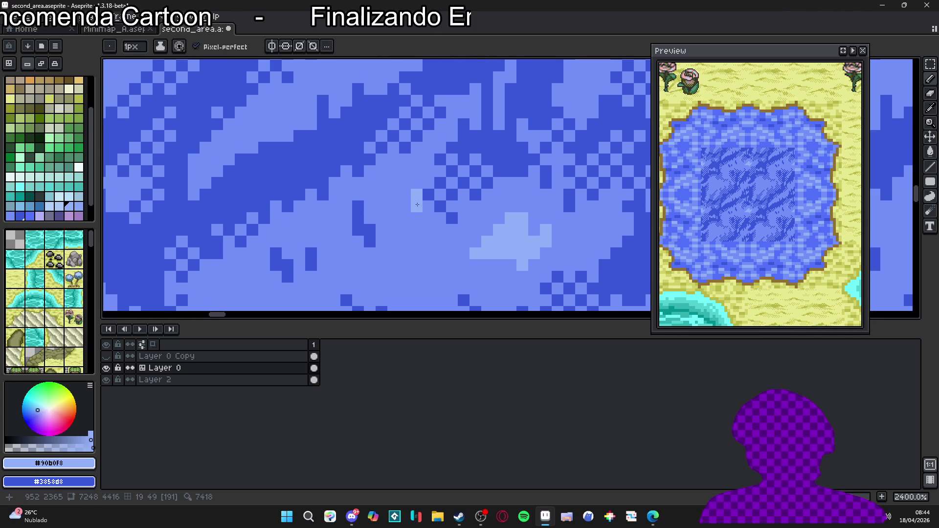
pyautogui.keyDown('alt'); pyautogui.click(404, 191); pyautogui.keyUp('alt')
pyautogui.click(415, 195)
pyautogui.keyDown('alt'); pyautogui.click(505, 243); pyautogui.keyUp('alt')
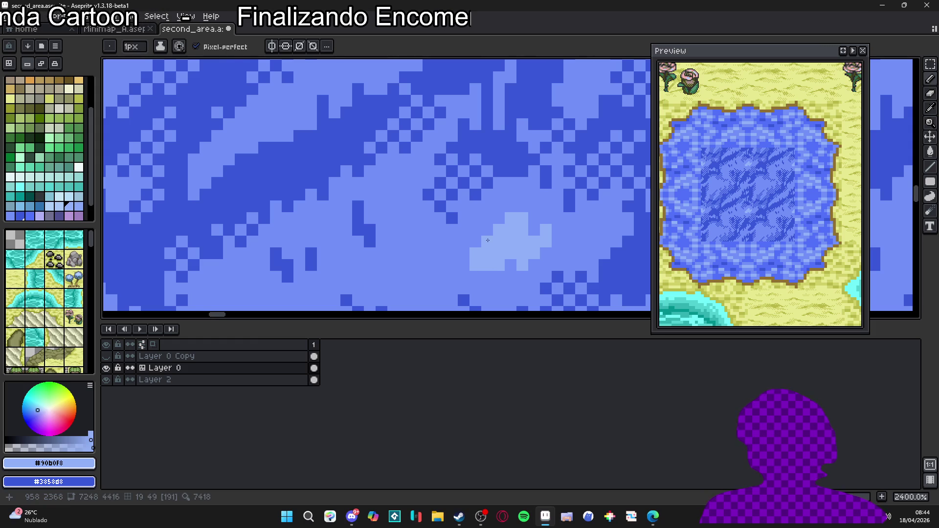
pyautogui.moveTo(487, 218)
pyautogui.mouseDown()
pyautogui.moveTo(440, 265)
pyautogui.moveTo(498, 277)
pyautogui.moveTo(492, 282)
pyautogui.mouseUp()
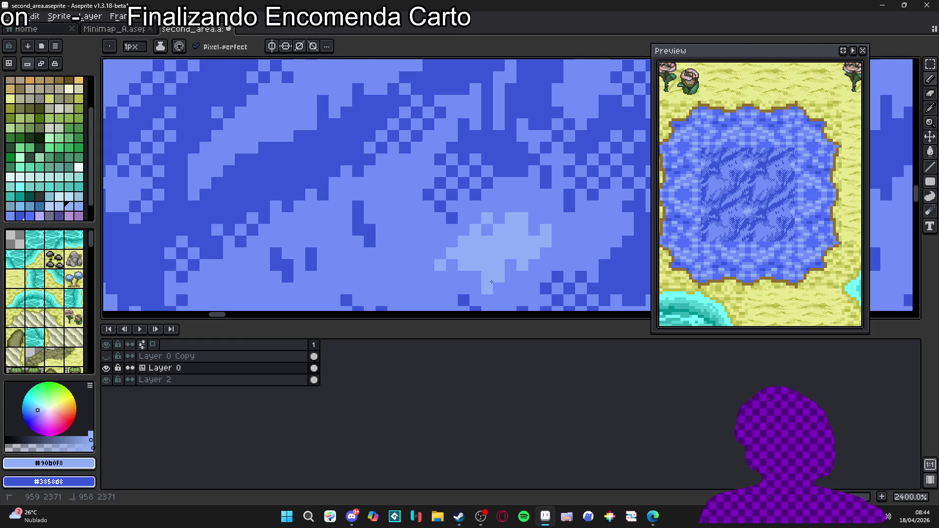
# Step: Paint a short 2px light-blue stroke in the water
pyautogui.scroll(-3, 455, 264)
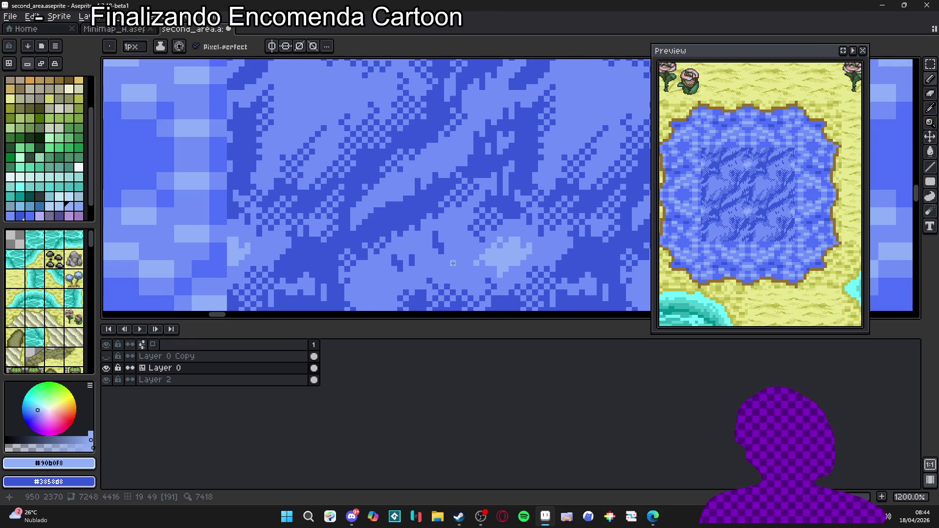
pyautogui.scroll(1, 447, 263)
pyautogui.press('+')
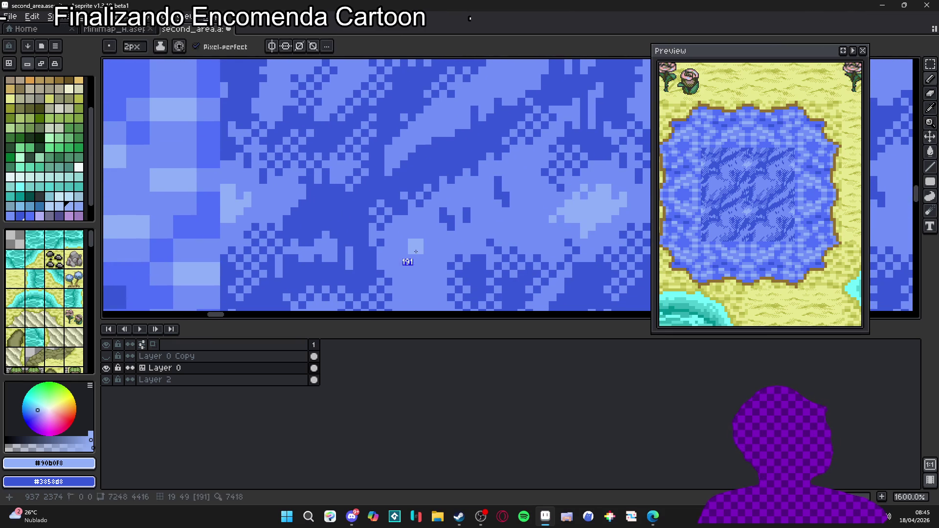
pyautogui.moveTo(417, 240)
pyautogui.mouseDown()
pyautogui.moveTo(405, 276)
pyautogui.moveTo(453, 265)
pyautogui.moveTo(453, 277)
pyautogui.moveTo(418, 244)
pyautogui.moveTo(422, 225)
pyautogui.moveTo(436, 232)
pyautogui.mouseUp()
pyautogui.scroll(1, 397, 255)
pyautogui.press('-')
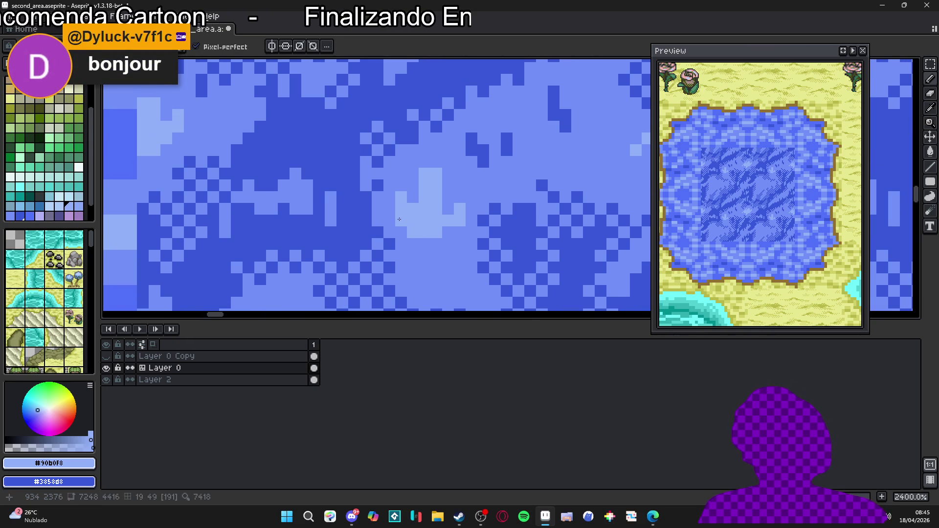
# Step: Add light-blue pixels above and left of the fleck and a medium-blue pixel inside it
pyautogui.scroll(1, 437, 234)
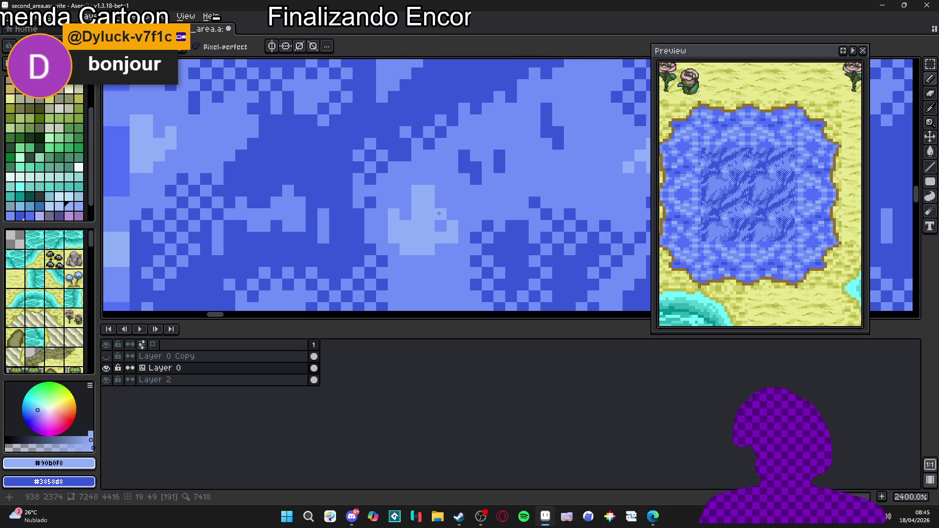
pyautogui.keyDown('alt'); pyautogui.click(422, 193); pyautogui.keyUp('alt')
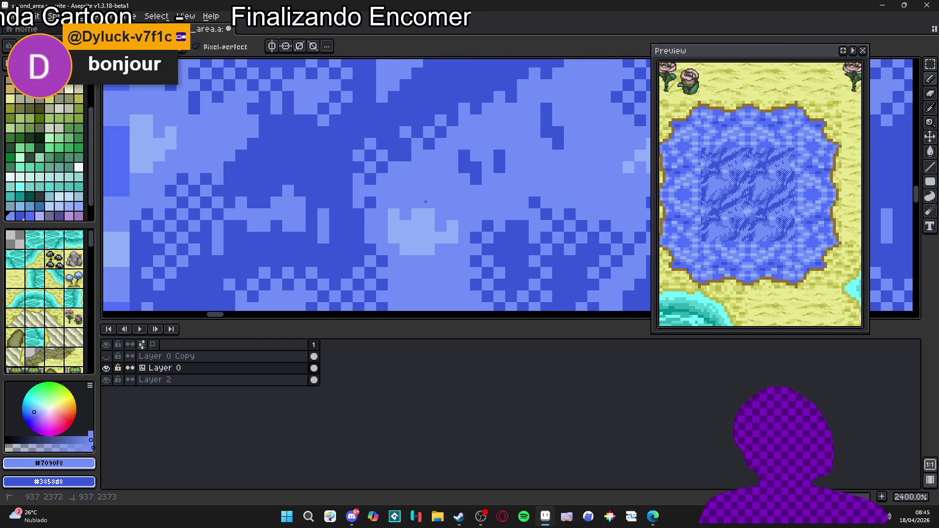
pyautogui.keyDown('alt'); pyautogui.click(415, 225); pyautogui.keyUp('alt')
pyautogui.scroll(1, 427, 231)
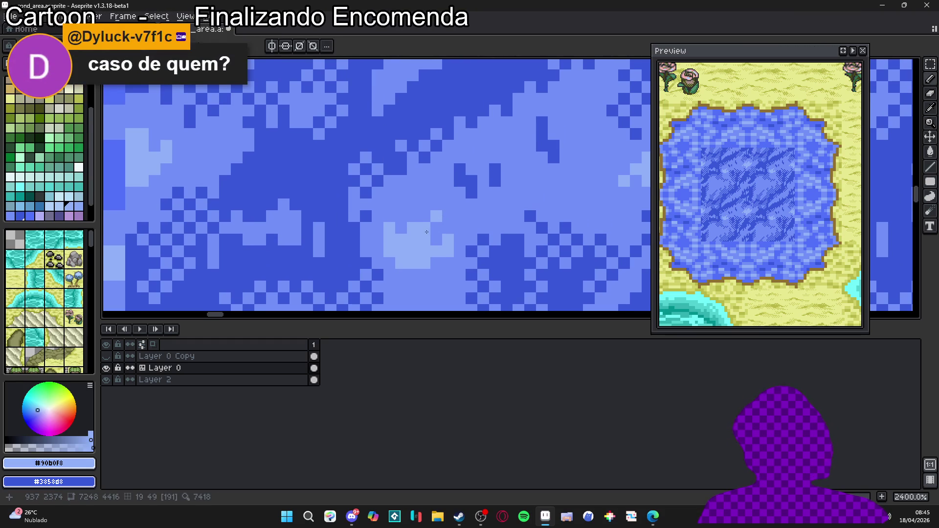
pyautogui.click(436, 204)
pyautogui.click(424, 218)
pyautogui.keyDown('alt'); pyautogui.click(420, 201); pyautogui.keyUp('alt')
pyautogui.click(436, 239)
pyautogui.keyDown('alt'); pyautogui.click(426, 228); pyautogui.keyUp('alt')
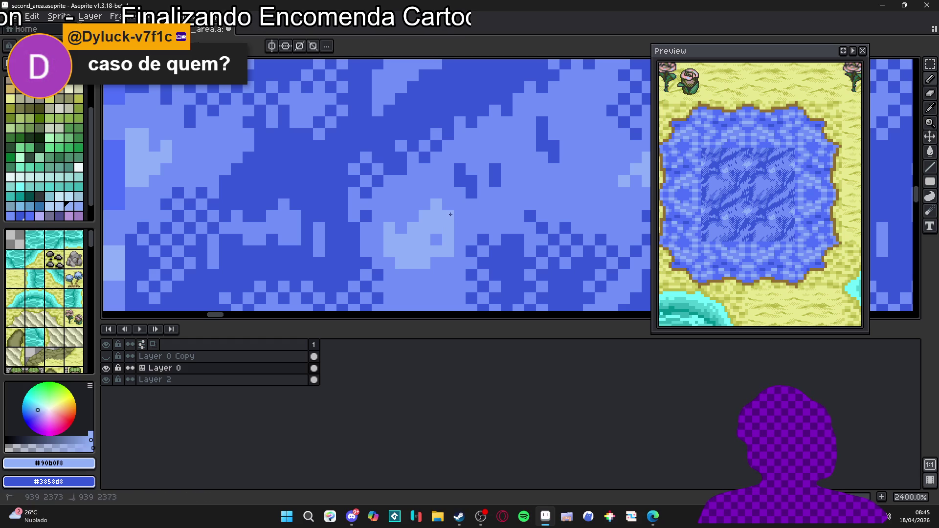
# Step: Trim the fleck's right edge and bottom-right pixels to medium blue #7090f8
pyautogui.keyDown('alt'); pyautogui.click(450, 214); pyautogui.keyUp('alt')
pyautogui.click(449, 228)
pyautogui.click(448, 240)
pyautogui.click(448, 251)
pyautogui.click(435, 251)
pyautogui.click(424, 263)
pyautogui.click(412, 263)
pyautogui.click(425, 251)
# Step: Extend the fleck downward and along the streak with #90b0f8 pixels
pyautogui.keyDown('alt'); pyautogui.click(412, 250); pyautogui.keyUp('alt')
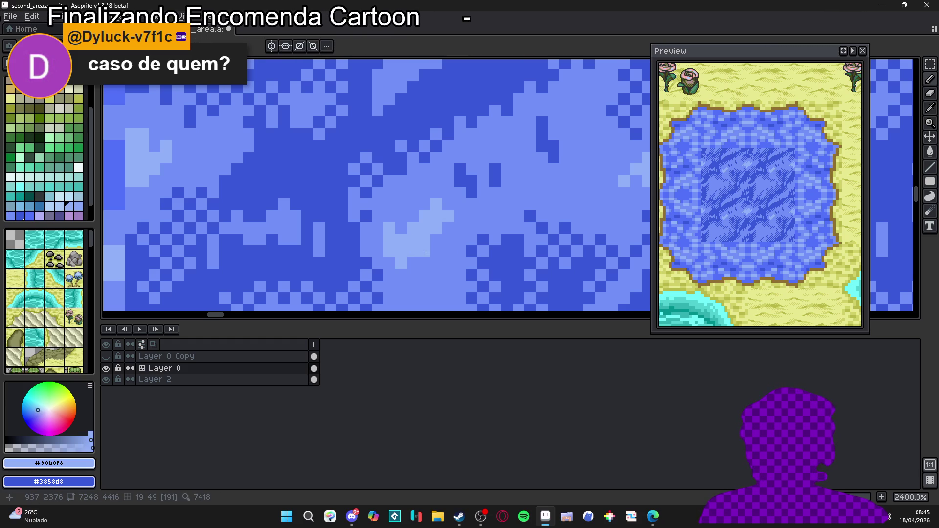
pyautogui.click(413, 264)
pyautogui.click(401, 287)
pyautogui.click(424, 274)
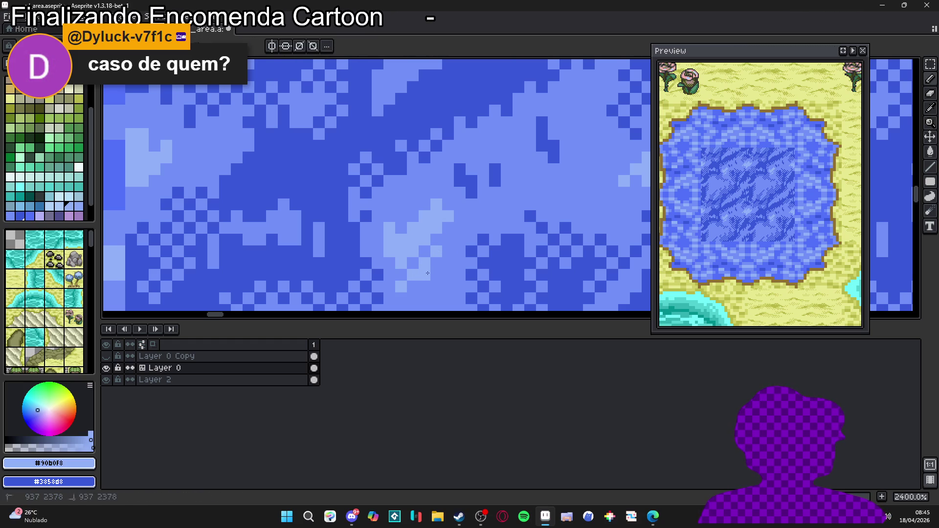
pyautogui.click(437, 263)
pyautogui.click(445, 247)
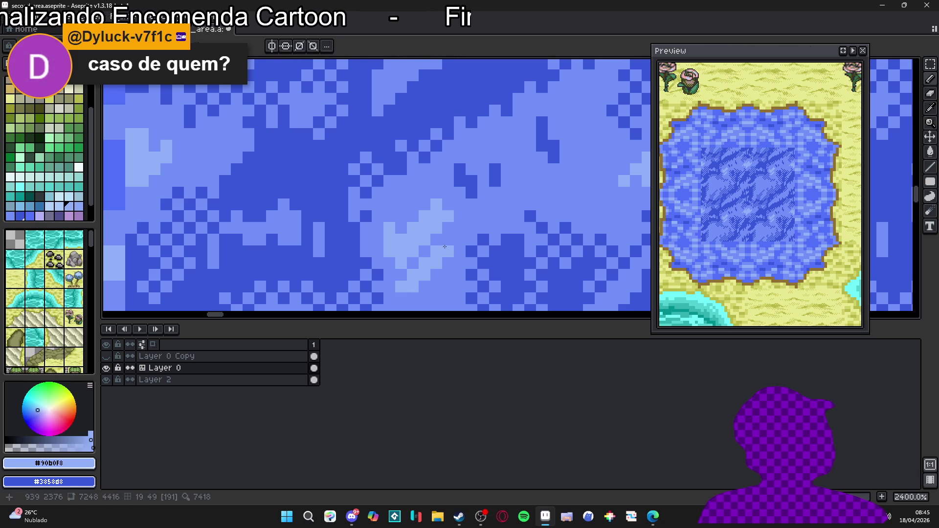
# Step: Trim the fleck's left edge to medium blue and add light pixels to the streak's upper right
pyautogui.keyDown('alt'); pyautogui.click(427, 234); pyautogui.keyUp('alt')
pyautogui.click(389, 239)
pyautogui.click(388, 228)
pyautogui.click(413, 227)
pyautogui.keyDown('alt'); pyautogui.click(430, 215); pyautogui.keyUp('alt')
pyautogui.click(448, 227)
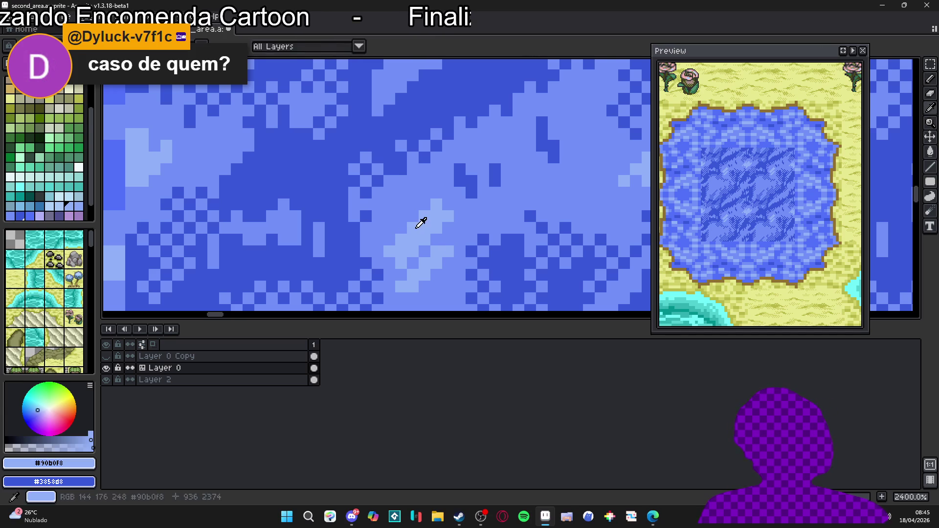
pyautogui.scroll(-7, 417, 233)
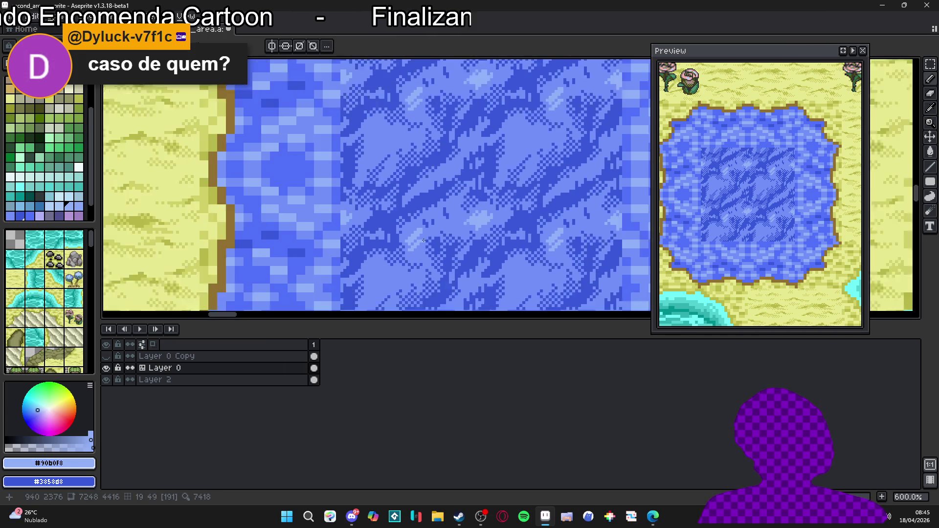
# Step: Draw a light-blue diagonal streak in the water, widen its right edge, and save the file
pyautogui.scroll(-2, 417, 234)
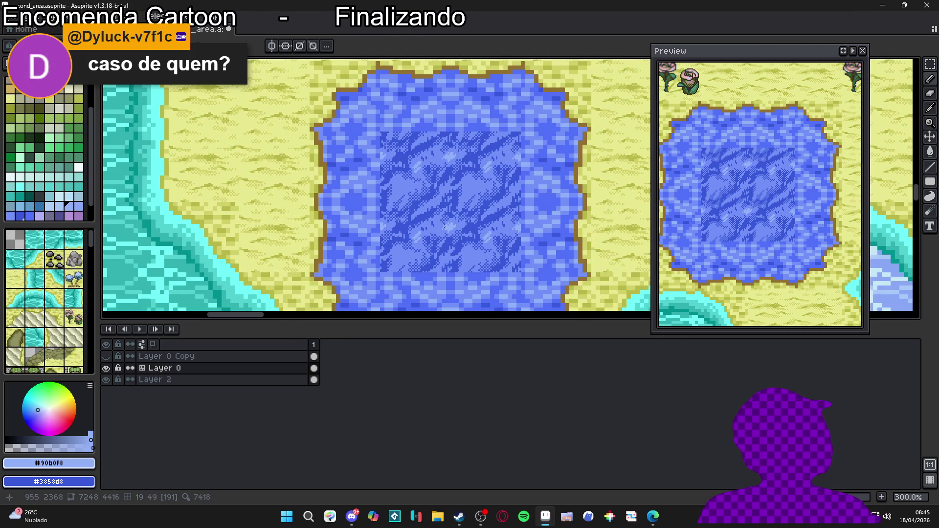
pyautogui.scroll(7, 444, 227)
pyautogui.moveTo(466, 198); pyautogui.dragTo(440, 213)
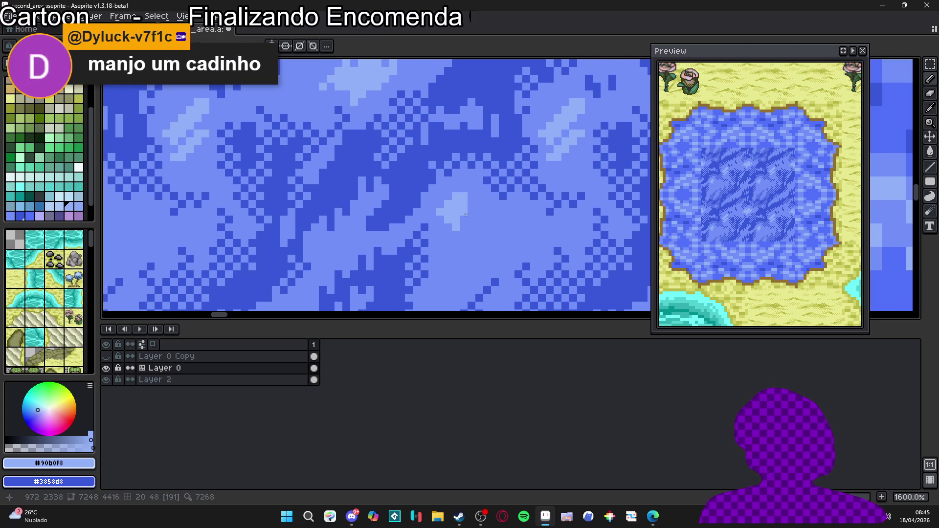
pyautogui.click(471, 211)
pyautogui.moveTo(471, 208); pyautogui.dragTo(471, 200)
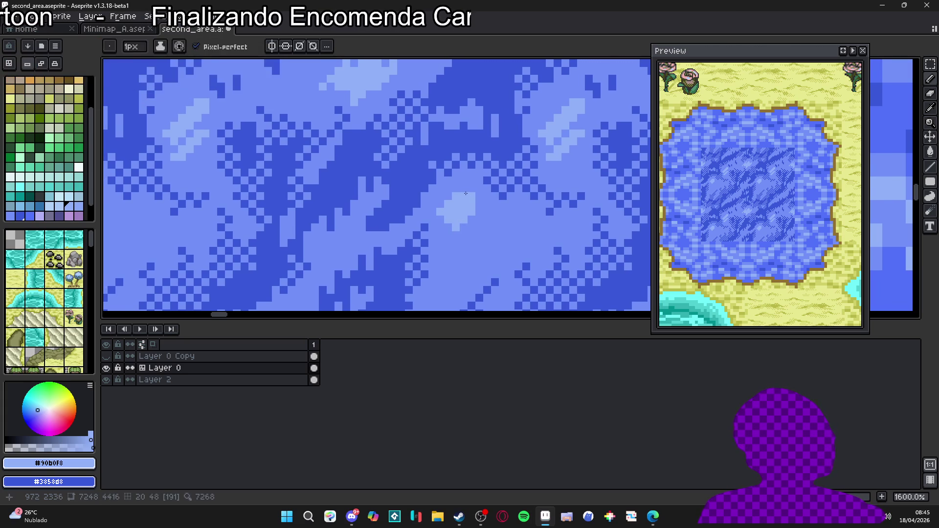
pyautogui.hotkey('ctrl', 's')
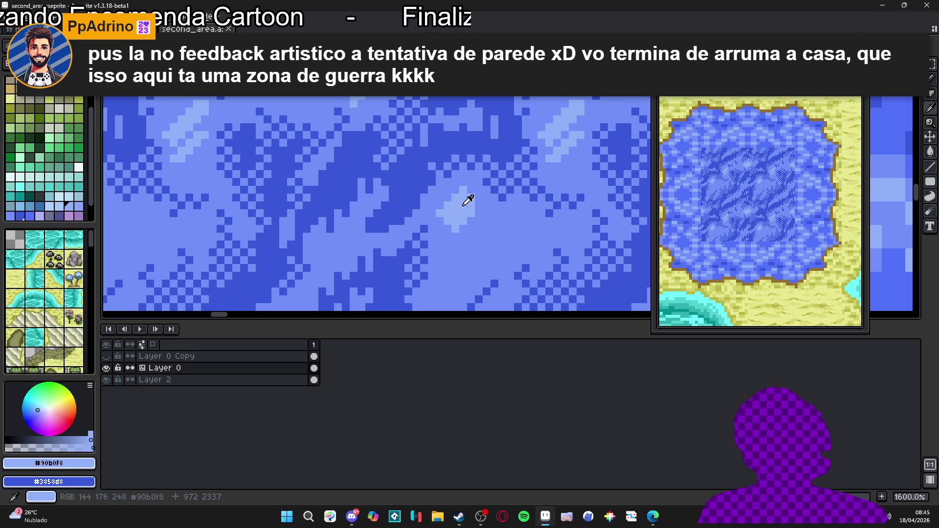
# Step: Add #90B0F8 pixels above-left and below the light patch, undoing one misplaced pixel
pyautogui.keyDown('alt'); pyautogui.click(492, 193); pyautogui.keyUp('alt')
pyautogui.moveTo(477, 207); pyautogui.dragTo(476, 211)
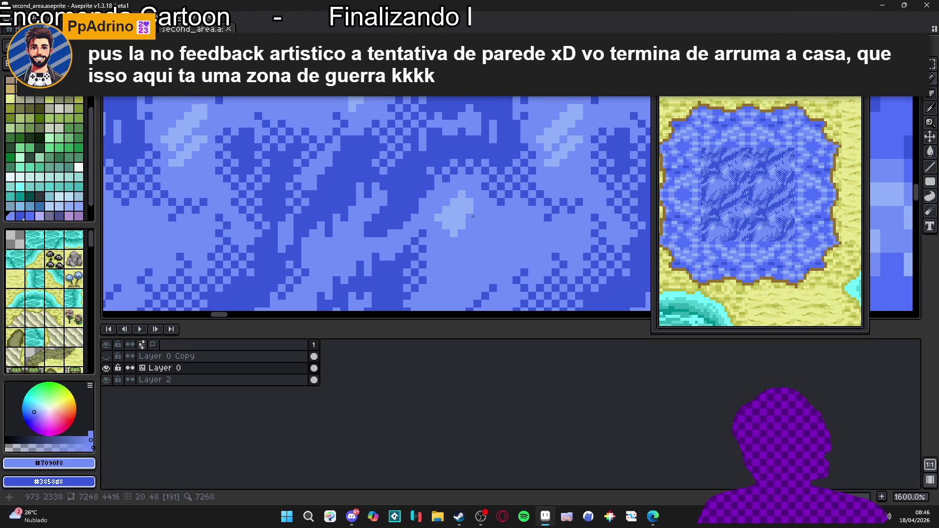
pyautogui.scroll(2, 468, 217)
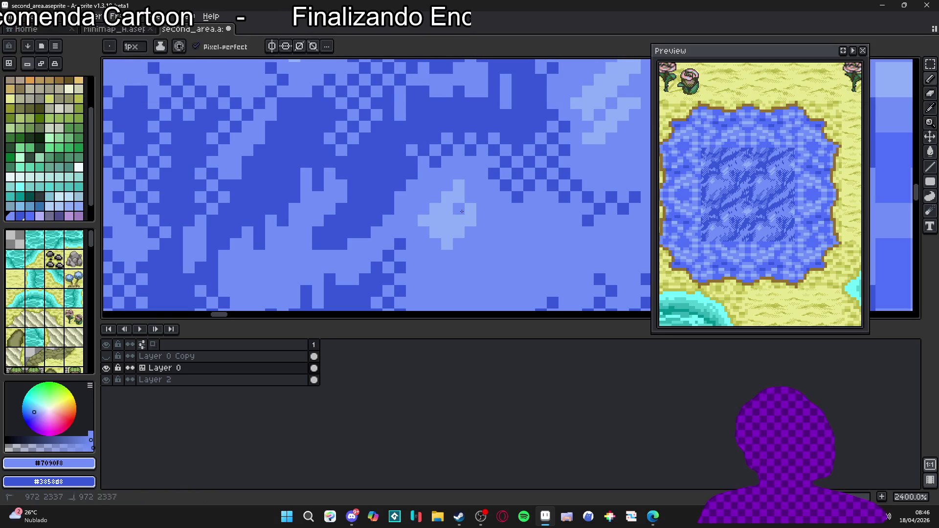
pyautogui.keyDown('alt'); pyautogui.click(472, 216); pyautogui.keyUp('alt')
pyautogui.click(482, 209)
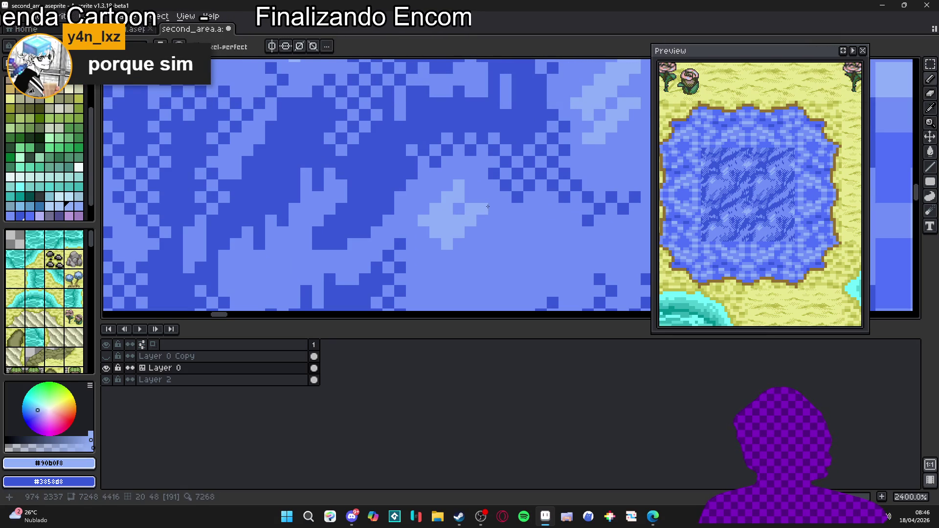
pyautogui.hotkey('ctrl', 'z')
pyautogui.click(483, 197)
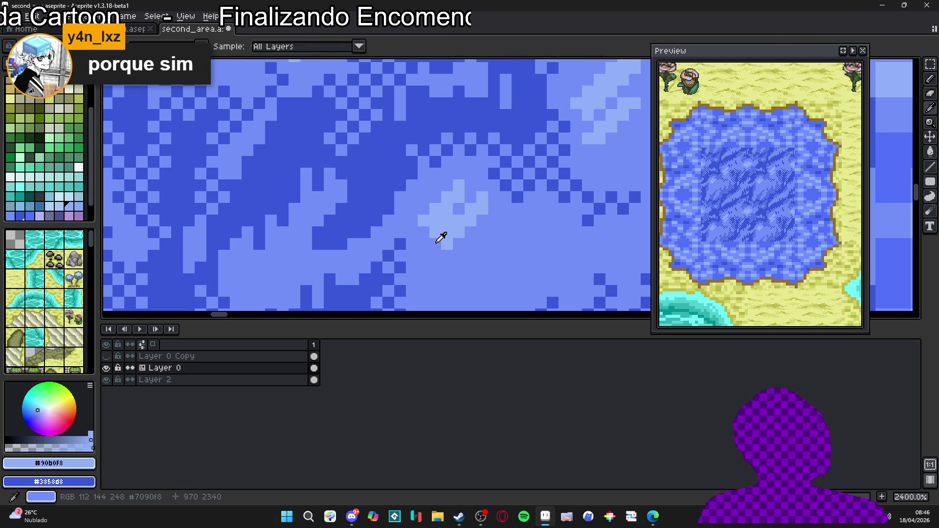
pyautogui.keyDown('alt'); pyautogui.click(440, 231); pyautogui.keyUp('alt')
pyautogui.keyDown('alt'); pyautogui.click(453, 230); pyautogui.keyUp('alt')
pyautogui.click(434, 244)
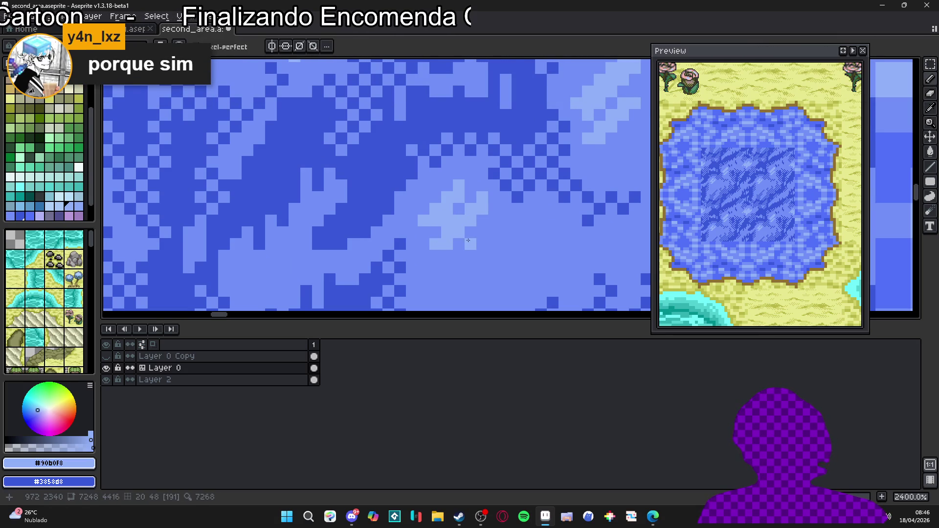
# Step: Add a few light pixels to a highlight fleck in the lower water, then zoom out to review
pyautogui.scroll(-3, 466, 237)
pyautogui.moveTo(467, 237)
pyautogui.mouseDown()
pyautogui.moveTo(479, 221)
pyautogui.moveTo(449, 264)
pyautogui.mouseUp()
pyautogui.scroll(1, 479, 223)
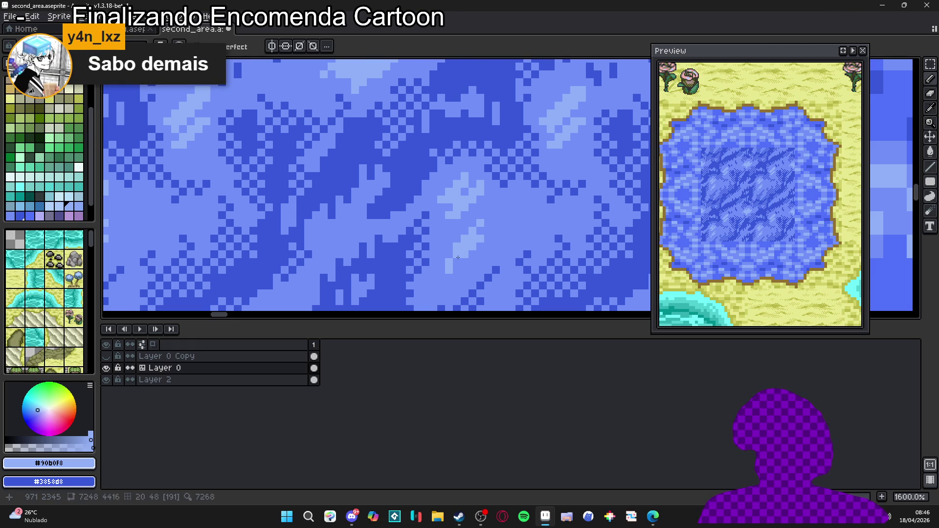
pyautogui.moveTo(518, 212); pyautogui.dragTo(507, 227)
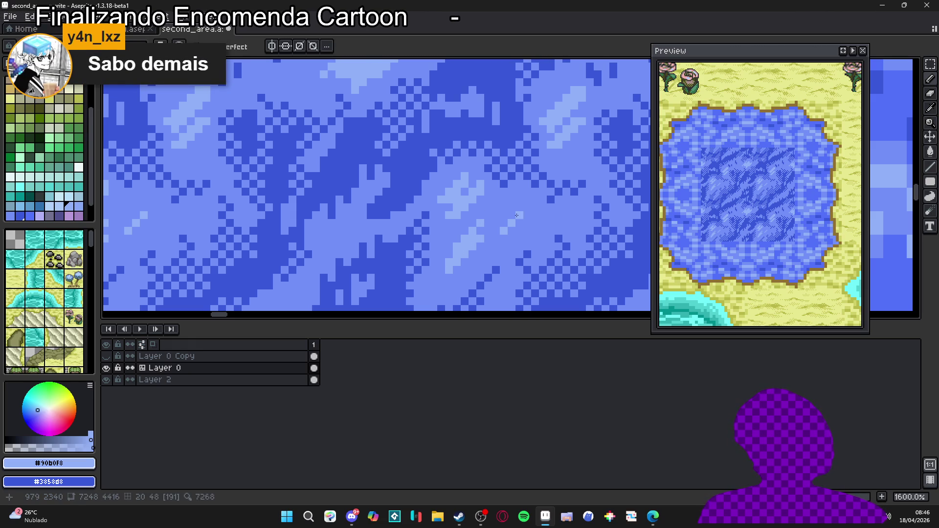
pyautogui.scroll(-6, 516, 211)
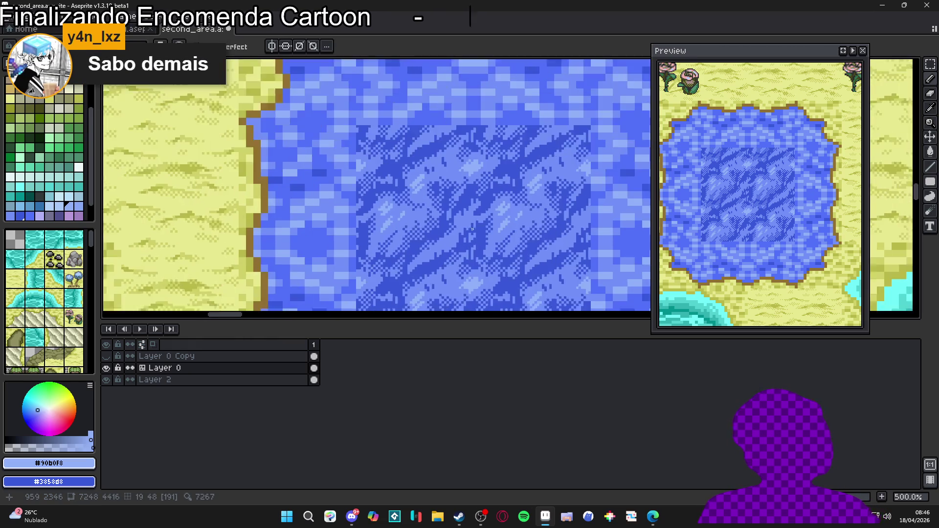
pyautogui.scroll(-1, 481, 227)
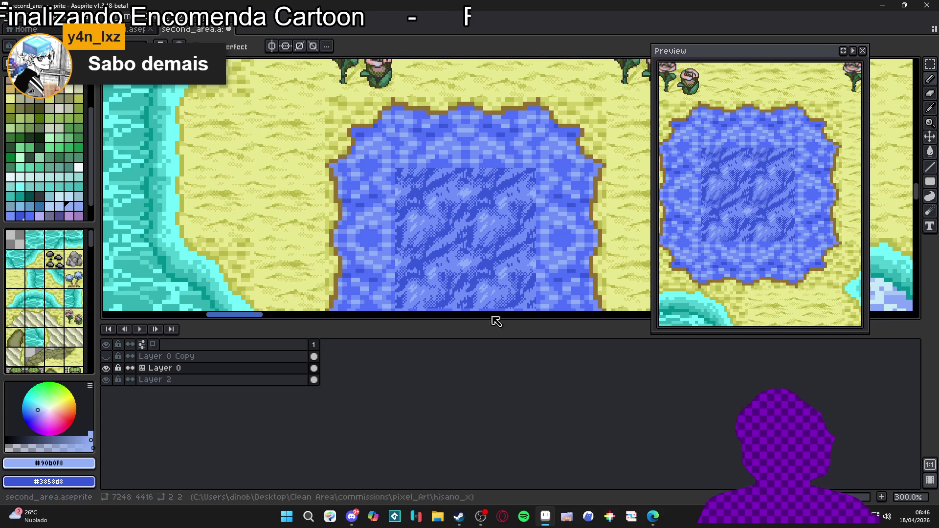
pyautogui.scroll(10, 457, 198)
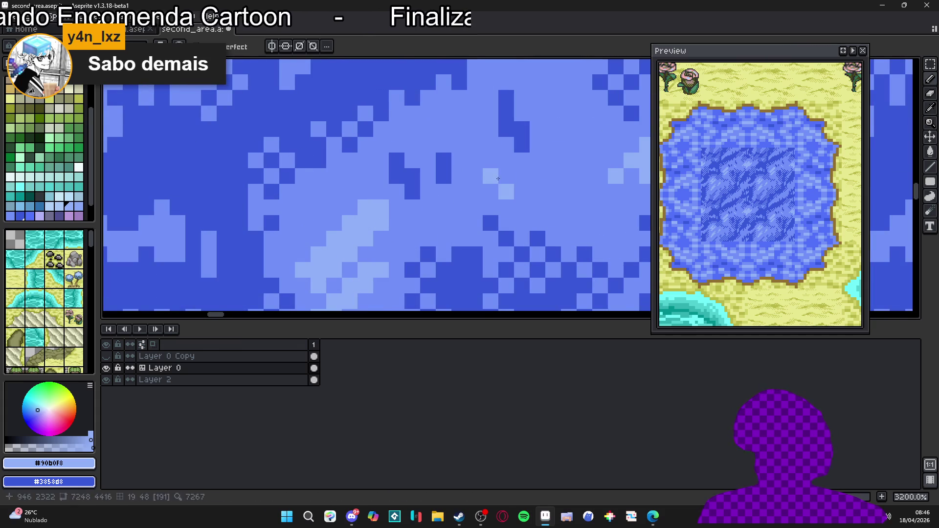
# Step: With the Pencil, zoom and pan across the water pixels, then undo the last stroke
pyautogui.press('b')
pyautogui.scroll(-3, 379, 241)
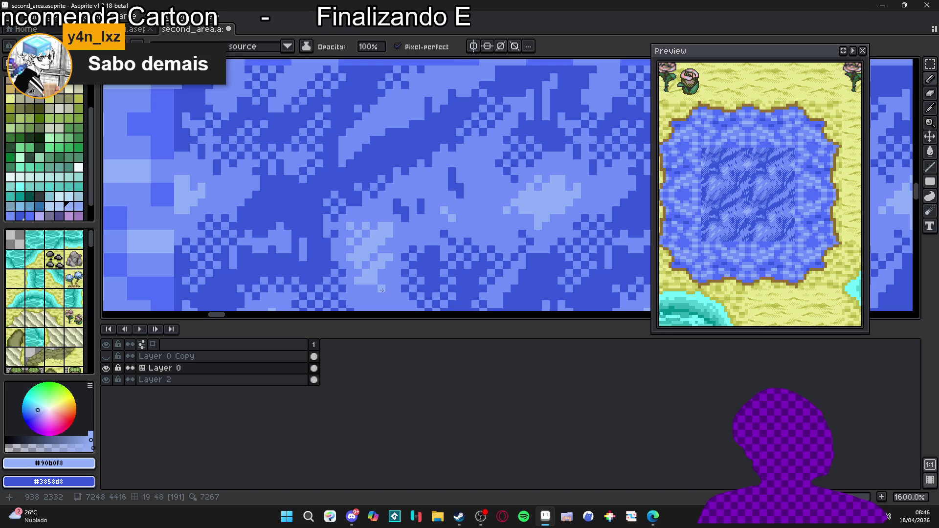
pyautogui.scroll(-3, 374, 279)
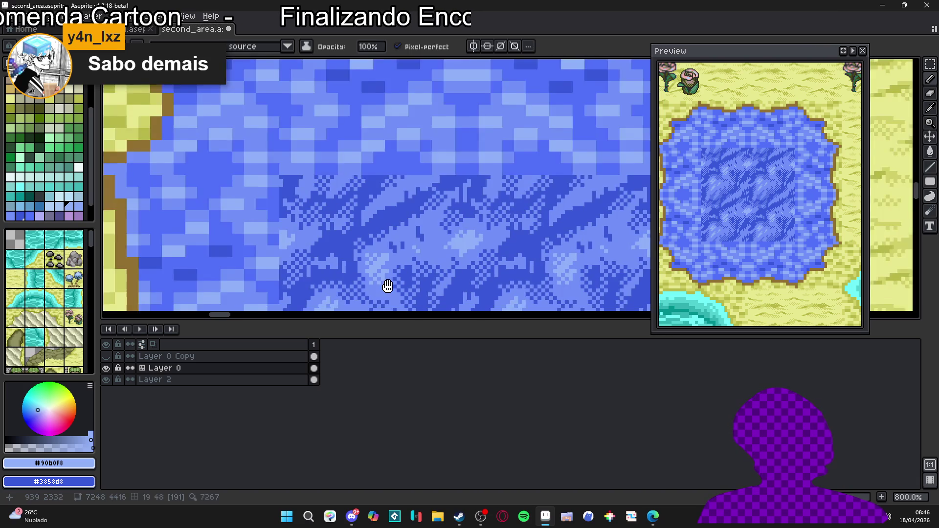
pyautogui.scroll(2, 340, 277)
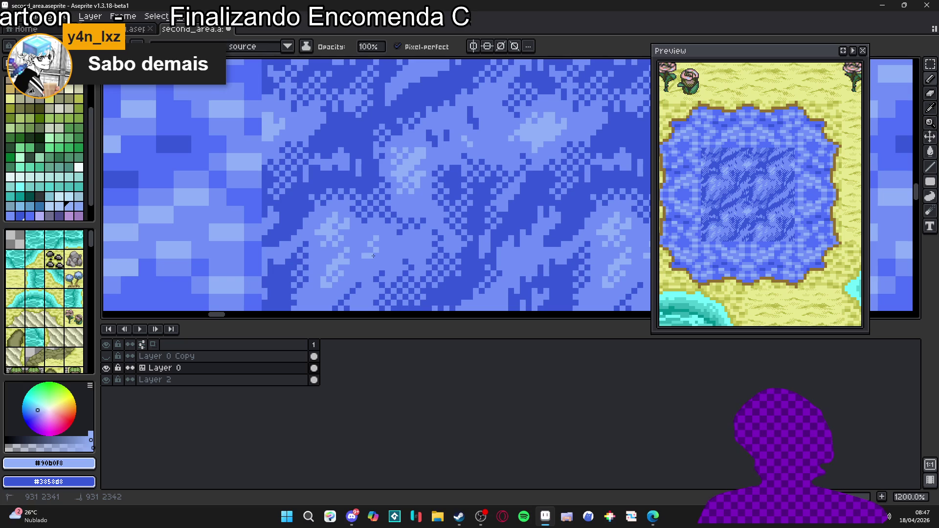
pyautogui.press('space')
pyautogui.moveTo(382, 254); pyautogui.dragTo(388, 247)
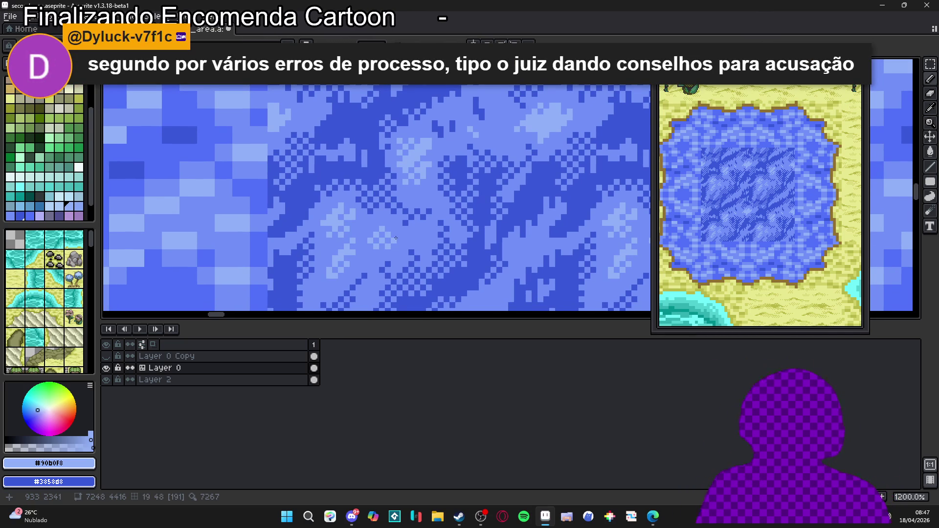
pyautogui.hscroll(2, 386, 224)
pyautogui.scroll(-1, 316, 226)
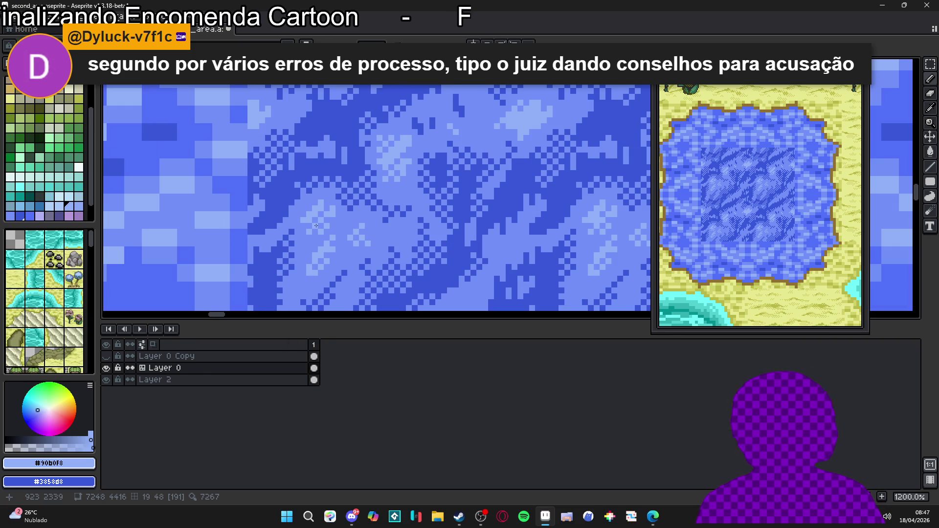
pyautogui.scroll(-4, 352, 240)
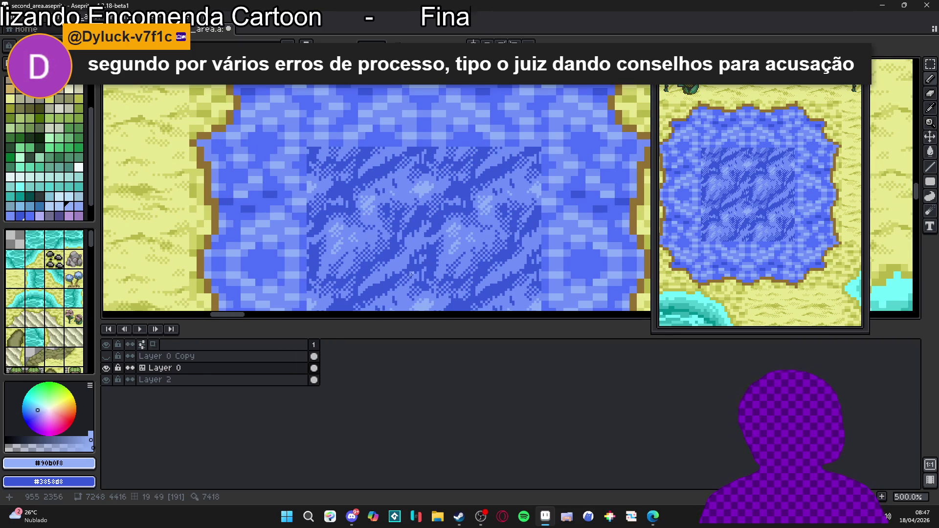
pyautogui.scroll(2, 415, 275)
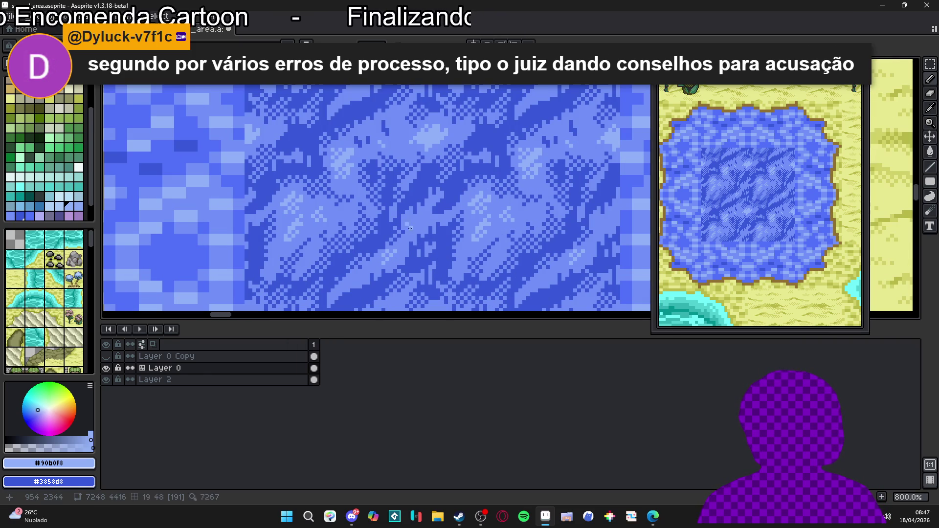
pyautogui.hotkey('ctrl', 'z')
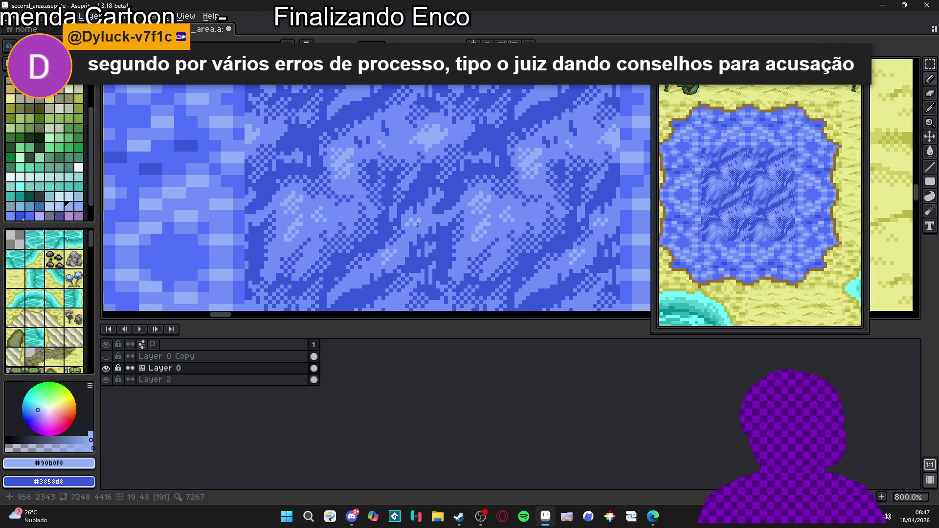
# Step: Zoom in and out and pan to recentre the pond for review
pyautogui.scroll(-1, 452, 226)
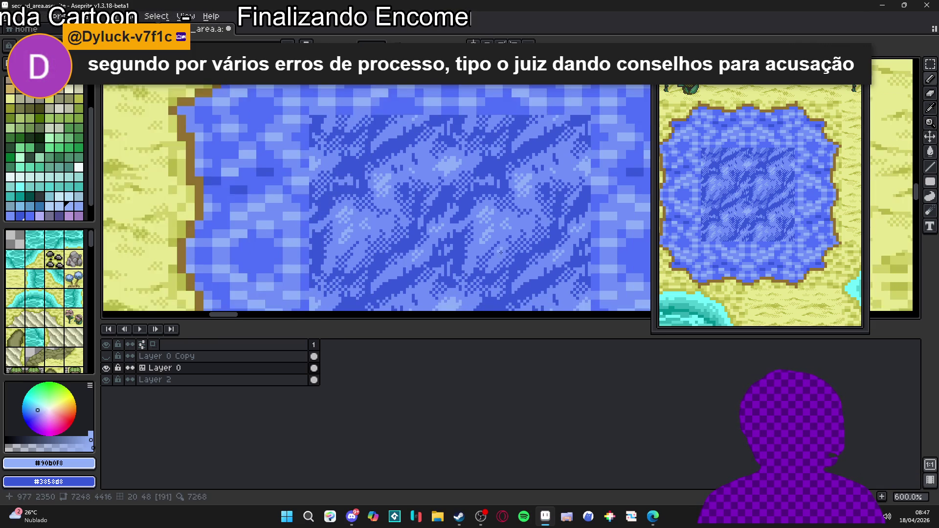
pyautogui.scroll(2, 482, 239)
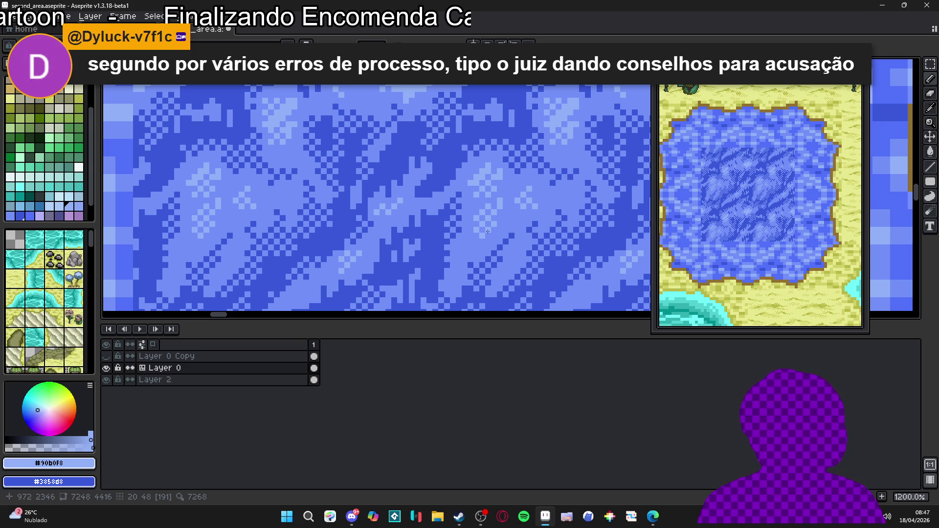
pyautogui.scroll(1, 511, 210)
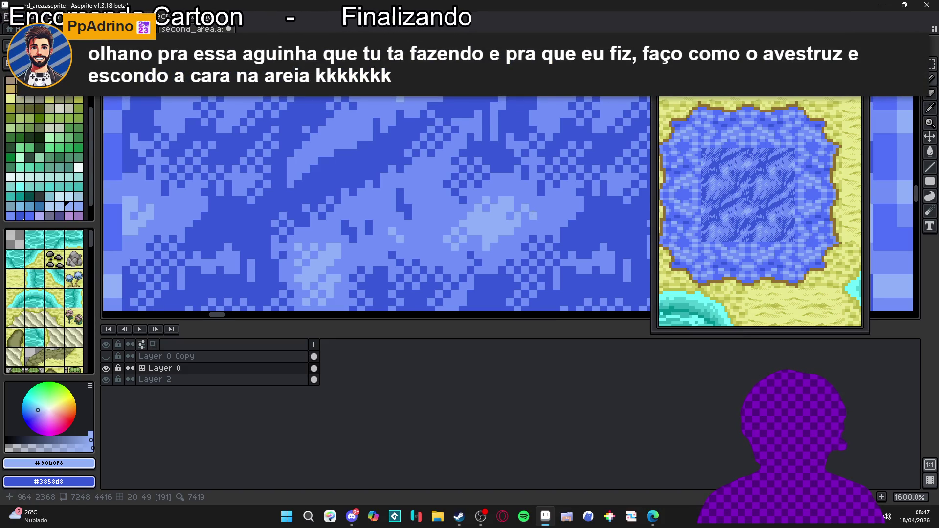
pyautogui.scroll(-5, 532, 211)
pyautogui.scroll(-1, 569, 228)
pyautogui.moveTo(567, 230)
pyautogui.mouseDown()
pyautogui.moveTo(555, 239)
pyautogui.moveTo(470, 239)
pyautogui.mouseUp()
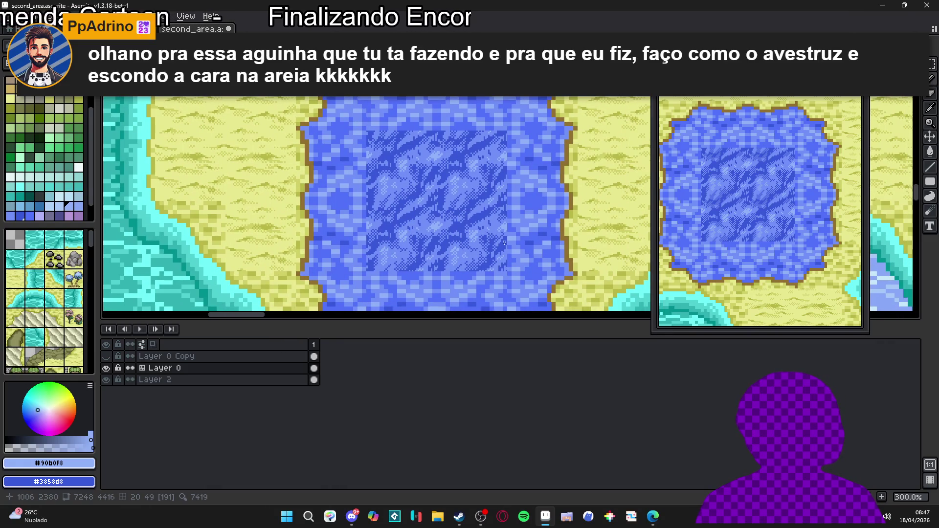
pyautogui.scroll(-2, 502, 229)
pyautogui.scroll(2, 494, 215)
pyautogui.scroll(-1, 486, 196)
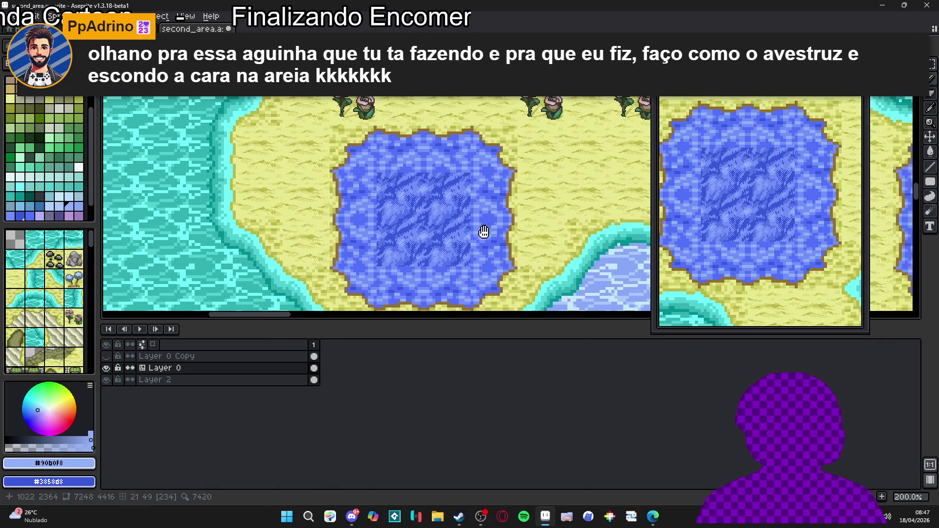
pyautogui.scroll(-1, 448, 221)
pyautogui.scroll(2, 434, 212)
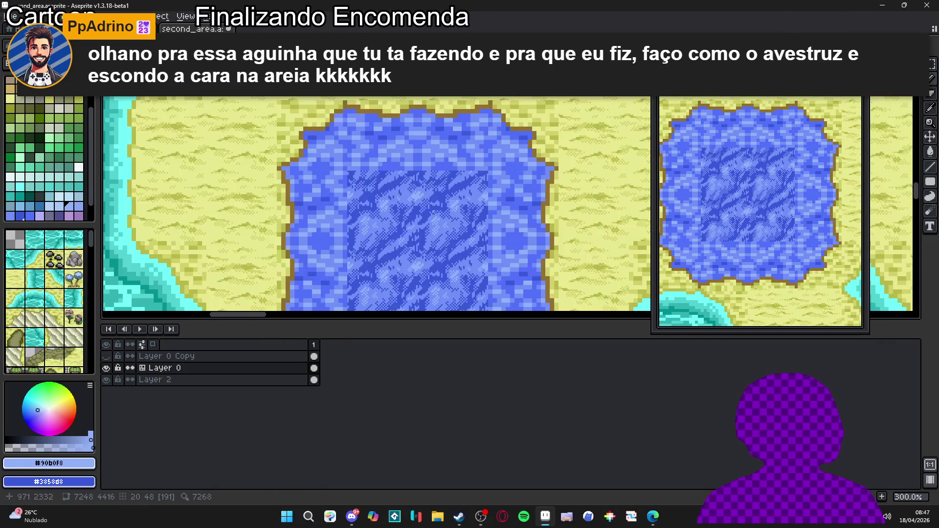
pyautogui.scroll(-1, 435, 212)
pyautogui.scroll(1, 443, 207)
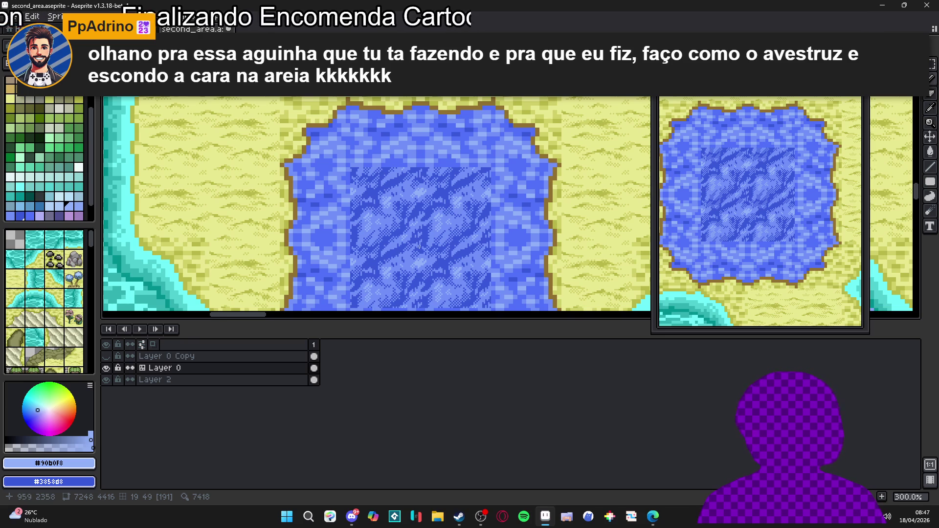
pyautogui.scroll(-1, 364, 268)
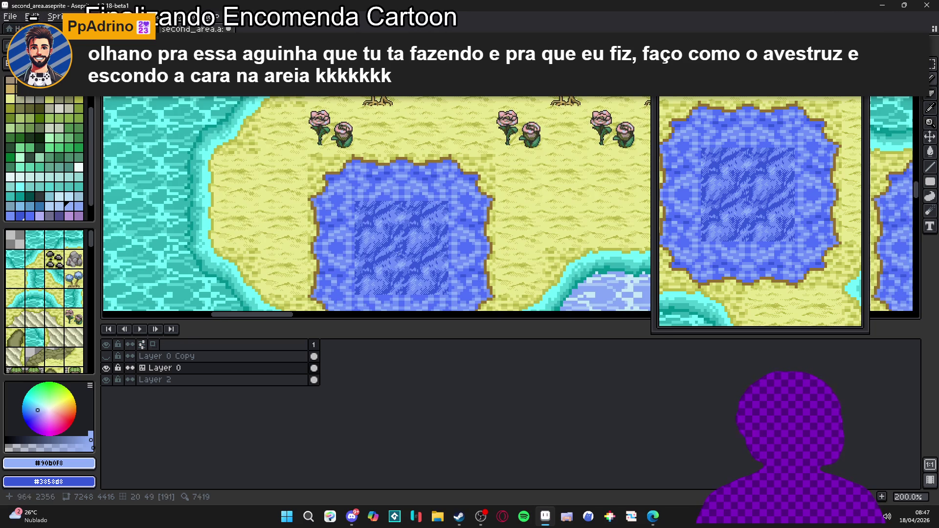
pyautogui.scroll(-2, 404, 200)
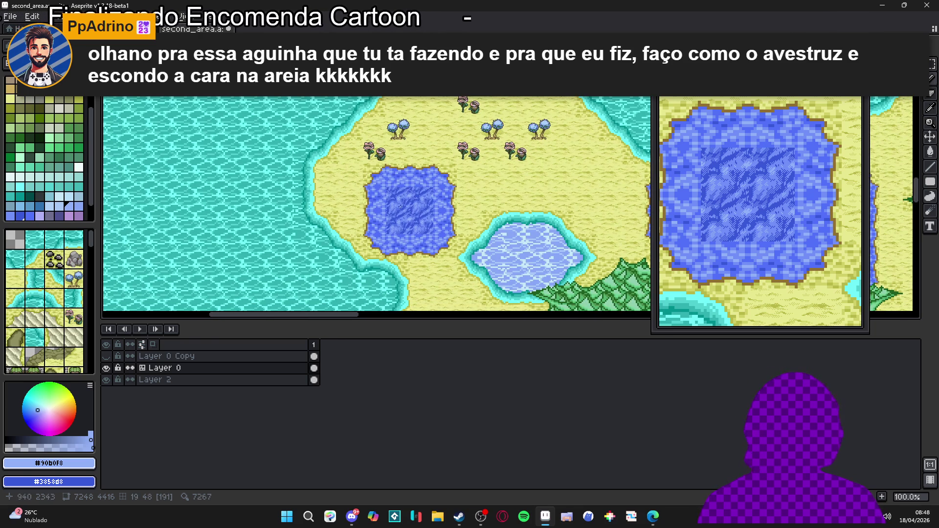
pyautogui.scroll(1, 384, 233)
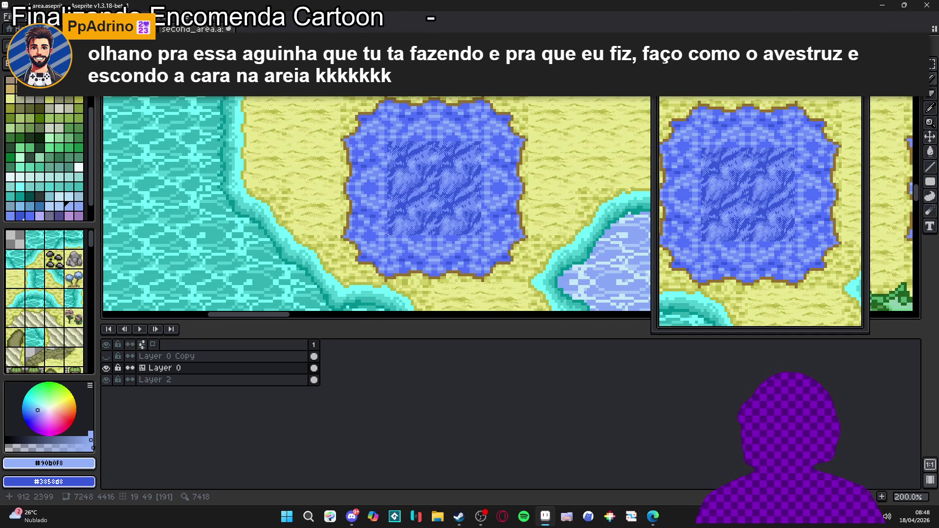
pyautogui.scroll(1, 429, 211)
pyautogui.scroll(-2, 436, 205)
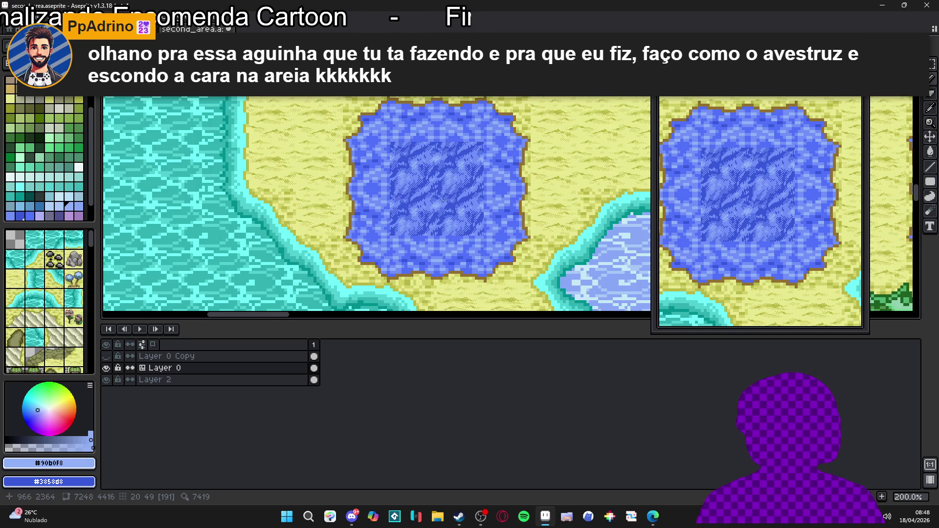
pyautogui.scroll(1, 443, 201)
pyautogui.scroll(-1, 442, 200)
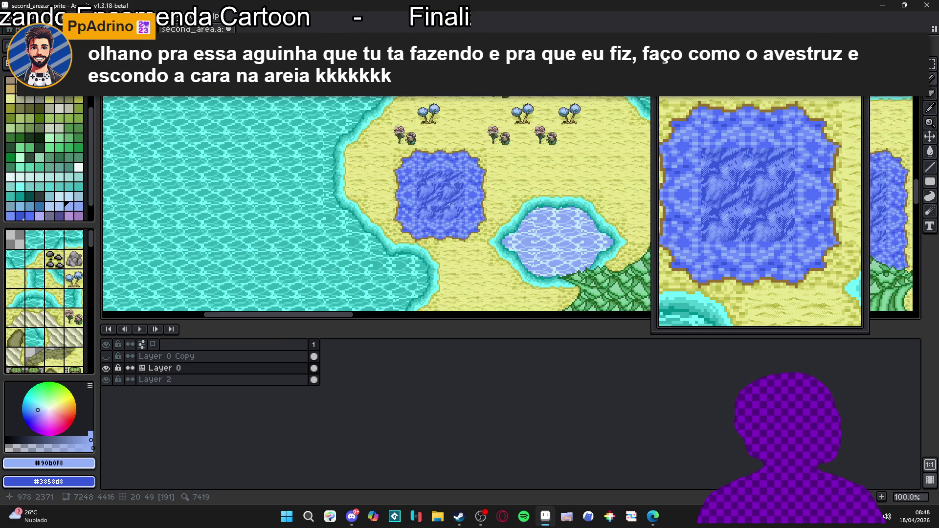
pyautogui.scroll(1, 417, 196)
pyautogui.scroll(2, 416, 196)
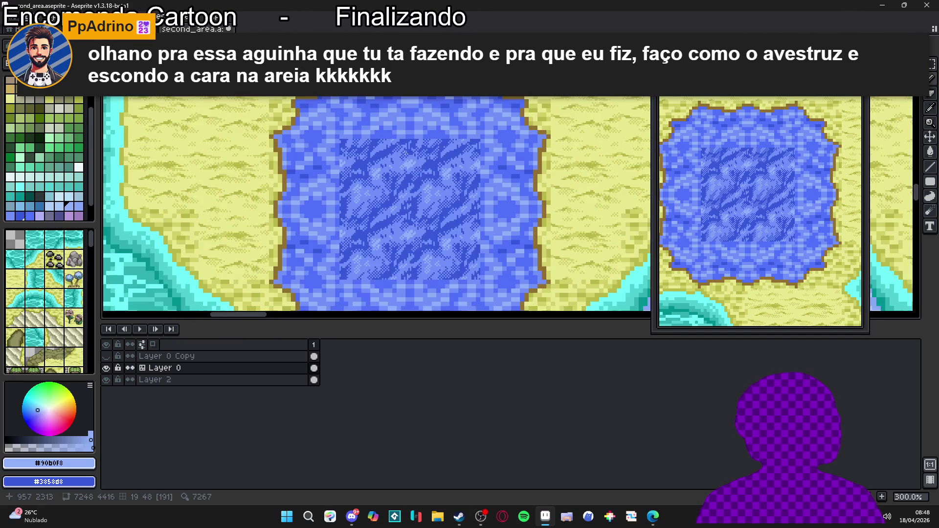
pyautogui.scroll(2, 417, 195)
# Step: Eyedrop the mid-blue #7090f8 from the water as the drawing colour
pyautogui.keyDown('alt'); pyautogui.click(352, 138); pyautogui.keyUp('alt')
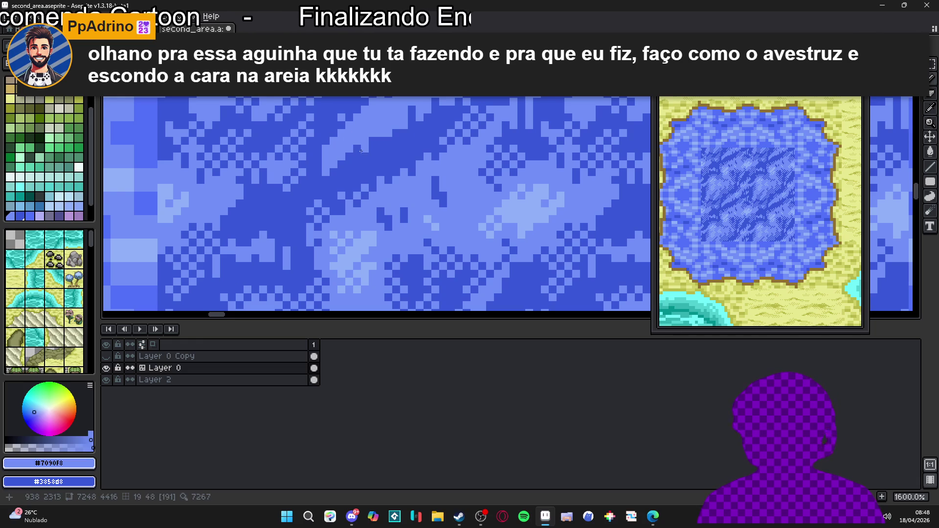
pyautogui.scroll(-3, 362, 171)
pyautogui.scroll(-3, 365, 181)
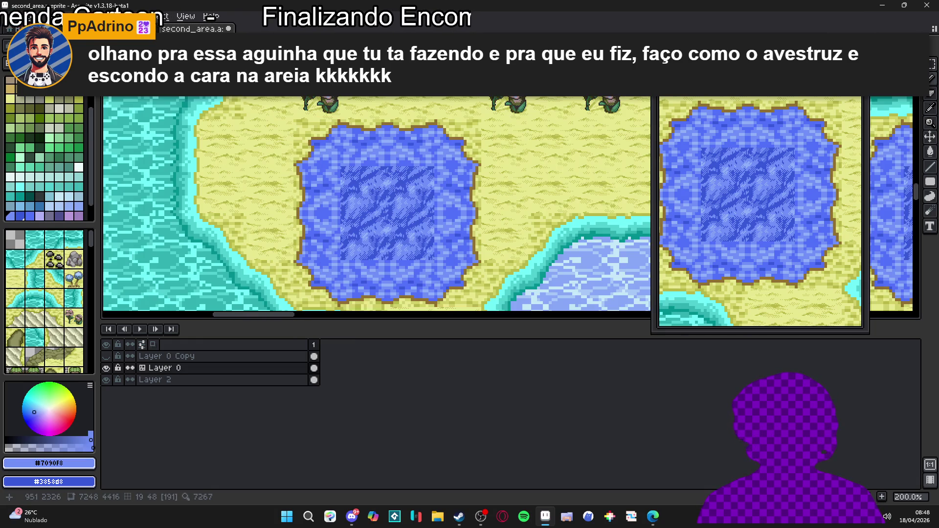
pyautogui.scroll(5, 383, 186)
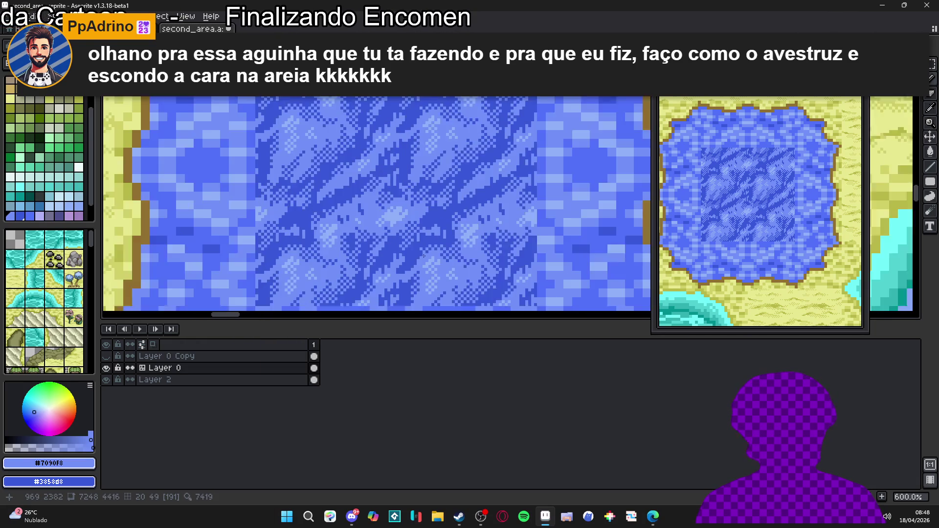
pyautogui.scroll(-3, 421, 248)
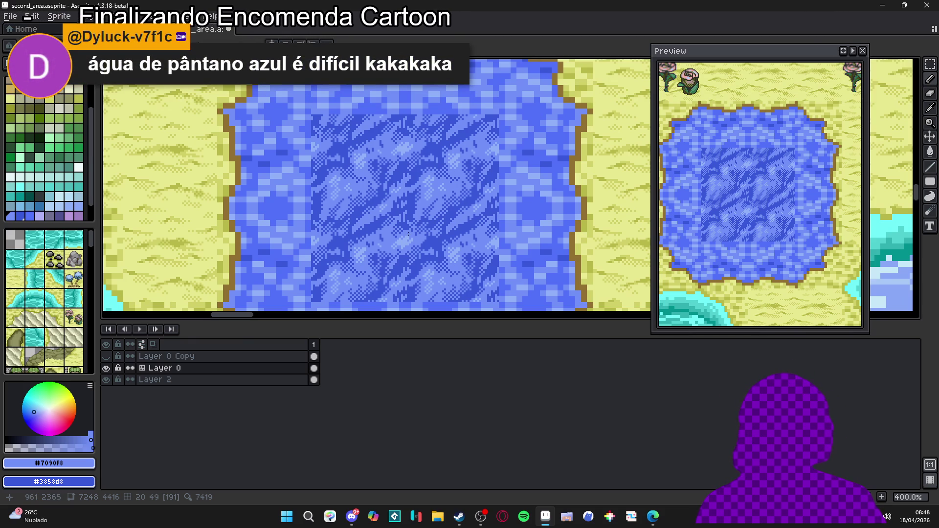
# Step: Save the pond tiles file and pan the view to bring the pond forward
pyautogui.scroll(-1, 408, 229)
pyautogui.hotkey('ctrl', 's')
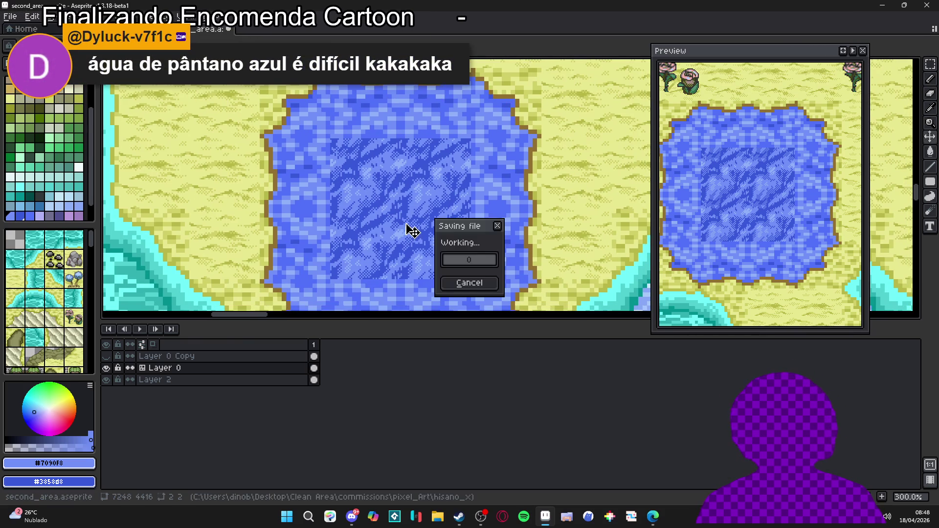
pyautogui.scroll(-2, 412, 231)
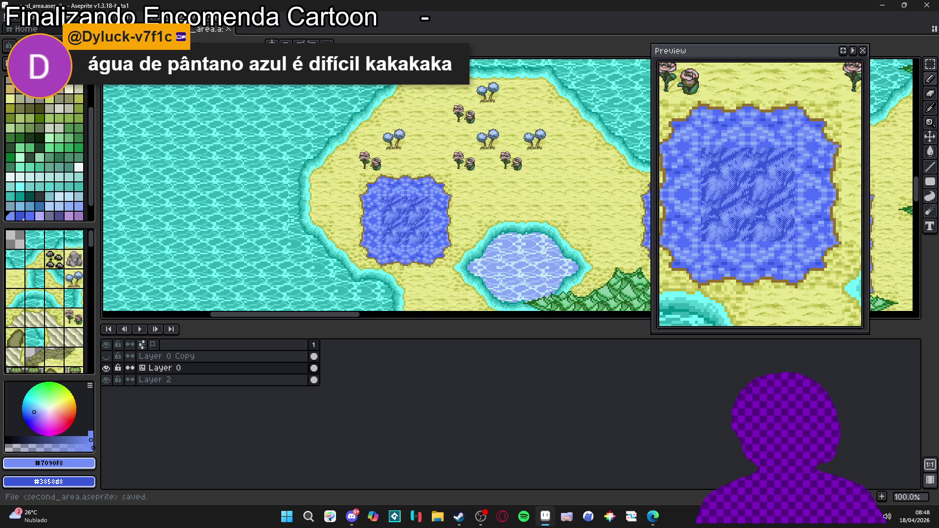
pyautogui.moveTo(424, 202); pyautogui.dragTo(407, 210)
pyautogui.scroll(1, 407, 215)
pyautogui.scroll(-1, 408, 228)
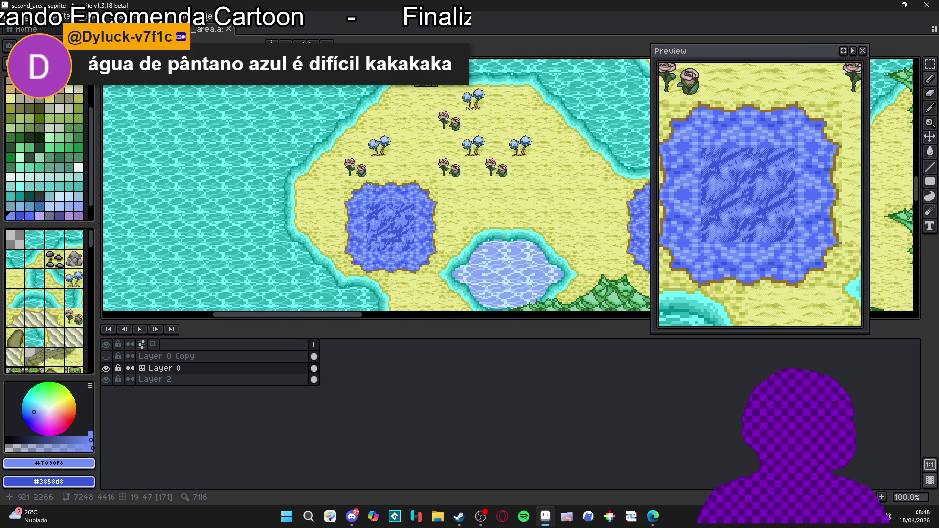
pyautogui.scroll(1, 377, 201)
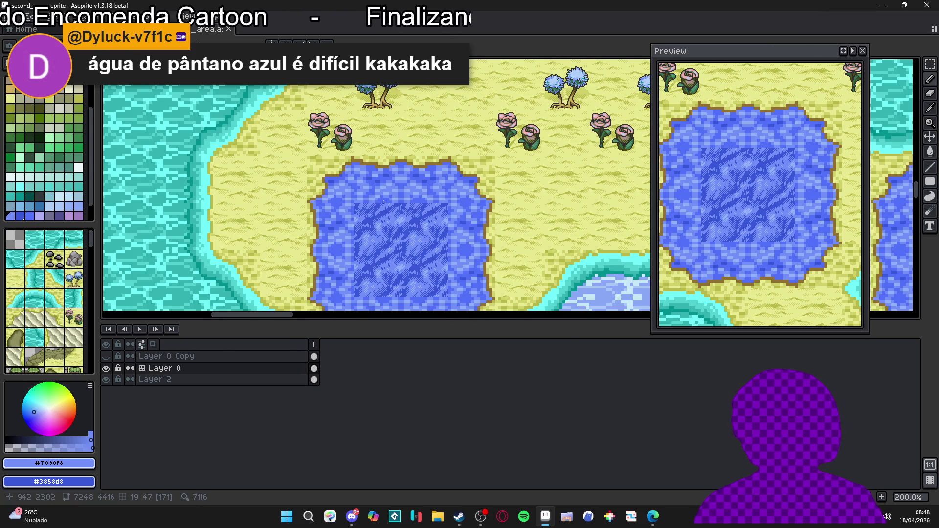
pyautogui.moveTo(384, 203); pyautogui.dragTo(409, 139)
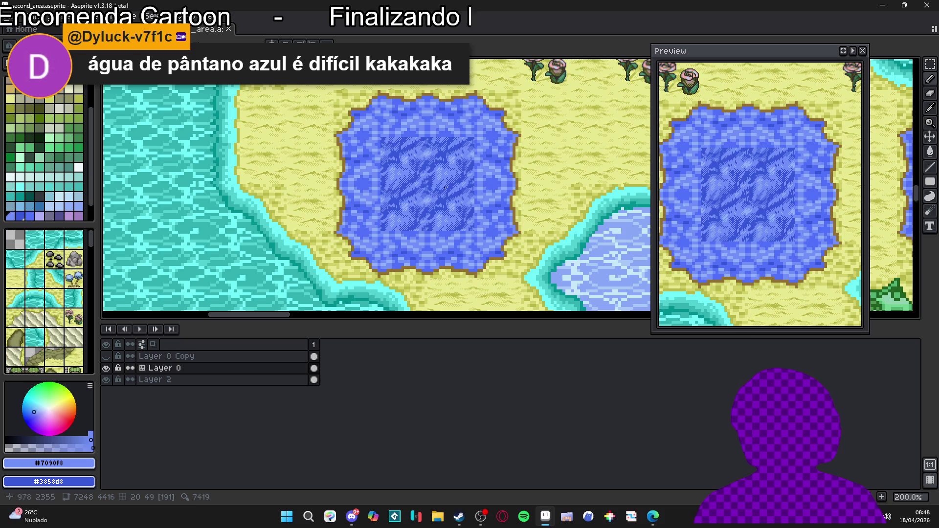
# Step: Sample dark blue #3858d8 from the pond water, then resample a nearby lighter blue
pyautogui.scroll(4, 398, 189)
pyautogui.scroll(5, 397, 189)
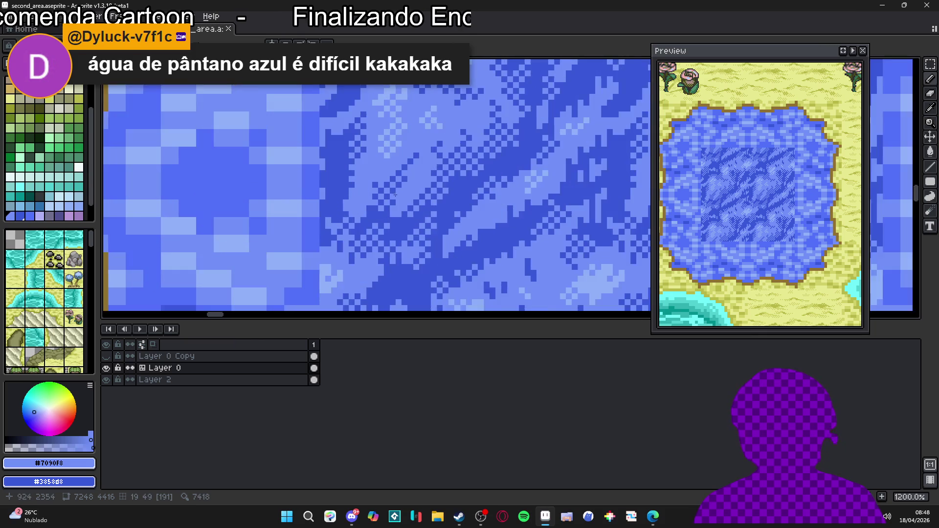
pyautogui.keyDown('alt'); pyautogui.click(383, 171); pyautogui.keyUp('alt')
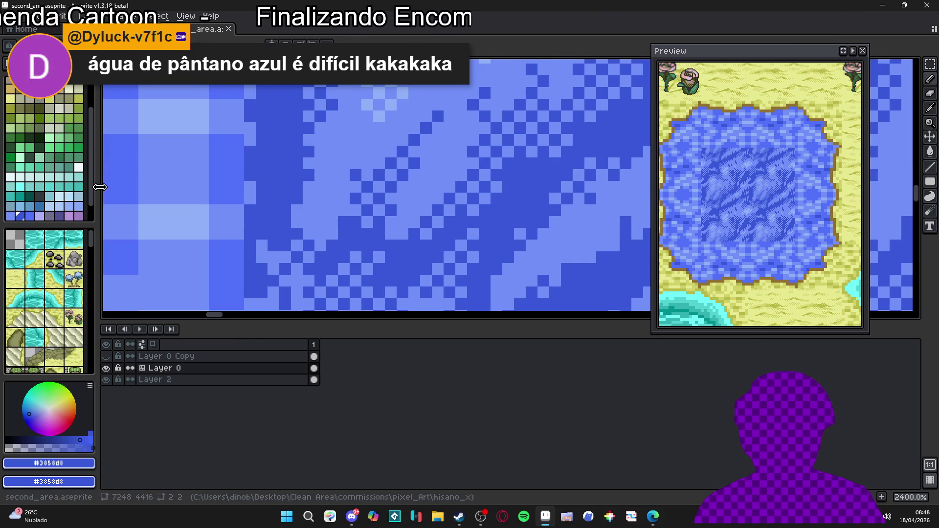
pyautogui.scroll(-5, 393, 203)
pyautogui.scroll(-3, 393, 203)
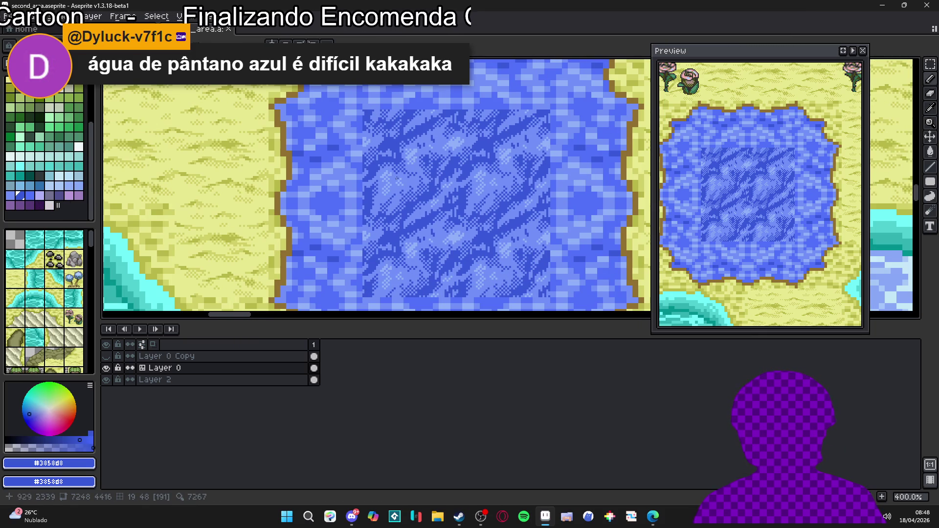
pyautogui.scroll(6, 404, 174)
pyautogui.keyDown('alt'); pyautogui.click(382, 172); pyautogui.keyUp('alt')
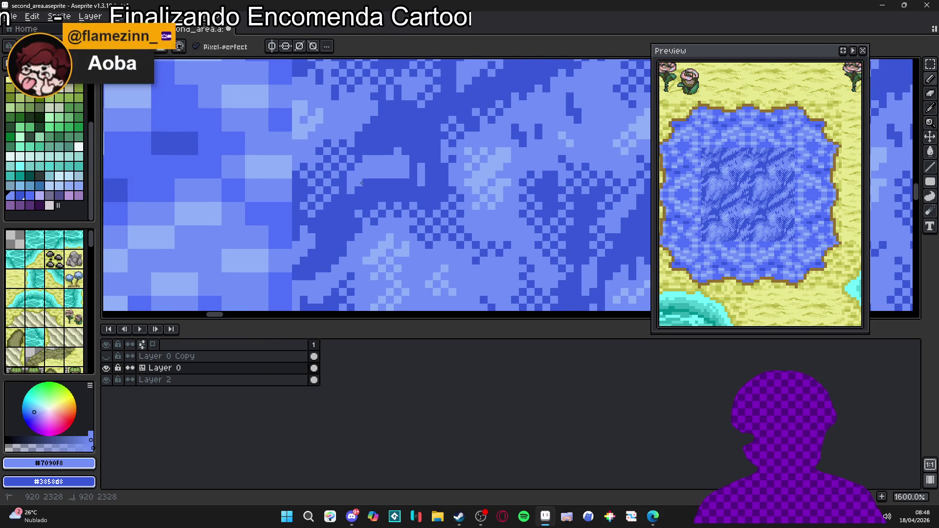
# Step: Zoom in to 2400% and touch up individual pixels in the waves' dither pattern
pyautogui.scroll(1, 384, 172)
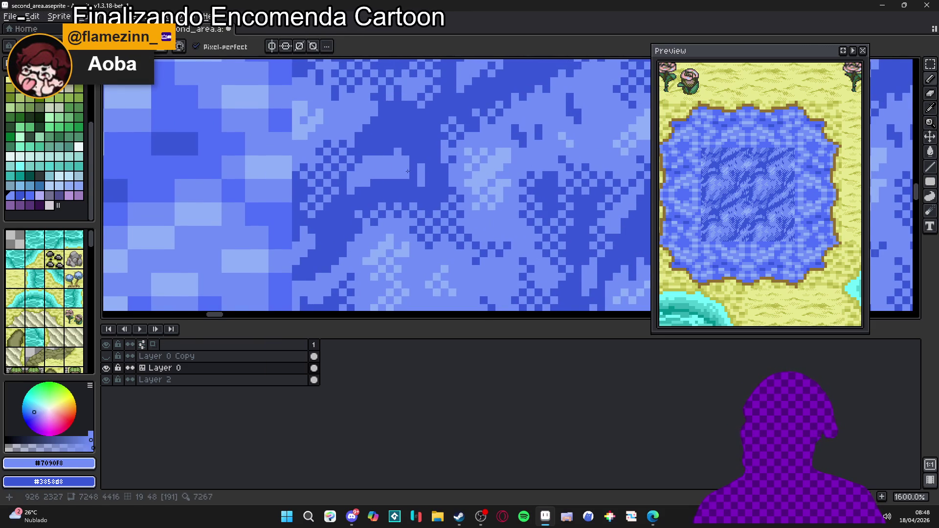
pyautogui.scroll(1, 409, 178)
pyautogui.click(416, 177)
pyautogui.click(417, 165)
pyautogui.keyDown('alt'); pyautogui.click(419, 190); pyautogui.keyUp('alt')
pyautogui.click(428, 190)
pyautogui.click(429, 177)
pyautogui.click(417, 177)
# Step: Sample dark blue #3858d8 and extend the wave line down-left with dark pixels
pyautogui.moveTo(421, 185); pyautogui.dragTo(427, 193)
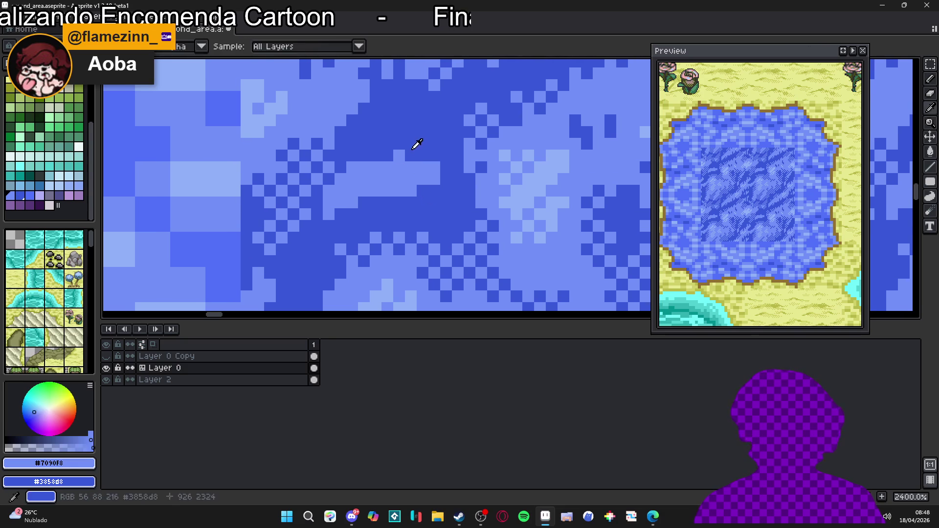
pyautogui.click(372, 164)
pyautogui.moveTo(368, 162)
pyautogui.mouseDown()
pyautogui.moveTo(341, 178)
pyautogui.moveTo(318, 154)
pyautogui.moveTo(328, 155)
pyautogui.moveTo(317, 167)
pyautogui.moveTo(300, 151)
pyautogui.moveTo(315, 169)
pyautogui.mouseUp()
pyautogui.keyDown('alt'); pyautogui.click(316, 141); pyautogui.keyUp('alt')
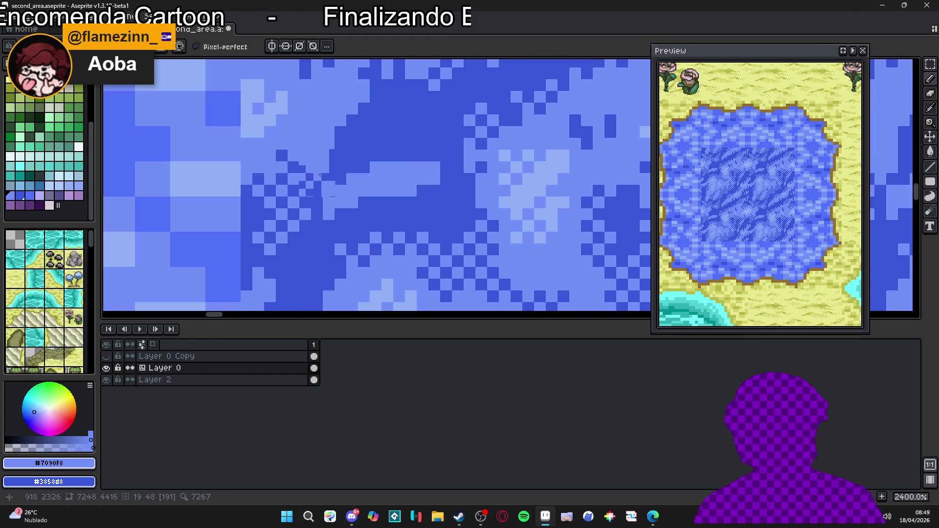
# Step: Re-sample the dark blue, then pick the lighter blue #7090F8 from the water
pyautogui.scroll(-3, 315, 170)
pyautogui.scroll(2, 320, 173)
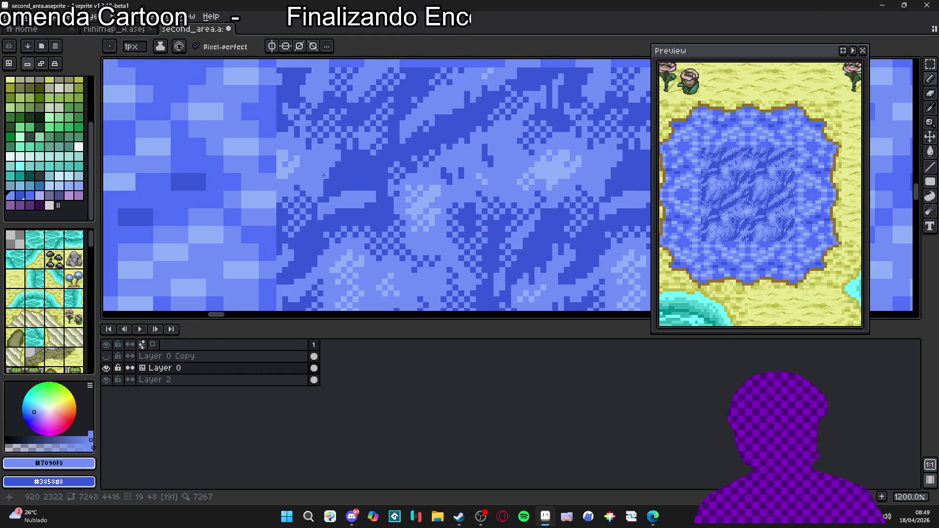
pyautogui.scroll(3, 324, 175)
pyautogui.keyDown('alt'); pyautogui.click(371, 184); pyautogui.keyUp('alt')
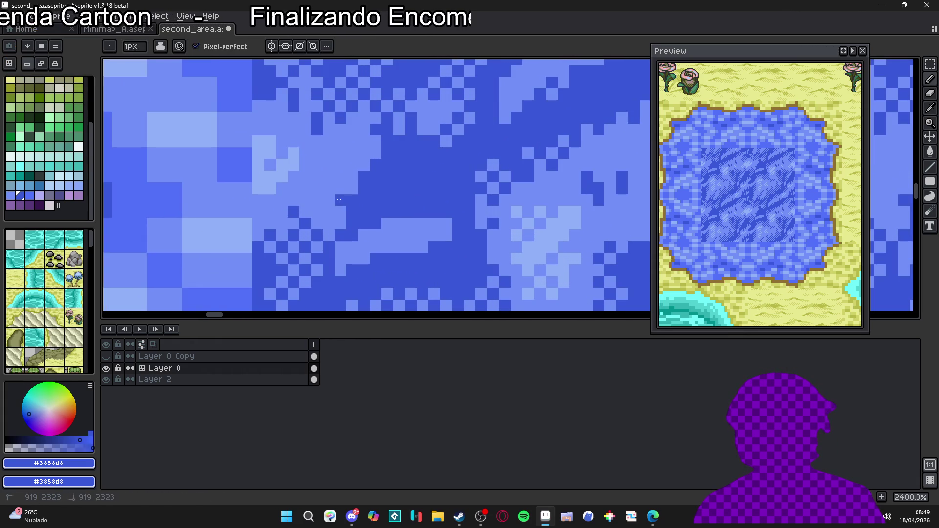
pyautogui.scroll(-3, 377, 200)
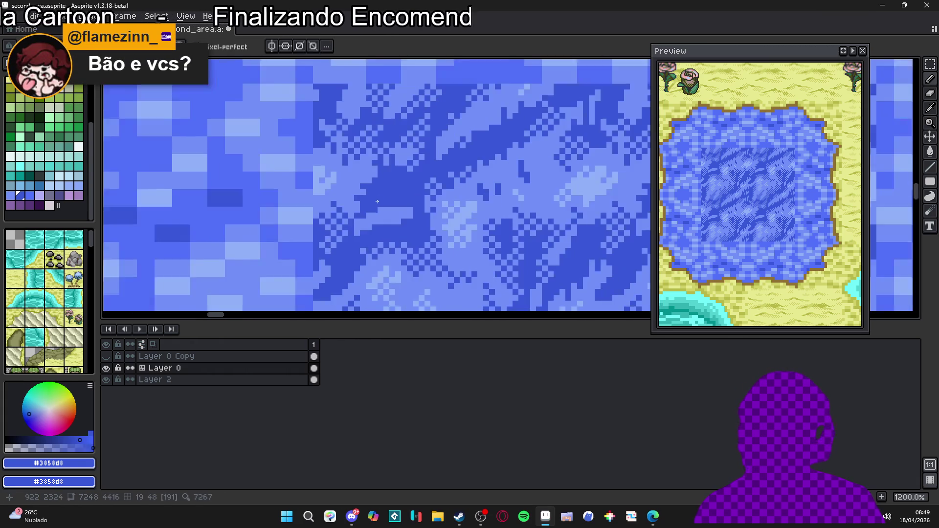
pyautogui.scroll(-2, 376, 200)
pyautogui.scroll(2, 389, 203)
pyautogui.keyDown('alt'); pyautogui.click(390, 204); pyautogui.keyUp('alt')
pyautogui.scroll(-2, 391, 203)
pyautogui.scroll(3, 402, 202)
pyautogui.scroll(-4, 402, 202)
pyautogui.scroll(3, 378, 202)
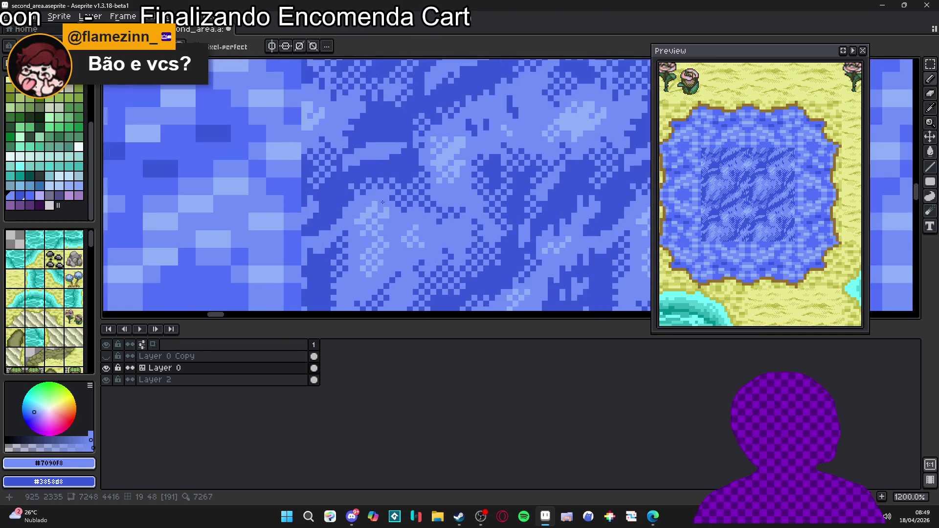
pyautogui.scroll(3, 378, 202)
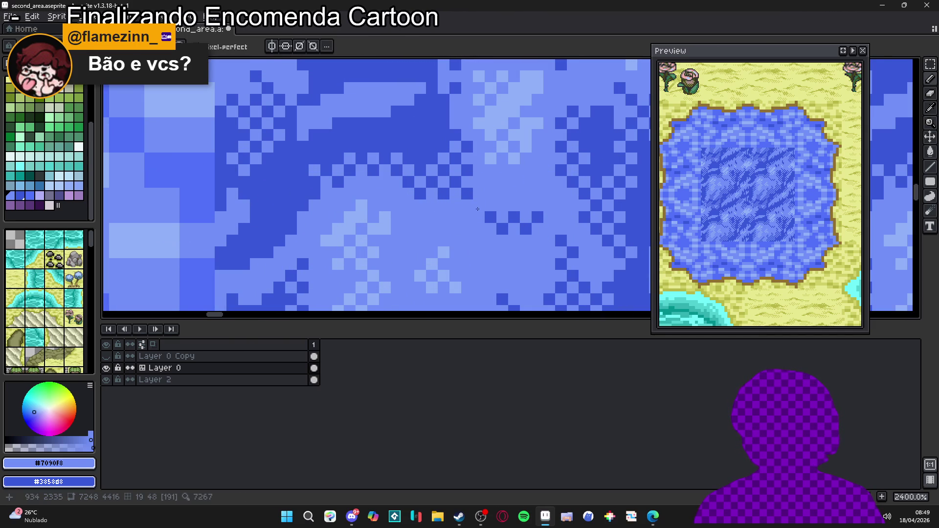
pyautogui.scroll(-5, 469, 180)
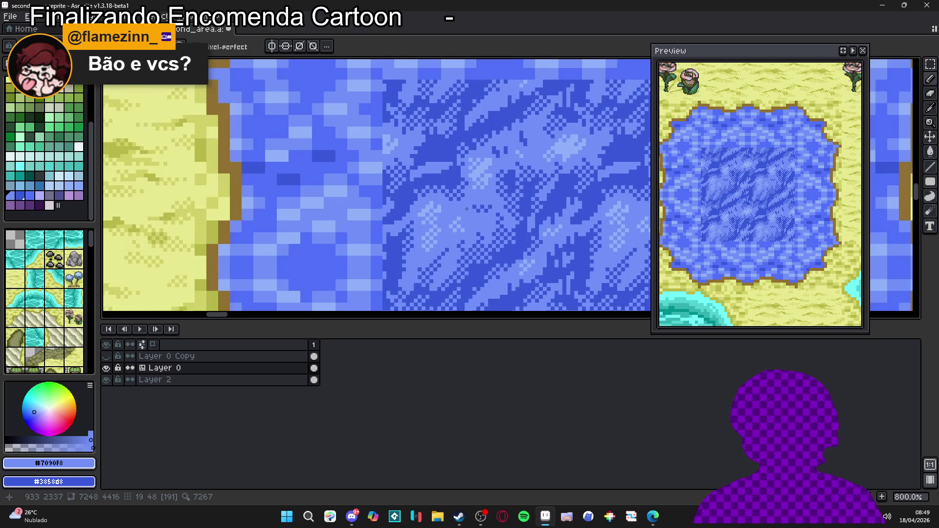
pyautogui.scroll(5, 440, 201)
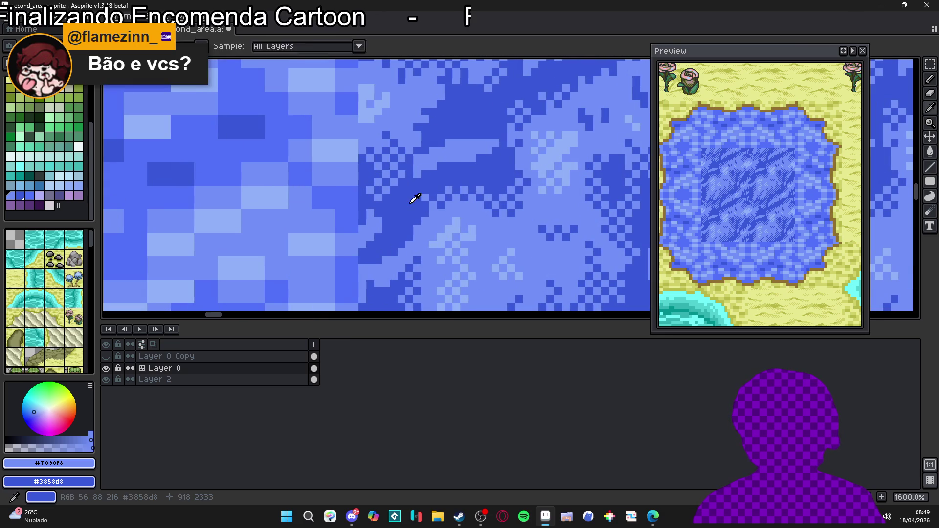
pyautogui.scroll(-3, 459, 239)
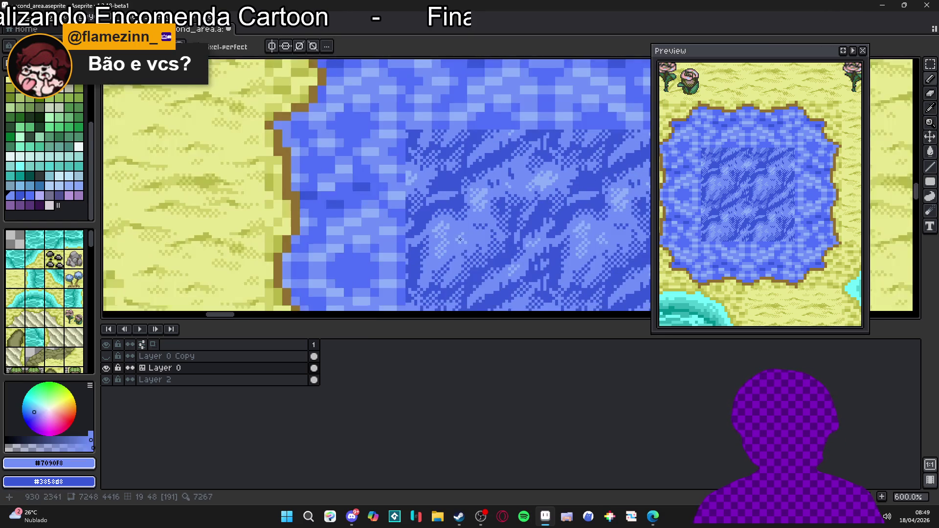
pyautogui.scroll(-3, 459, 239)
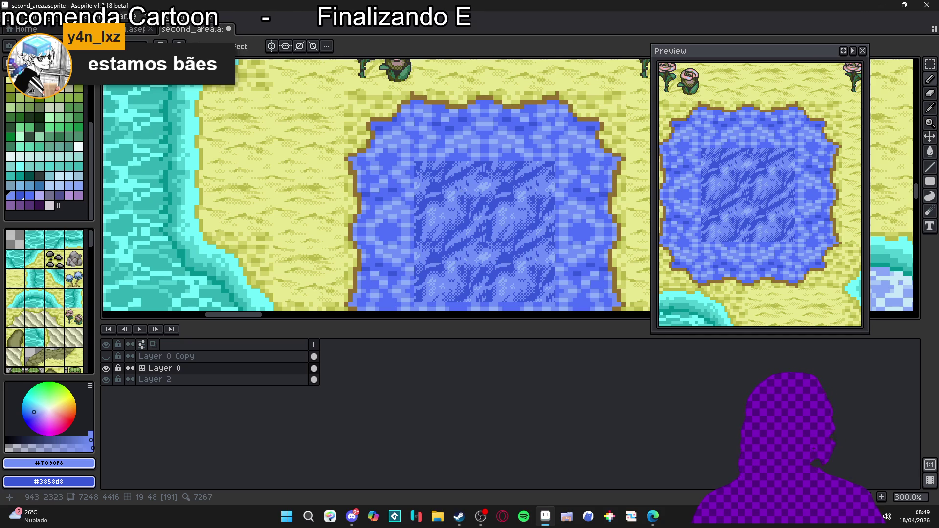
pyautogui.scroll(-1, 461, 188)
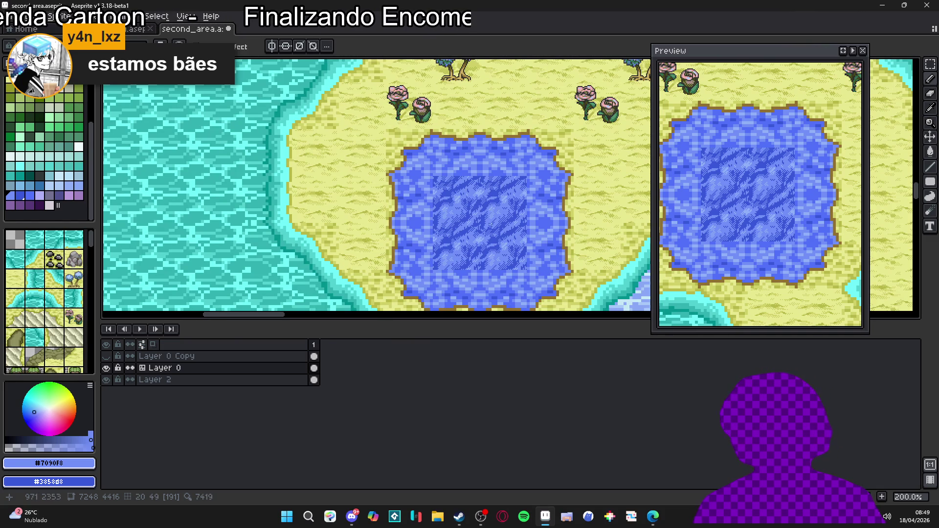
pyautogui.scroll(6, 452, 186)
# Step: Cover the stray dark pixels along the wave with light blue #7090F8
pyautogui.moveTo(449, 186)
pyautogui.mouseDown()
pyautogui.moveTo(448, 198)
pyautogui.moveTo(399, 221)
pyautogui.mouseUp()
pyautogui.click(417, 219)
pyautogui.click(415, 213)
pyautogui.click(401, 226)
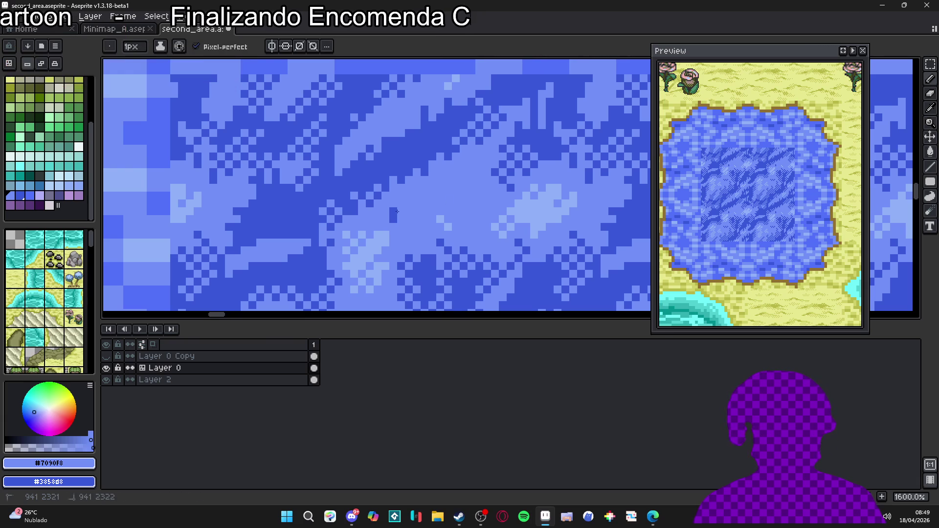
# Step: Zoom back out to 400% to review the pond
pyautogui.scroll(-3, 439, 158)
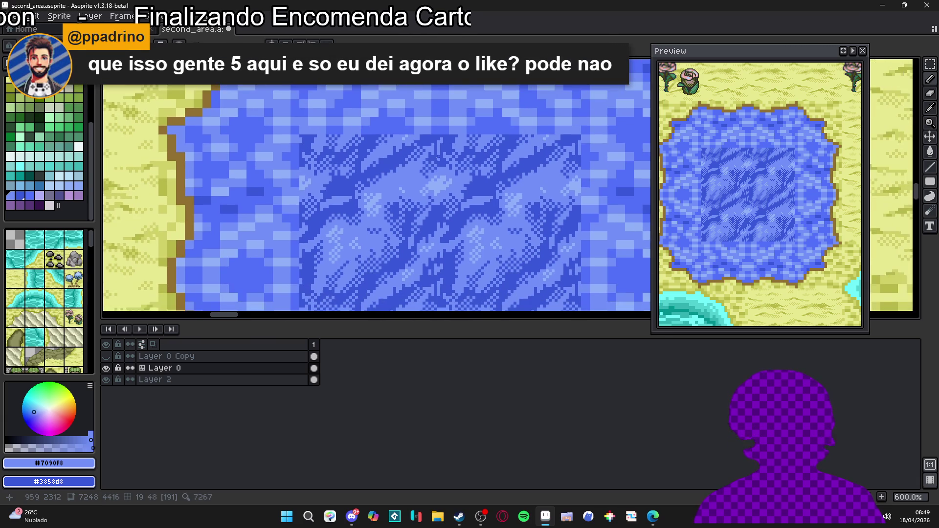
pyautogui.scroll(1, 438, 158)
pyautogui.scroll(-1, 440, 167)
pyautogui.scroll(1, 449, 186)
pyautogui.scroll(-3, 477, 228)
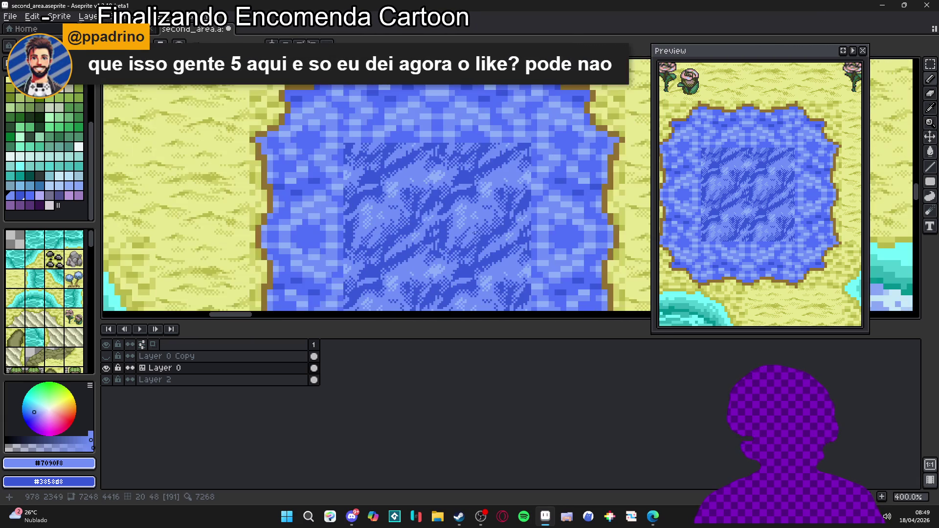
pyautogui.scroll(-1, 477, 228)
pyautogui.scroll(1, 431, 283)
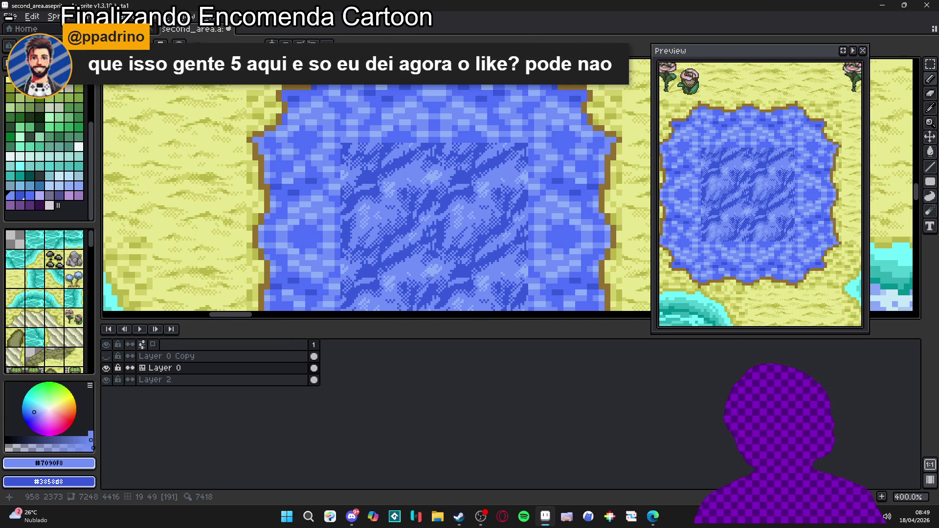
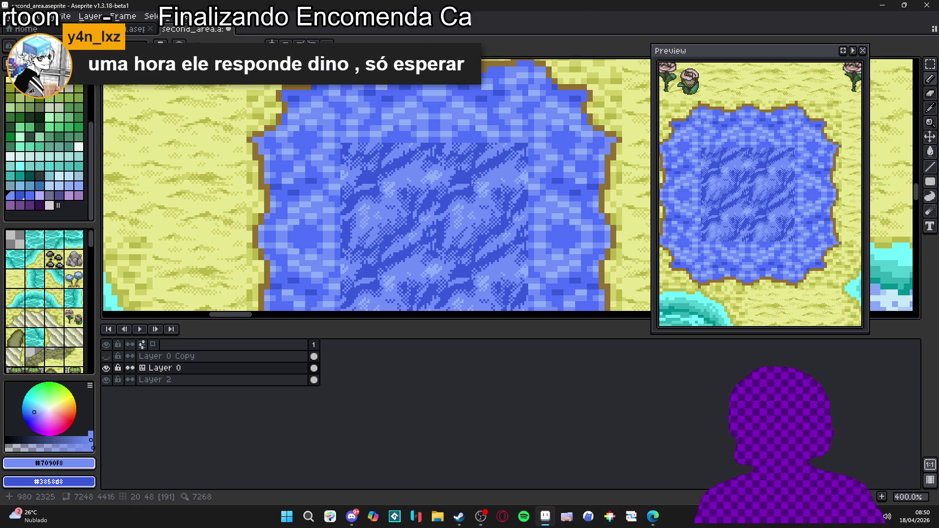
# Step: Darken part of the light water patch with the darker blue #3858d8
pyautogui.scroll(5, 472, 184)
pyautogui.keyDown('alt'); pyautogui.click(469, 199); pyautogui.keyUp('alt')
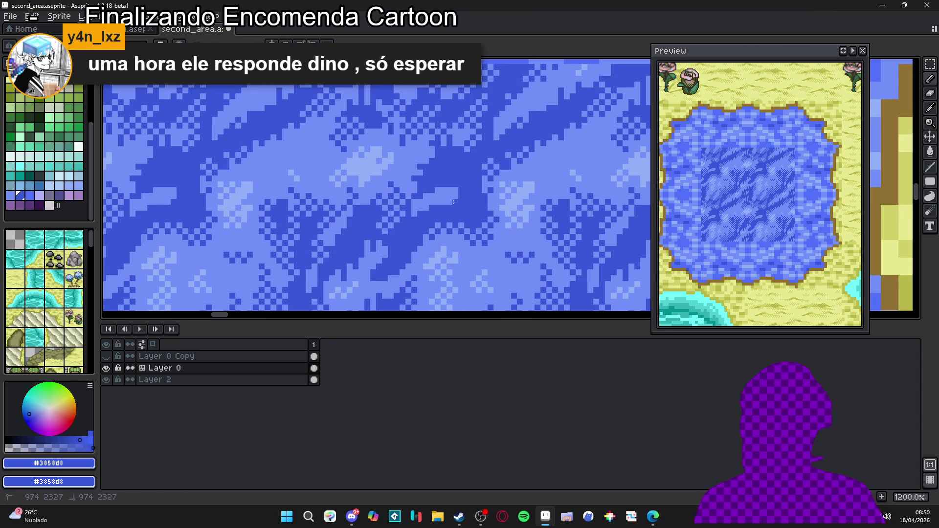
pyautogui.moveTo(453, 202); pyautogui.dragTo(451, 223)
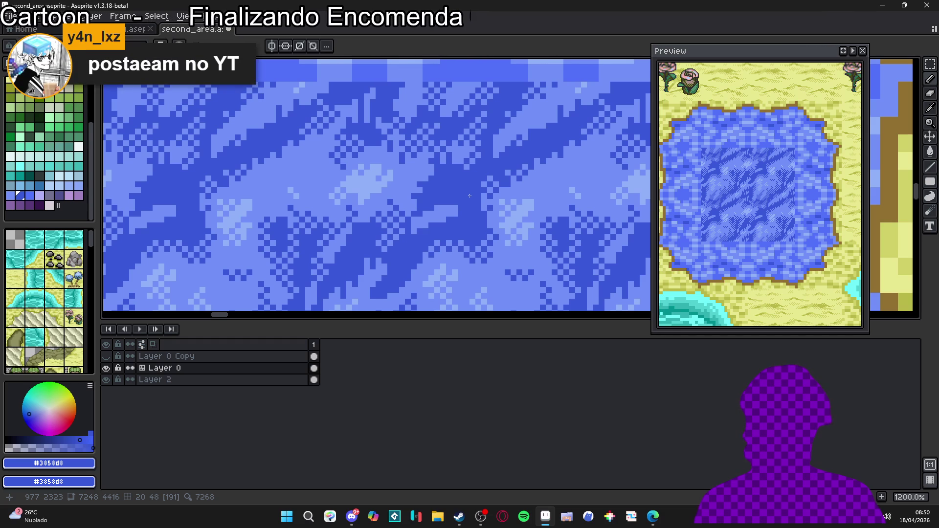
pyautogui.scroll(3, 455, 207)
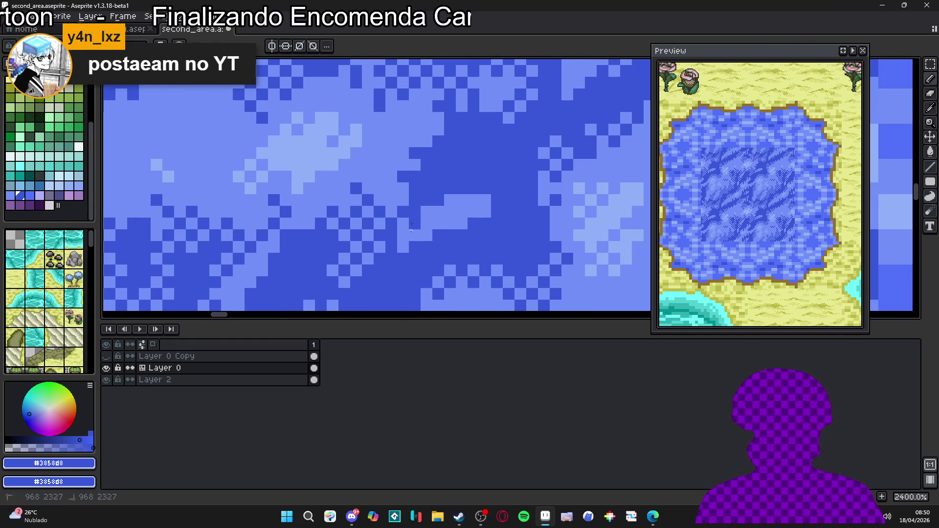
pyautogui.moveTo(405, 229)
pyautogui.mouseDown()
pyautogui.moveTo(402, 247)
pyautogui.moveTo(472, 189)
pyautogui.moveTo(461, 188)
pyautogui.moveTo(473, 176)
pyautogui.moveTo(494, 179)
pyautogui.mouseUp()
# Step: Lighten a few dark water pixels with the lighter blue #7090f8
pyautogui.keyDown('alt'); pyautogui.click(465, 210); pyautogui.keyUp('alt')
pyautogui.click(485, 224)
pyautogui.click(497, 195)
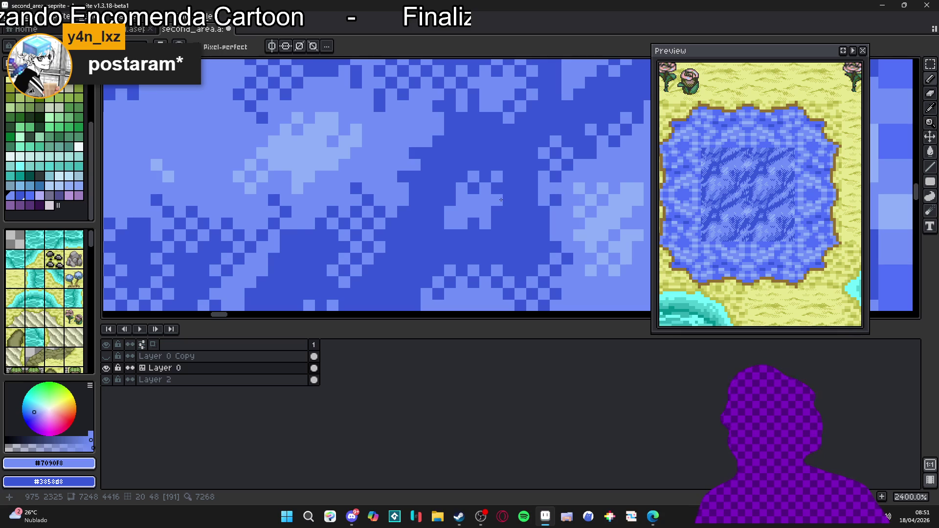
pyautogui.scroll(-5, 501, 199)
pyautogui.scroll(5, 500, 203)
# Step: Compare the darker #3858d8 and lighter #7090f8 water blues by sampling them up close
pyautogui.press('i')
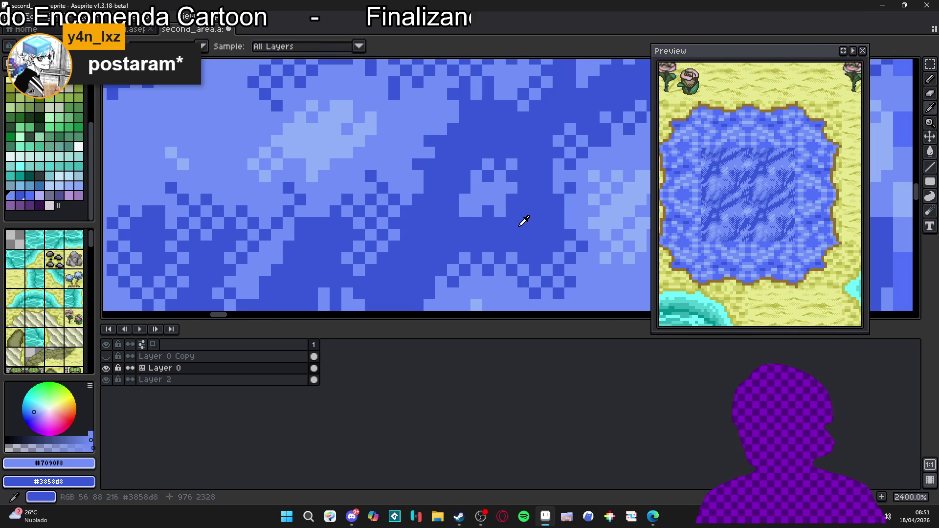
pyautogui.click(523, 220)
pyautogui.press('b')
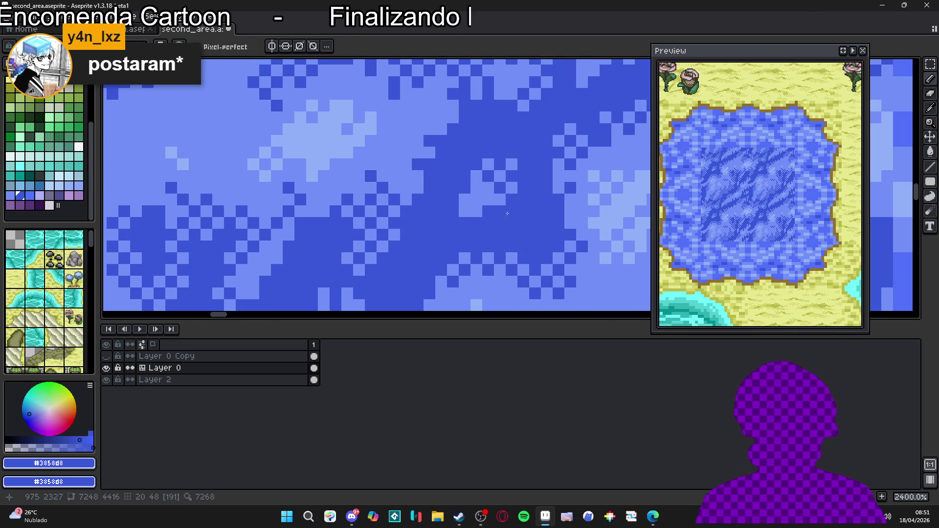
pyautogui.keyDown('alt'); pyautogui.click(503, 208); pyautogui.keyUp('alt')
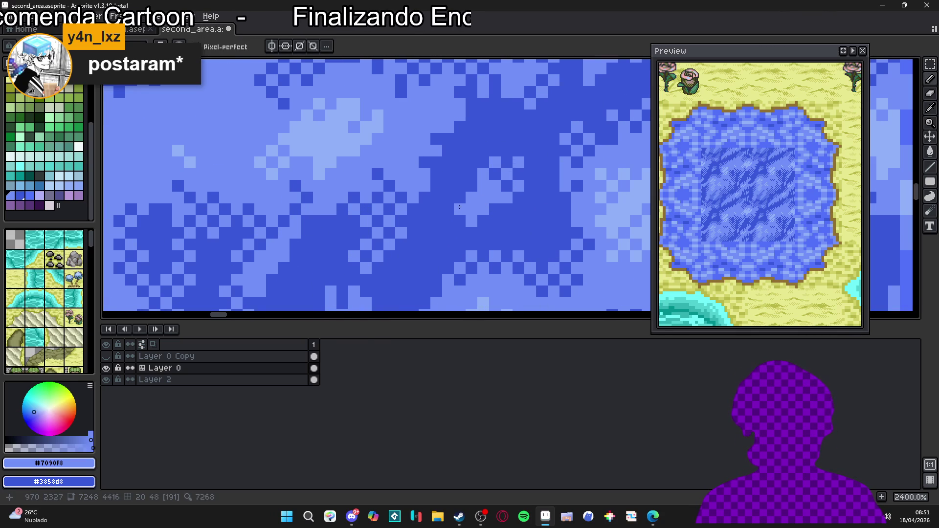
pyautogui.scroll(-5, 498, 244)
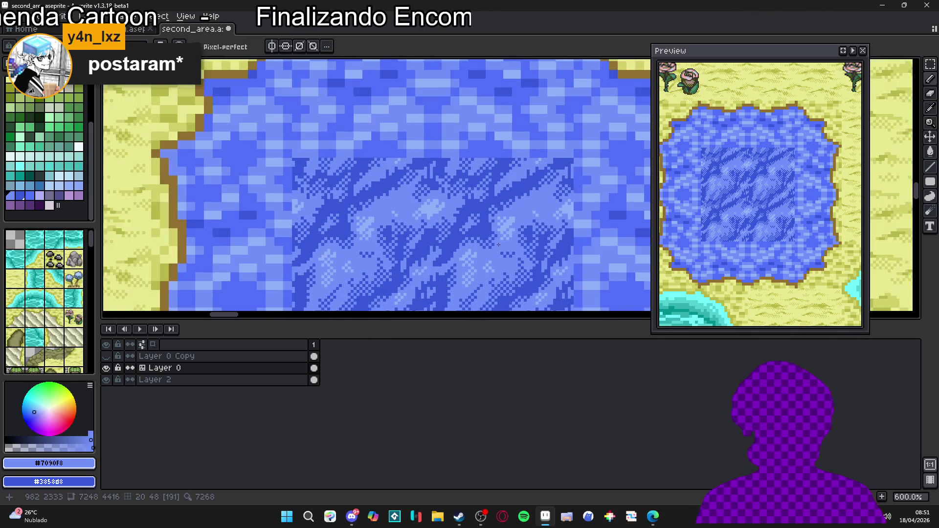
pyautogui.scroll(2, 480, 213)
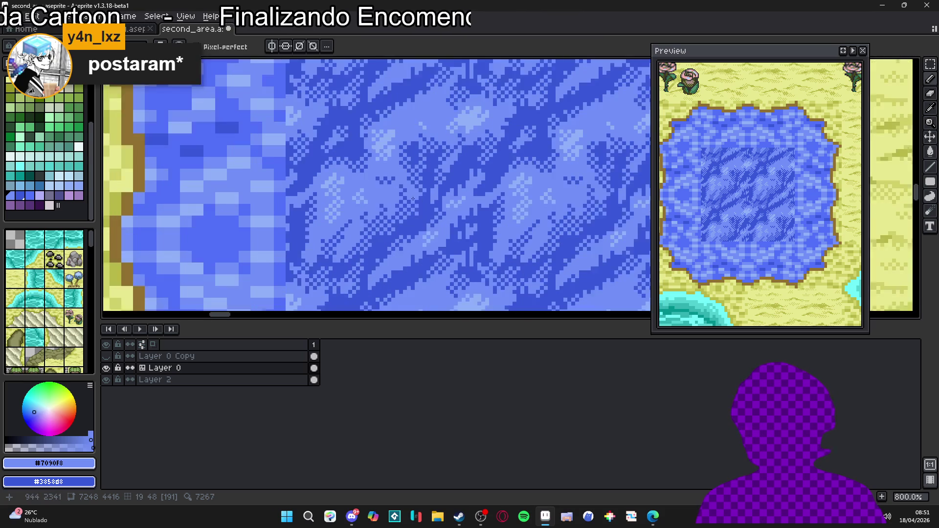
pyautogui.scroll(5, 413, 199)
pyautogui.keyDown('alt'); pyautogui.click(450, 196); pyautogui.keyUp('alt')
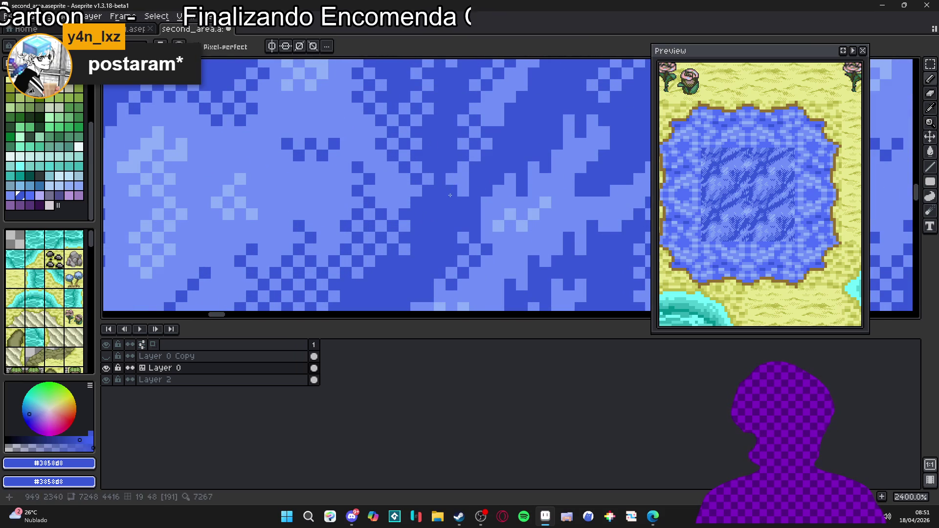
pyautogui.keyDown('alt'); pyautogui.click(450, 195); pyautogui.keyUp('alt')
pyautogui.scroll(-4, 451, 210)
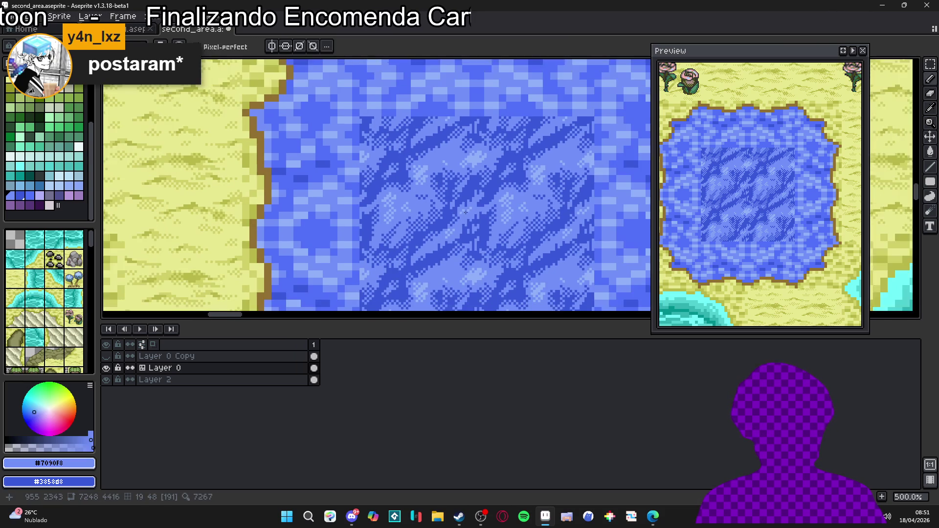
pyautogui.scroll(-2, 457, 213)
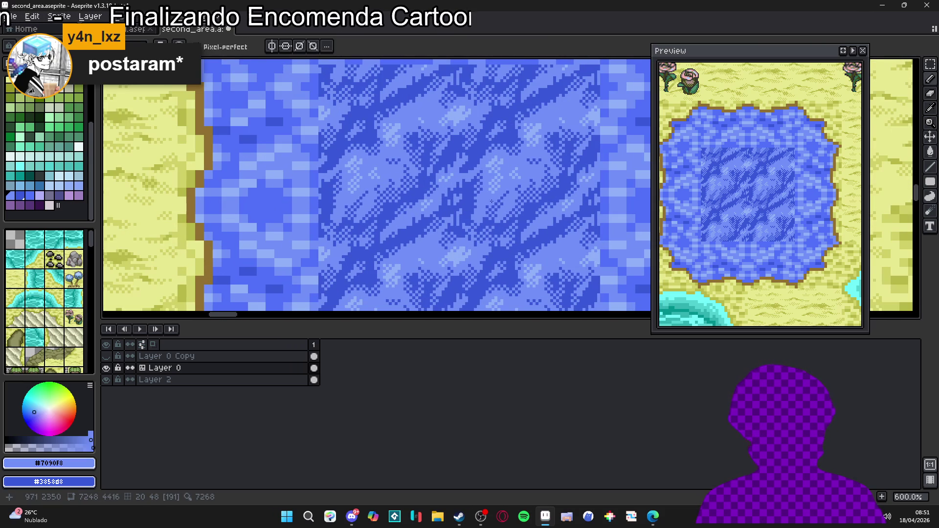
pyautogui.scroll(4, 478, 188)
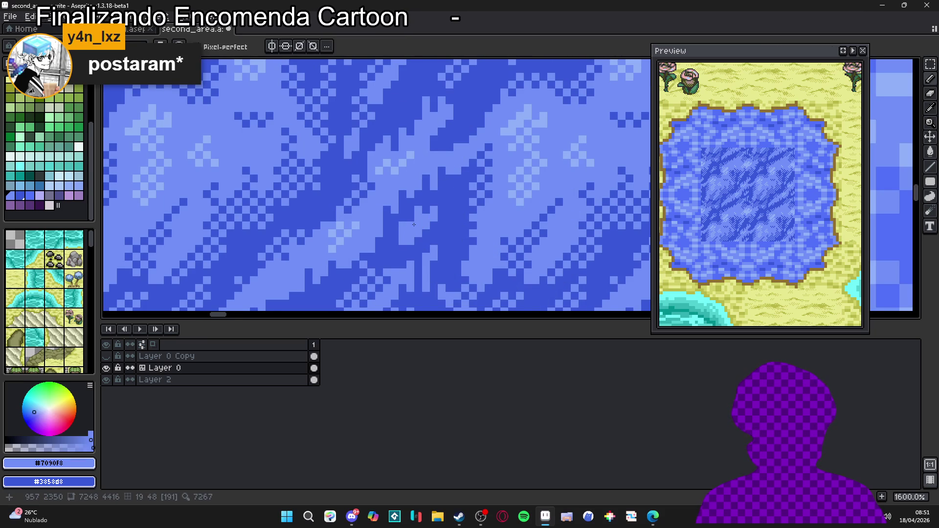
# Step: Paint a short vertical #7090f8 stroke into the water and save the file
pyautogui.scroll(-2, 414, 224)
pyautogui.scroll(2, 413, 224)
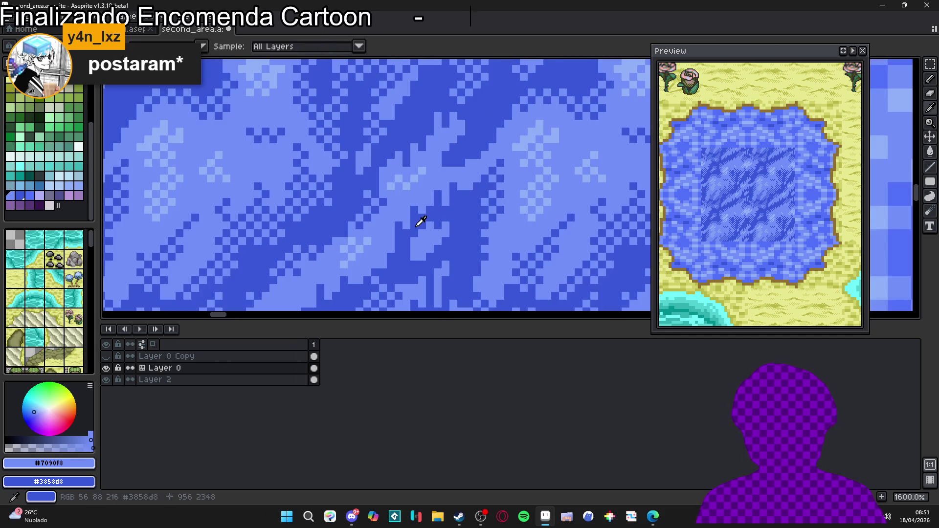
pyautogui.keyDown('alt'); pyautogui.click(412, 237); pyautogui.keyUp('alt')
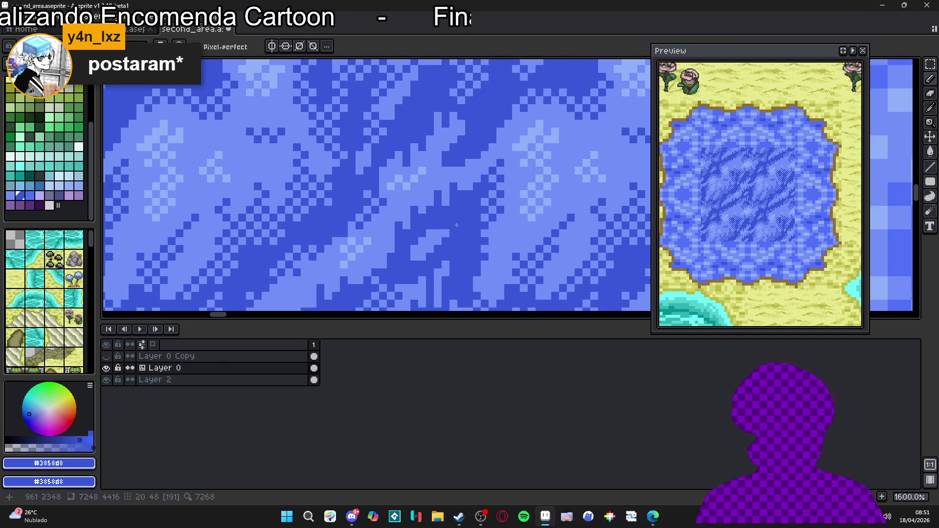
pyautogui.scroll(2, 450, 231)
pyautogui.keyDown('alt'); pyautogui.click(450, 235); pyautogui.keyUp('alt')
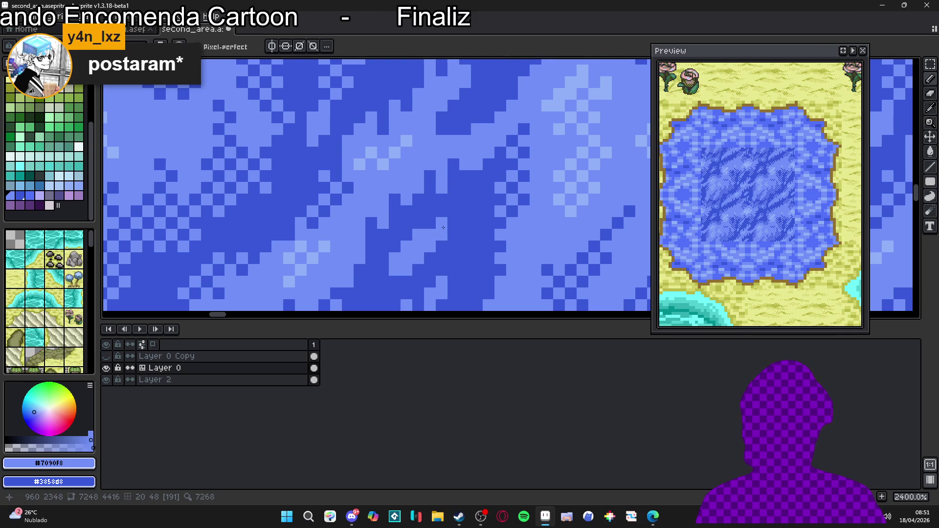
pyautogui.scroll(-5, 464, 223)
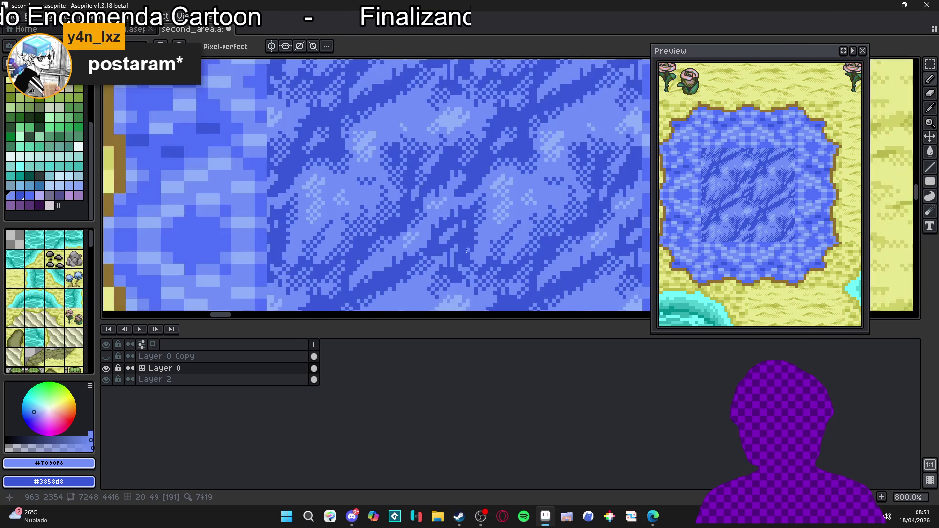
pyautogui.scroll(-2, 469, 220)
pyautogui.scroll(5, 465, 247)
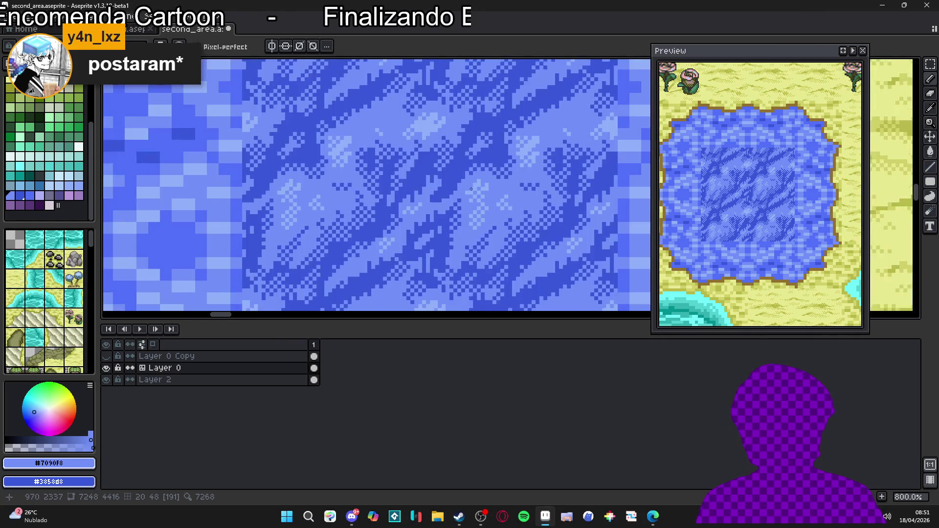
pyautogui.moveTo(444, 170); pyautogui.dragTo(446, 192)
pyautogui.scroll(-6, 446, 193)
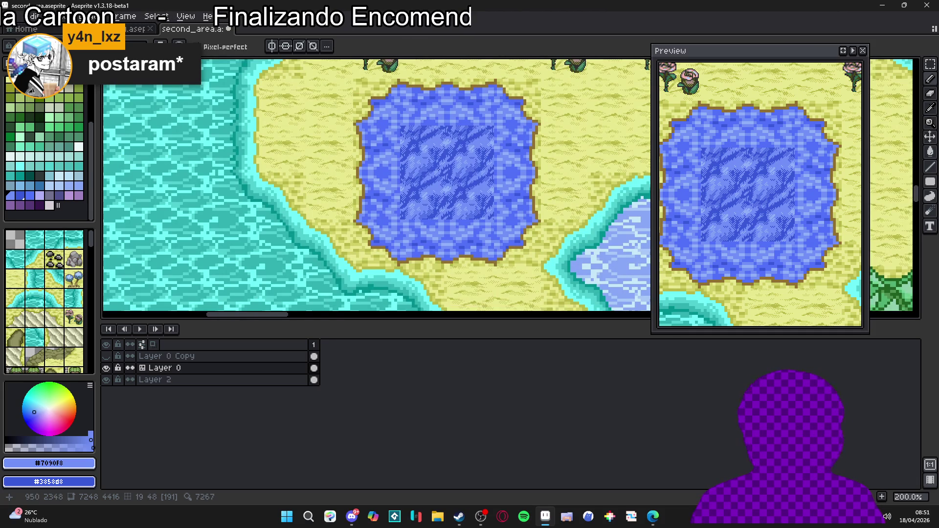
pyautogui.scroll(6, 422, 169)
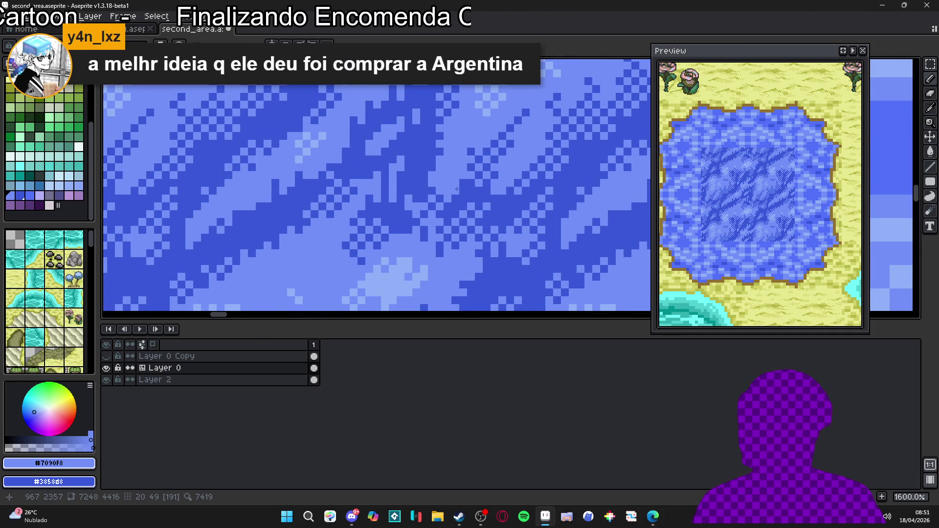
pyautogui.hotkey('ctrl', 's')
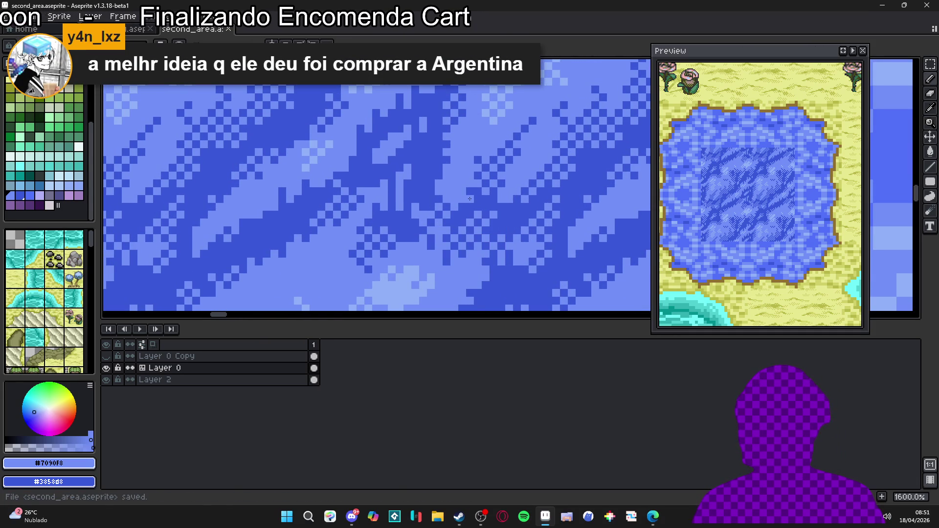
# Step: Darken one more water pixel with #3858d8
pyautogui.scroll(2, 459, 200)
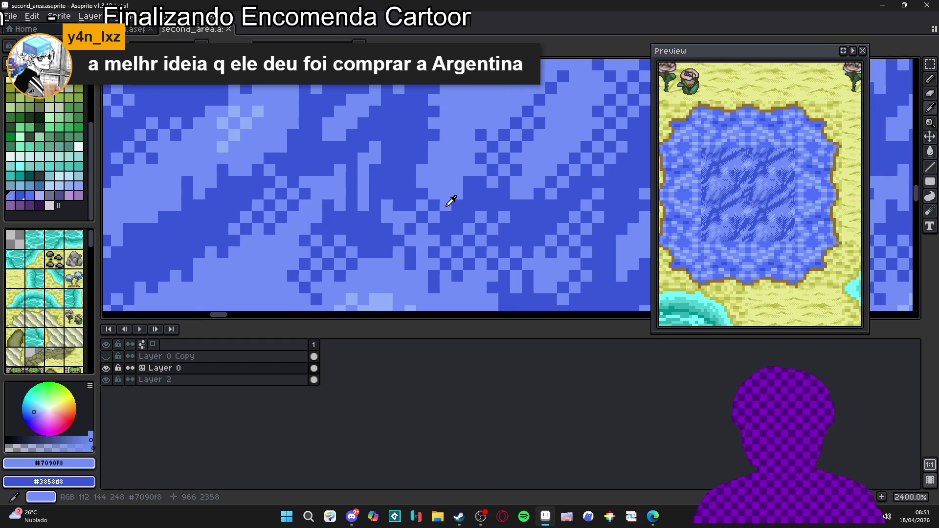
pyautogui.keyDown('alt'); pyautogui.click(442, 195); pyautogui.keyUp('alt')
pyautogui.click(433, 171)
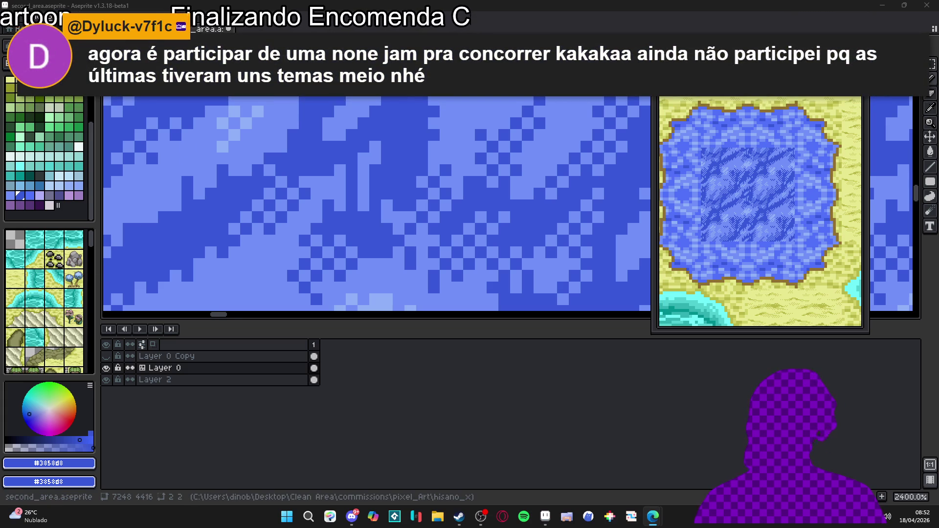
# Step: Reselect the lighter blue #7090f8, then switch to the web browser
pyautogui.scroll(1, 404, 205)
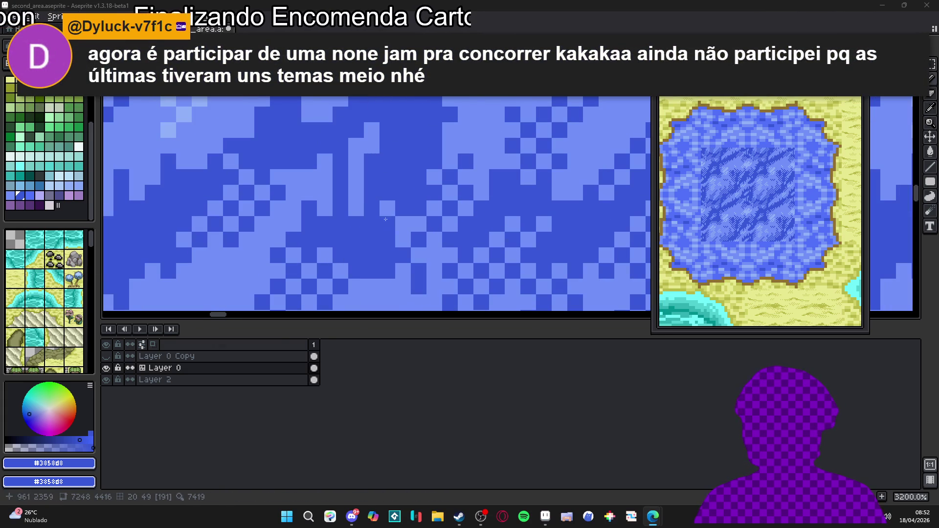
pyautogui.keyDown('alt'); pyautogui.click(399, 209); pyautogui.keyUp('alt')
pyautogui.moveTo(402, 207); pyautogui.dragTo(398, 207)
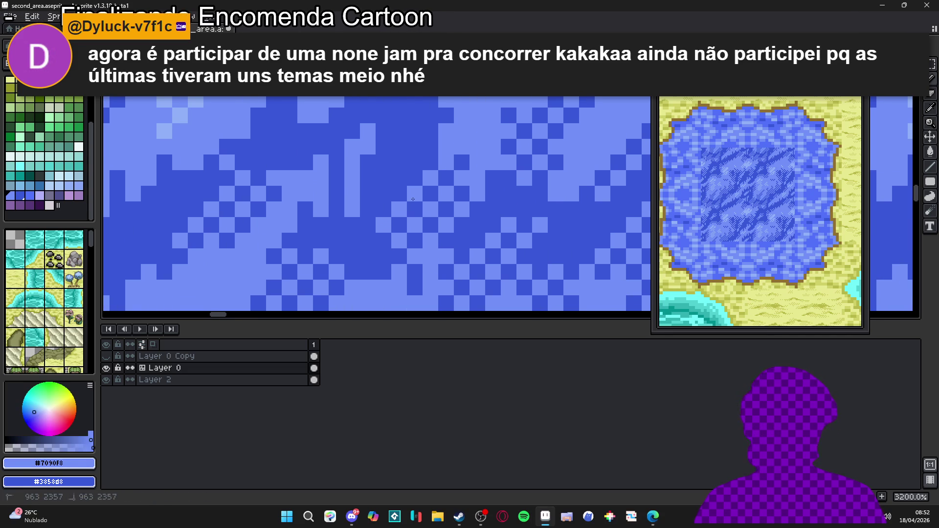
pyautogui.hotkey('alt', 'Tab')
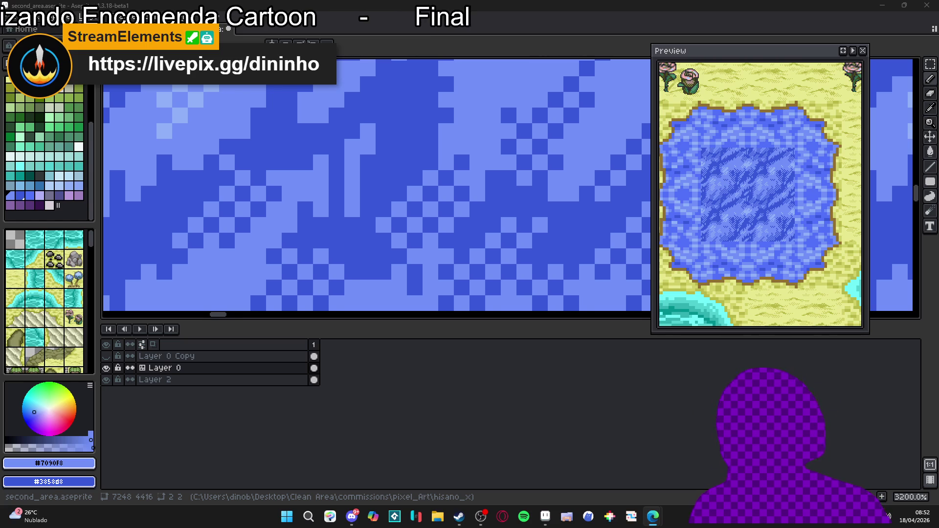
# Step: Repaint a few dithered water pixels in the darker blue
pyautogui.scroll(-1, 309, 177)
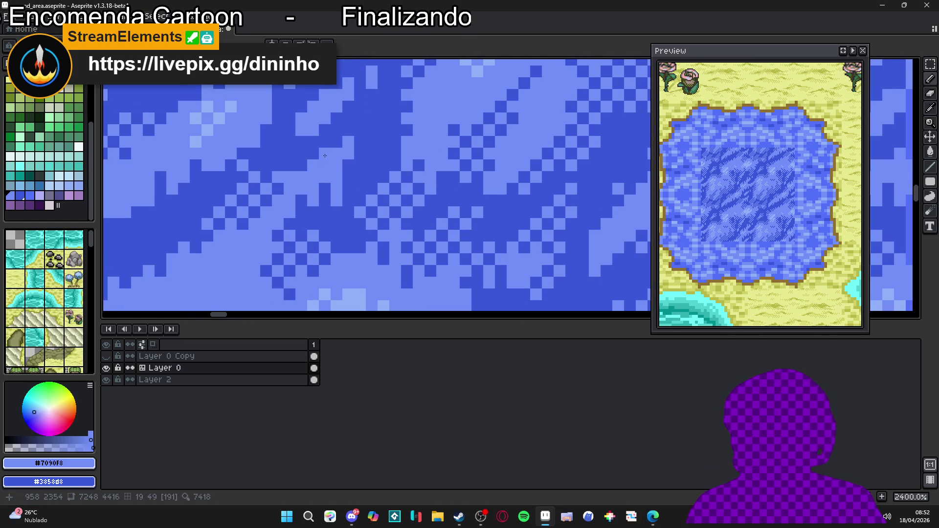
pyautogui.scroll(-3, 318, 162)
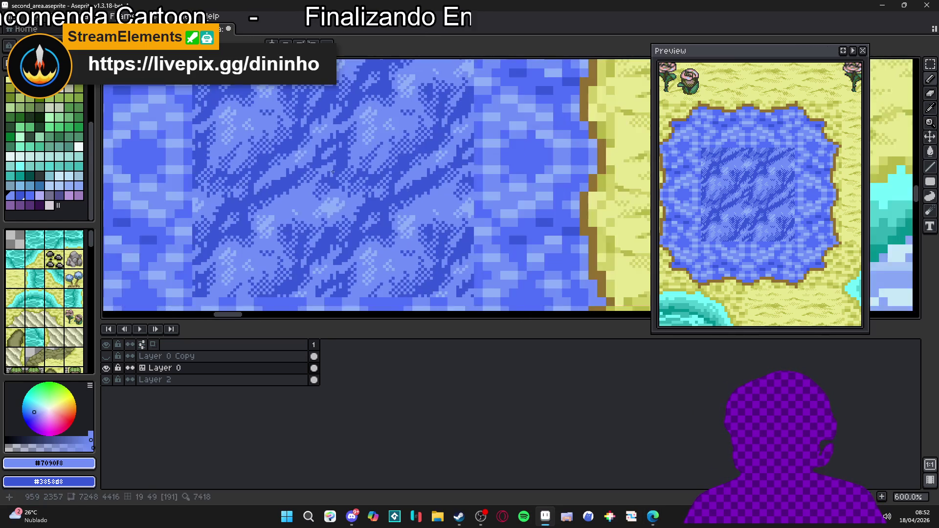
pyautogui.scroll(2, 342, 159)
pyautogui.keyDown('alt'); pyautogui.click(347, 159); pyautogui.keyUp('alt')
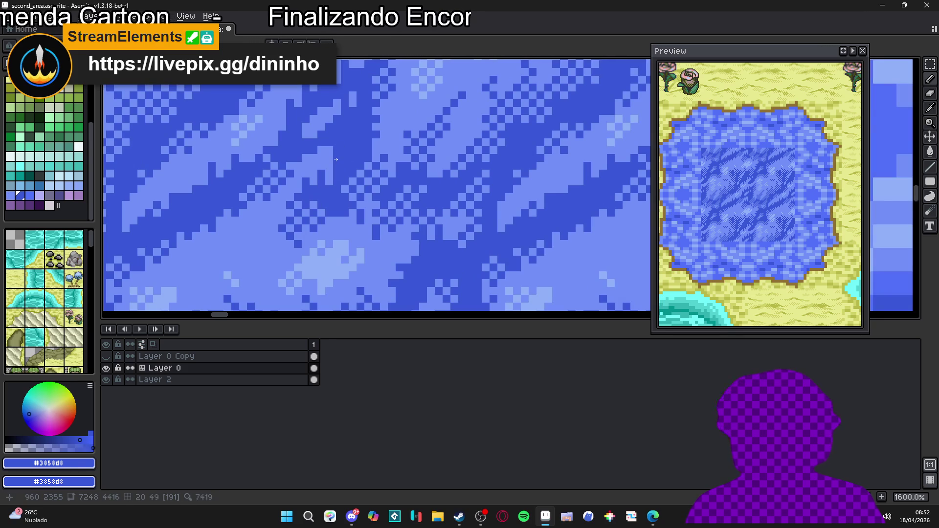
pyautogui.scroll(1, 392, 188)
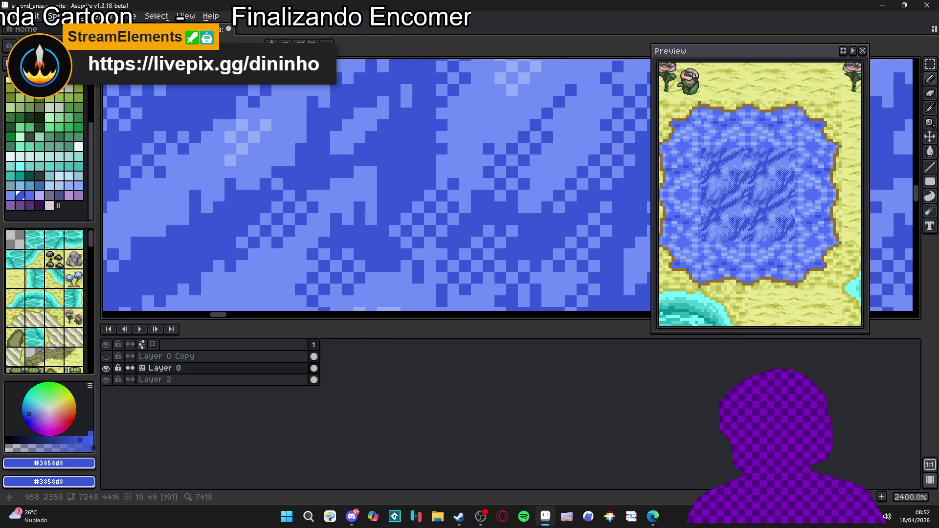
pyautogui.moveTo(371, 219)
pyautogui.mouseDown()
pyautogui.moveTo(360, 172)
pyautogui.moveTo(360, 195)
pyautogui.mouseUp()
# Step: Touch up more water pixels using the sampled light and dark blues
pyautogui.keyDown('alt'); pyautogui.click(358, 186); pyautogui.keyUp('alt')
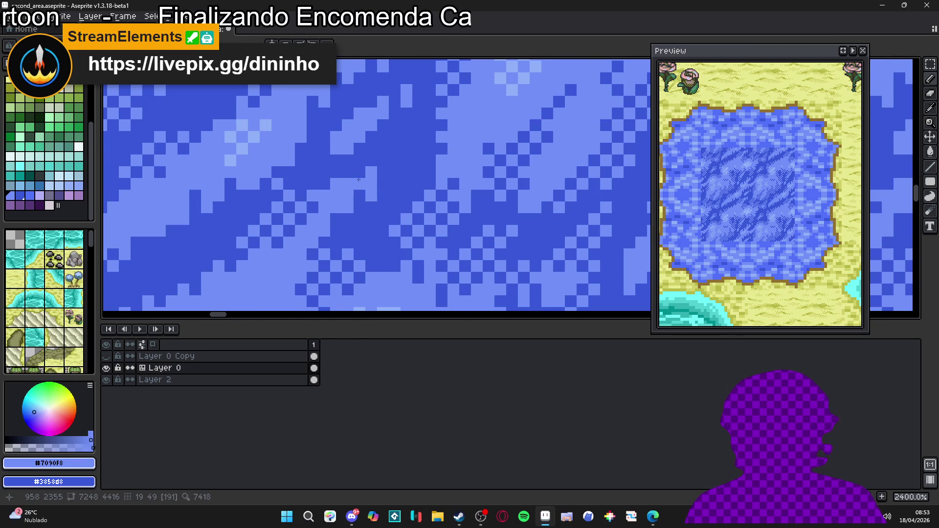
pyautogui.keyDown('alt'); pyautogui.click(383, 207); pyautogui.keyUp('alt')
pyautogui.keyDown('alt'); pyautogui.click(371, 176); pyautogui.keyUp('alt')
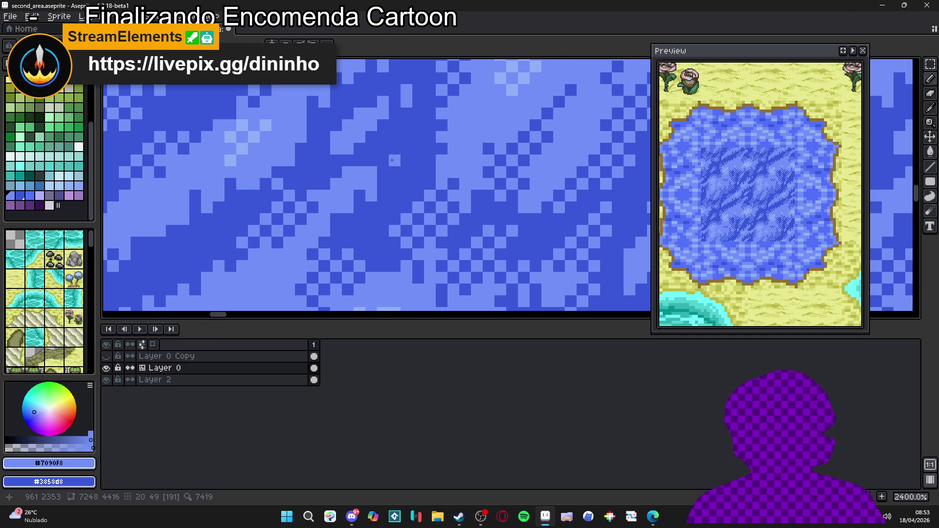
pyautogui.scroll(-5, 392, 161)
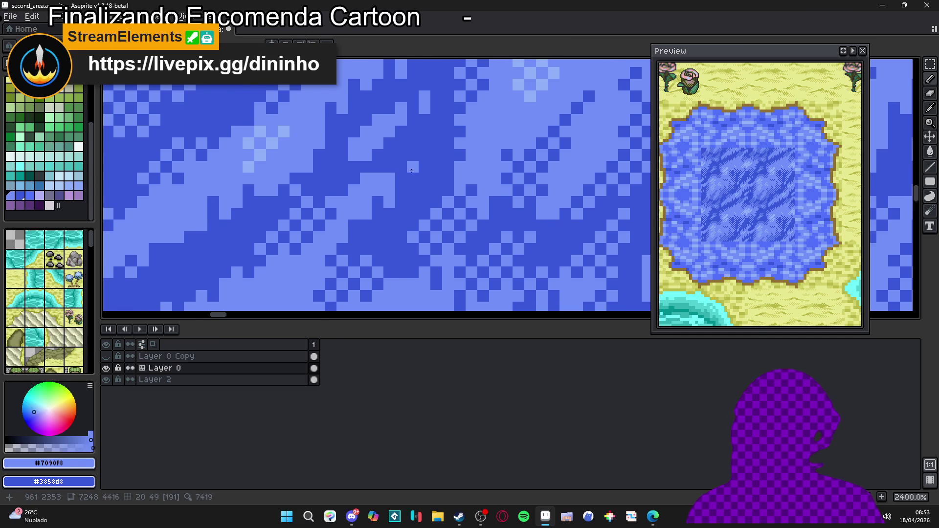
pyautogui.scroll(-2, 412, 179)
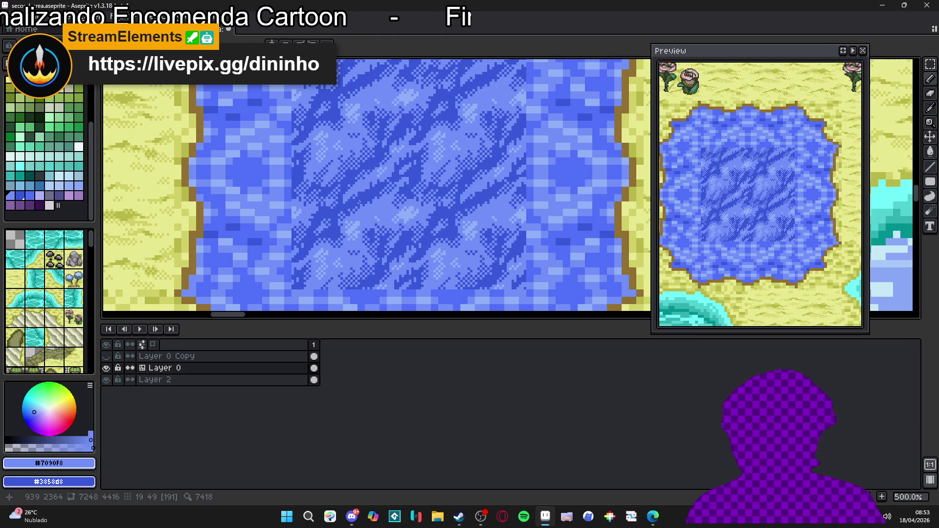
pyautogui.scroll(5, 359, 202)
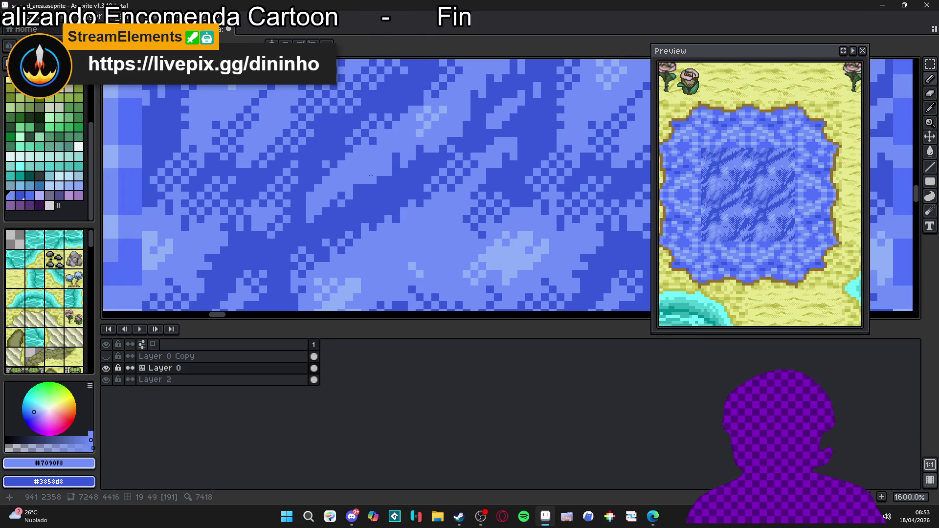
pyautogui.keyDown('alt'); pyautogui.click(406, 165); pyautogui.keyUp('alt')
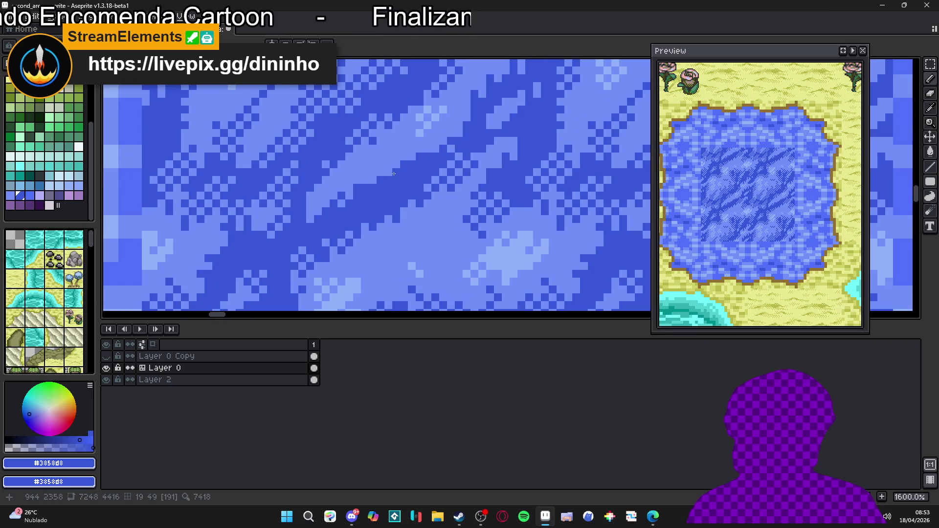
pyautogui.keyDown('alt'); pyautogui.click(355, 197); pyautogui.keyUp('alt')
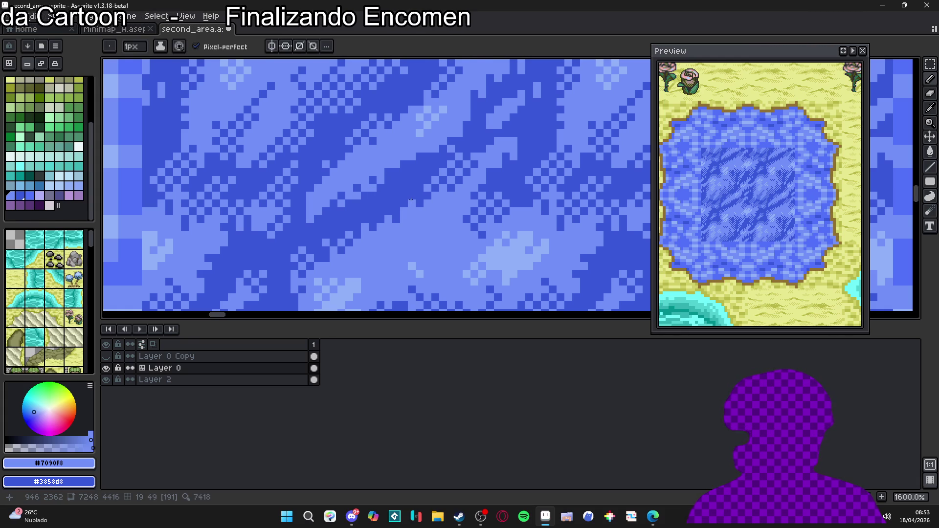
# Step: Save second_area.aseprite
pyautogui.scroll(-3, 411, 199)
pyautogui.hscroll(1, 360, 208)
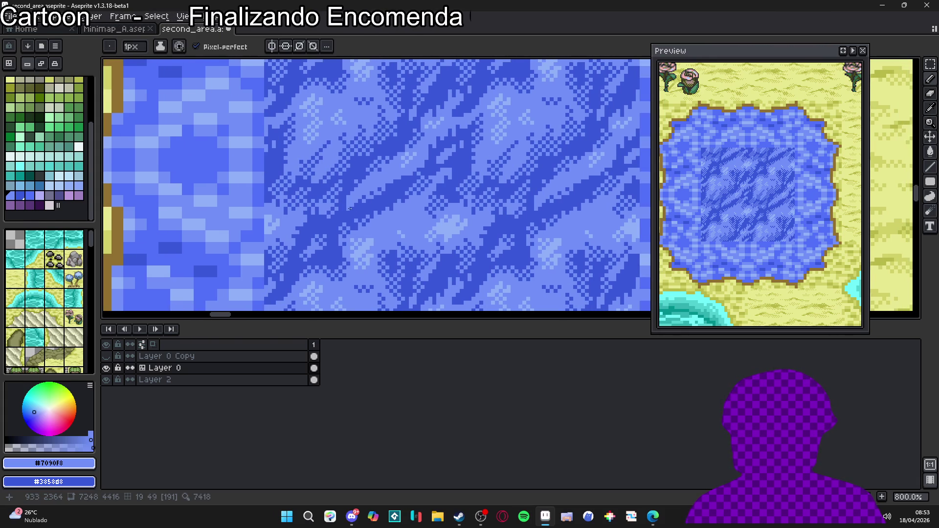
pyautogui.scroll(-5, 372, 229)
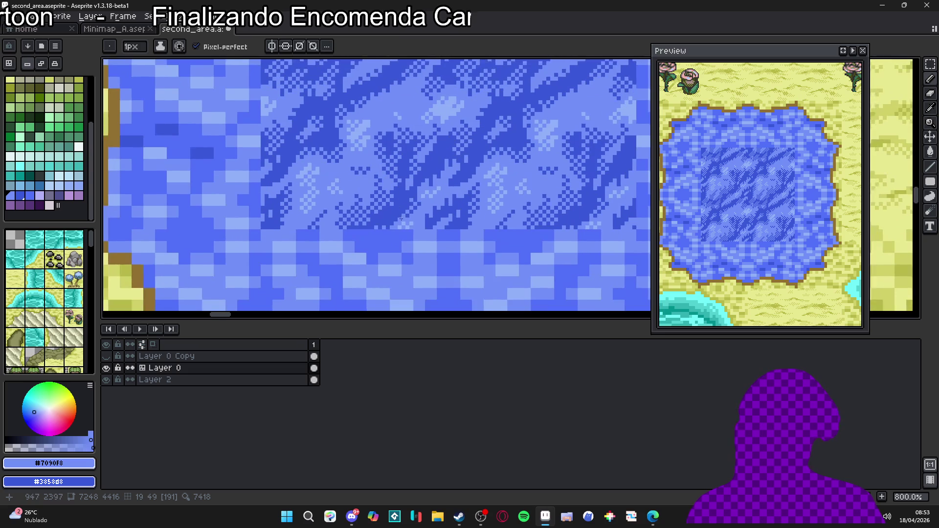
pyautogui.hotkey('ctrl', 's')
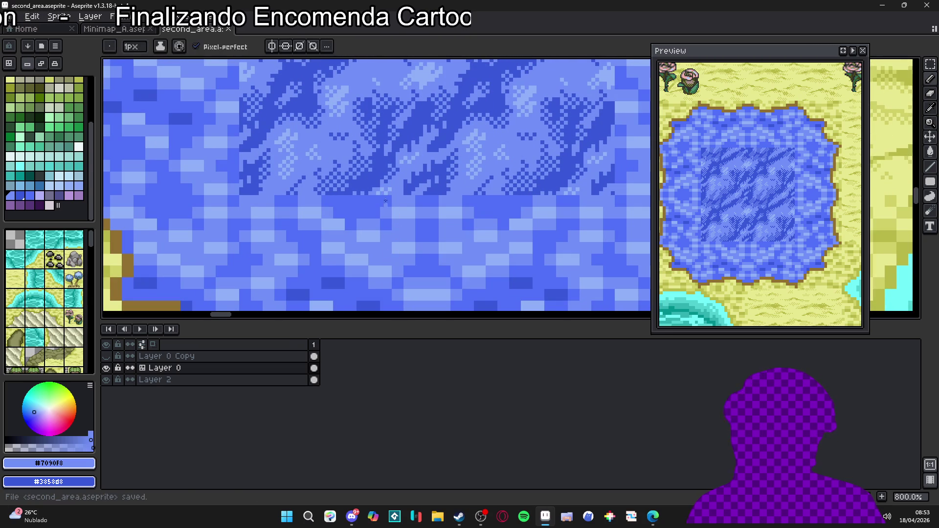
# Step: Lighten three dark water pixels into a checker dither with #7090F8
pyautogui.scroll(5, 385, 218)
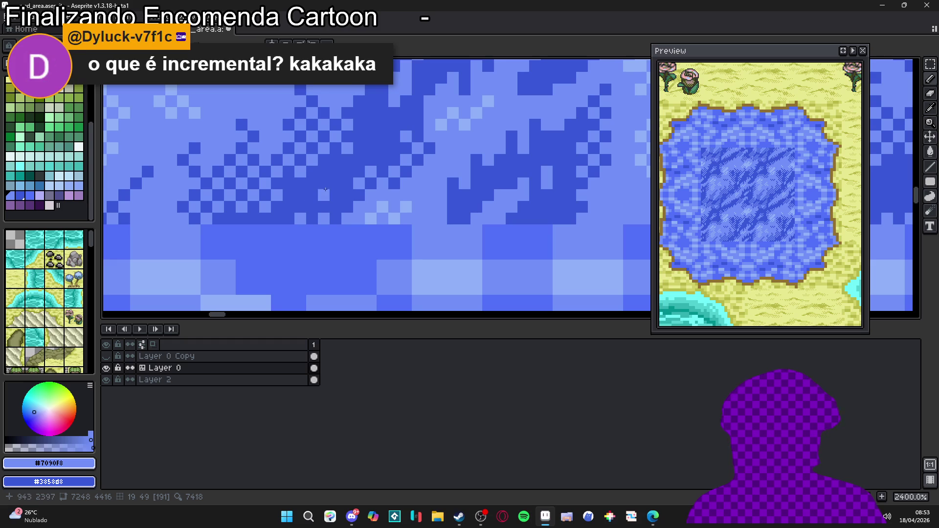
pyautogui.click(488, 172)
pyautogui.click(511, 160)
pyautogui.click(524, 172)
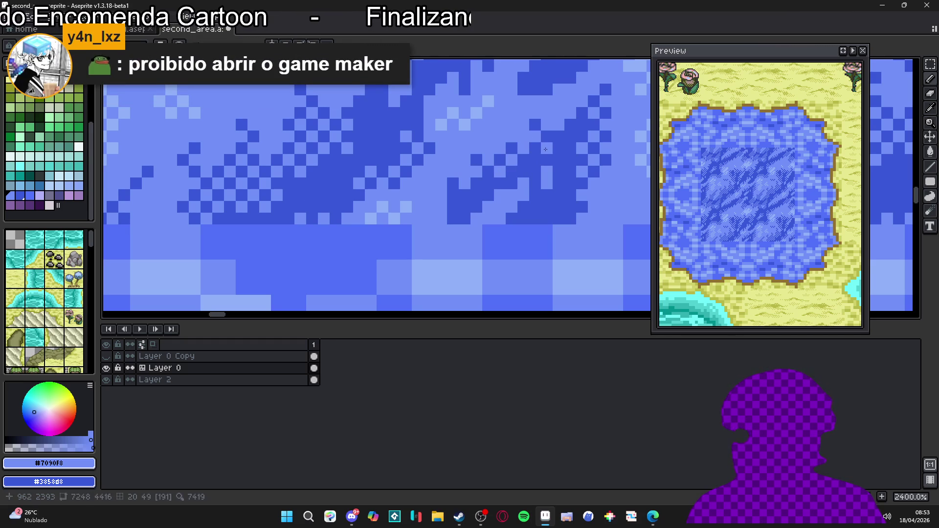
pyautogui.scroll(-2, 533, 161)
pyautogui.hscroll(-3, 510, 185)
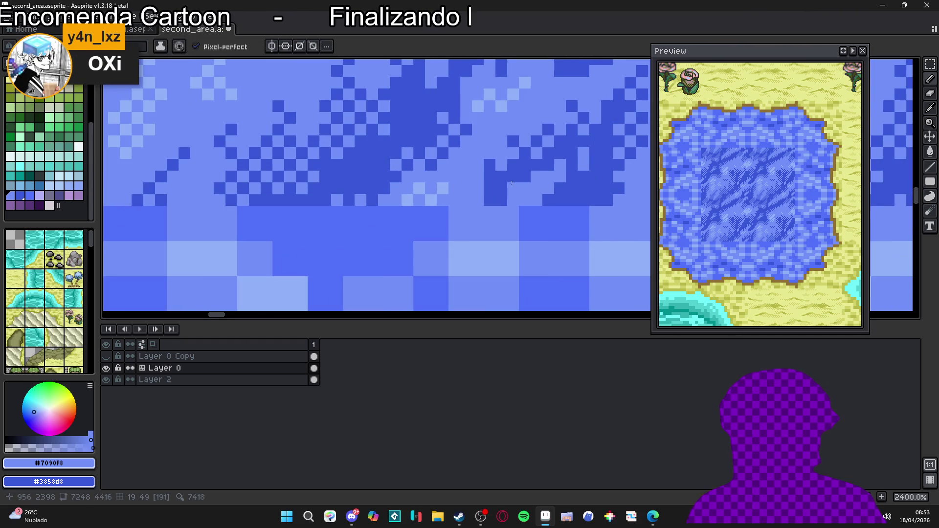
pyautogui.scroll(-2, 512, 174)
pyautogui.scroll(2, 507, 181)
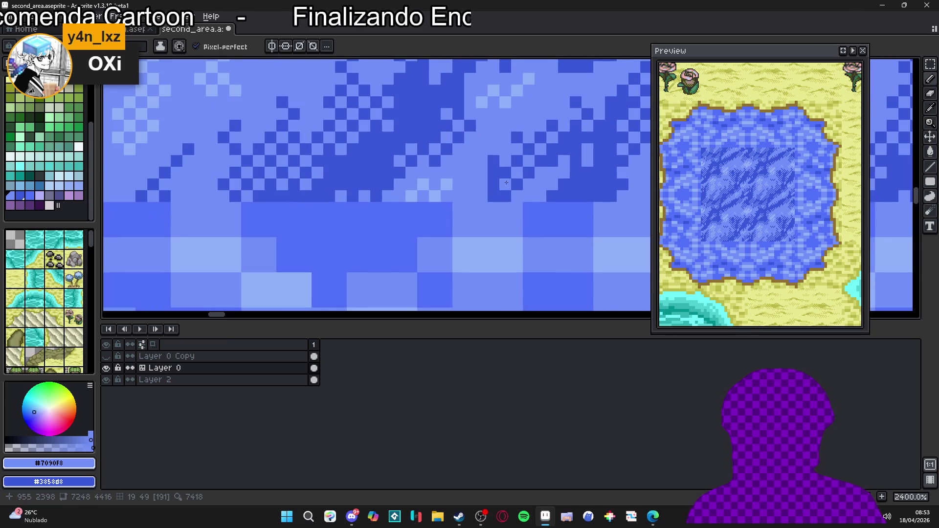
# Step: Lighten two more dark pixels in the water pattern and save the file
pyautogui.click(494, 173)
pyautogui.click(497, 183)
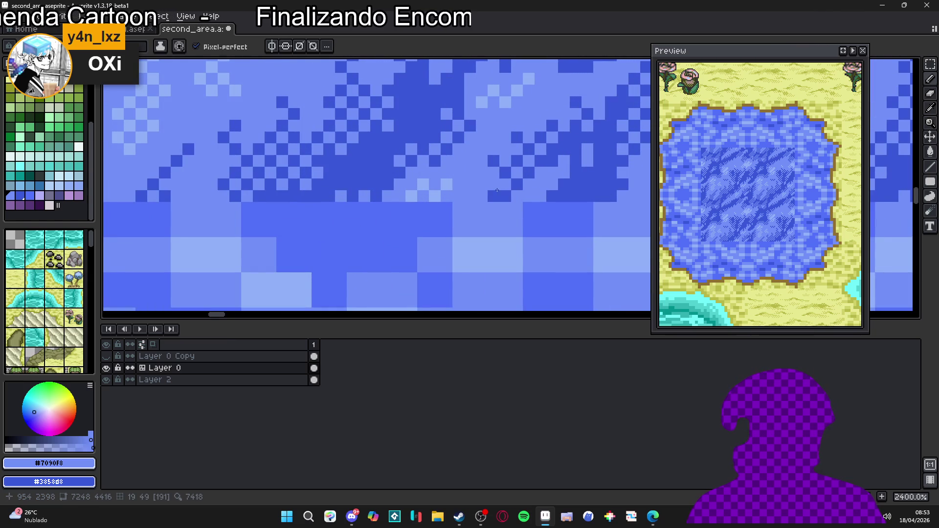
pyautogui.scroll(-2, 495, 196)
pyautogui.scroll(-1, 495, 197)
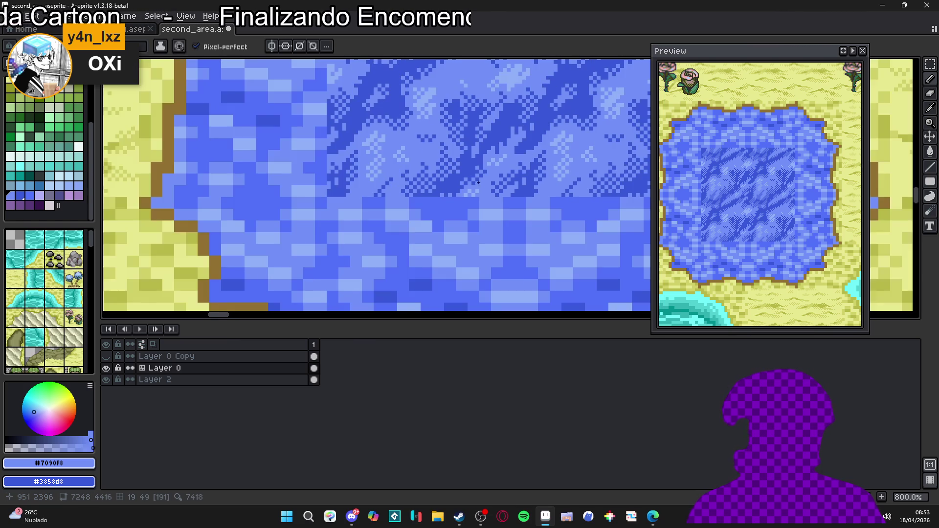
pyautogui.scroll(1, 468, 175)
pyautogui.scroll(-2, 480, 196)
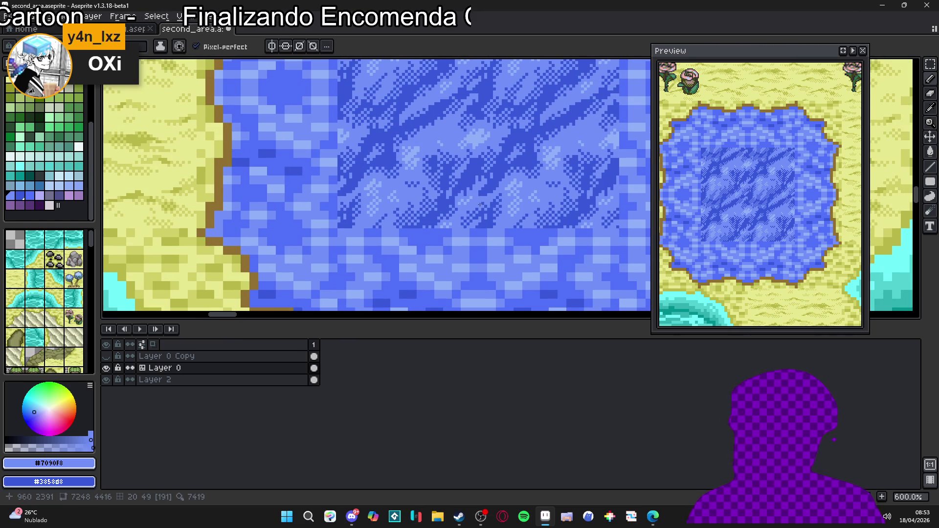
pyautogui.scroll(3, 487, 186)
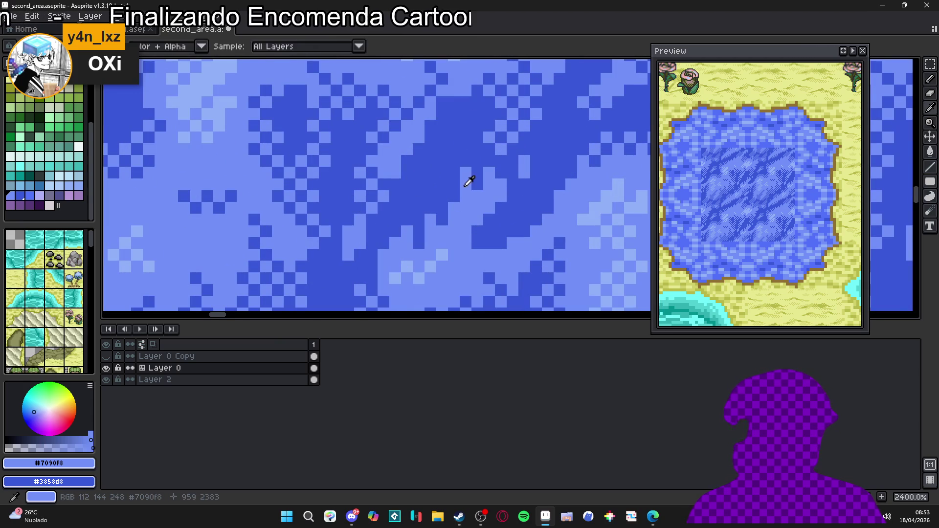
pyautogui.hotkey('ctrl', 's')
# Step: Paint a short run of water pixels in the sampled dark blue
pyautogui.scroll(-1, 433, 176)
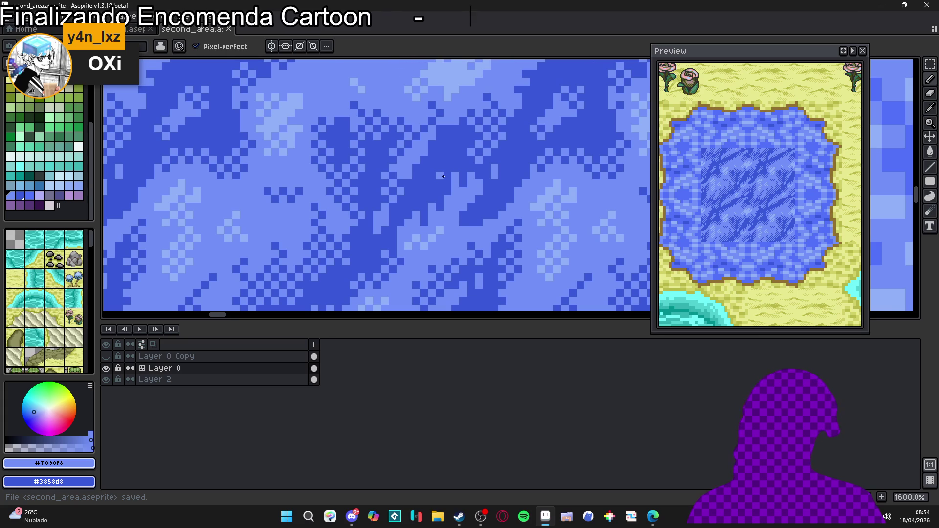
pyautogui.scroll(-1, 441, 192)
pyautogui.scroll(-1, 441, 206)
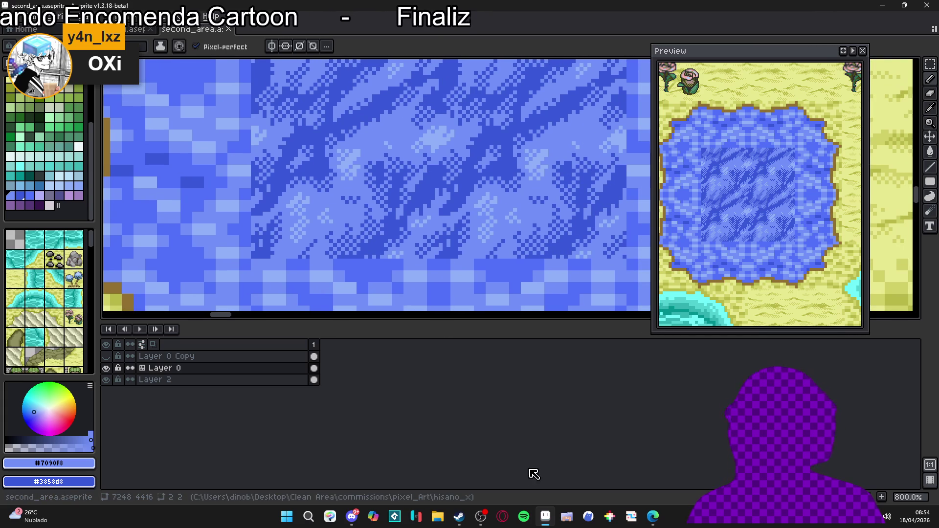
pyautogui.moveTo(484, 517)
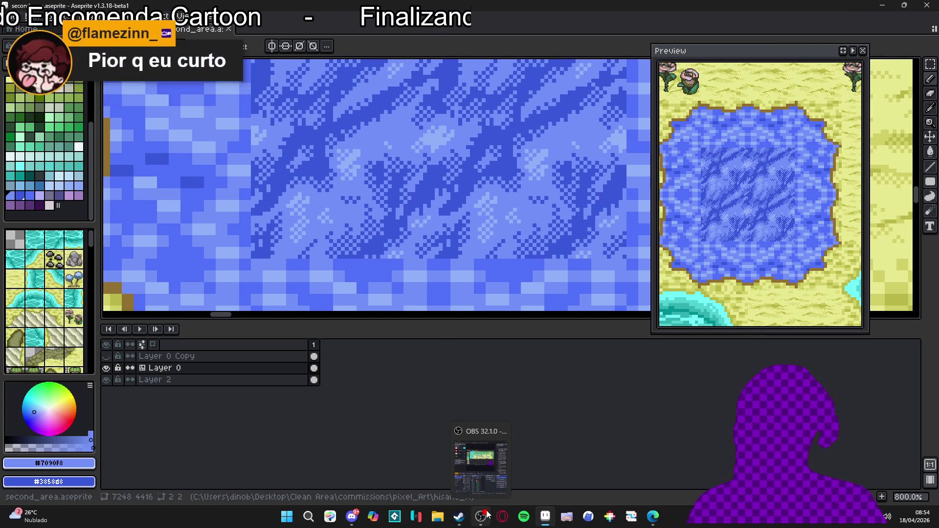
pyautogui.scroll(2, 427, 214)
pyautogui.scroll(-3, 427, 214)
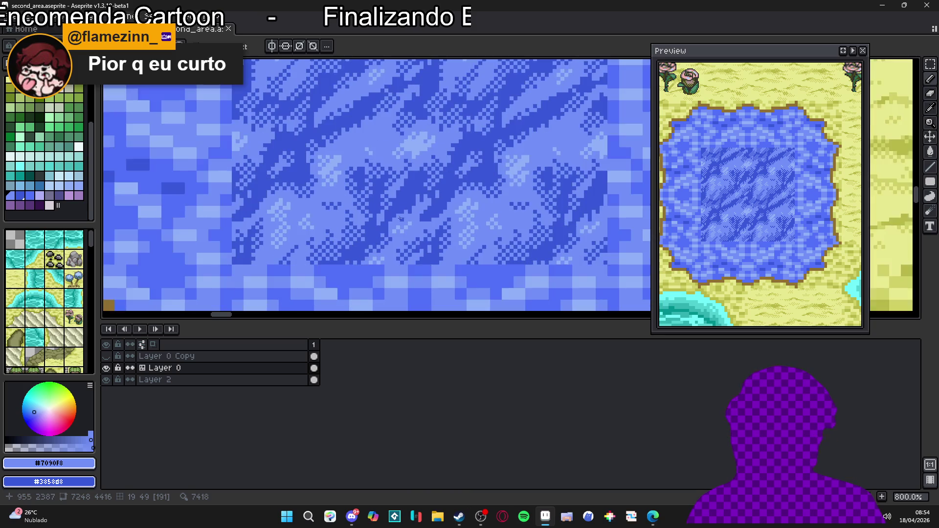
pyautogui.scroll(7, 386, 231)
pyautogui.keyDown('alt'); pyautogui.click(377, 236); pyautogui.keyUp('alt')
pyautogui.click(360, 235)
pyautogui.moveTo(360, 251); pyautogui.dragTo(344, 252)
pyautogui.scroll(-4, 368, 278)
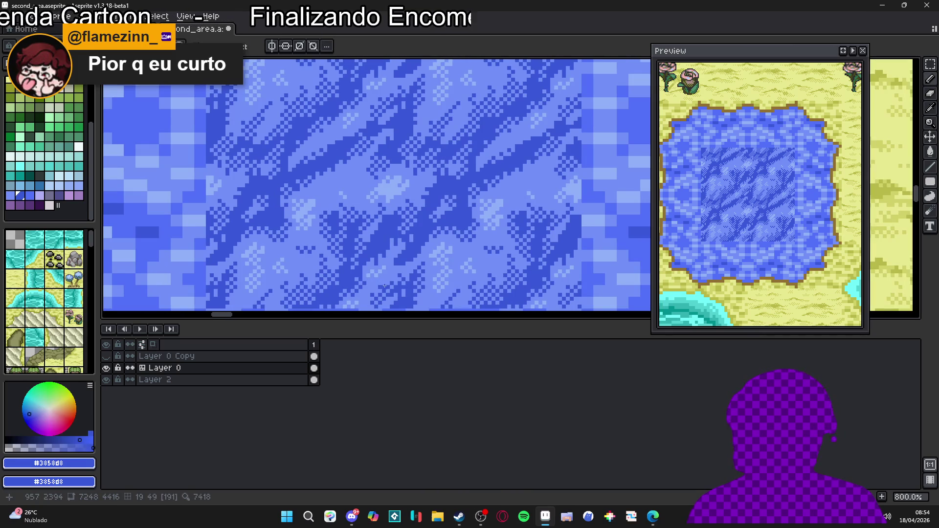
pyautogui.scroll(2, 391, 241)
# Step: Resample the water blues and lighten a dark pixel in the dither
pyautogui.keyDown('alt'); pyautogui.click(374, 221); pyautogui.keyUp('alt')
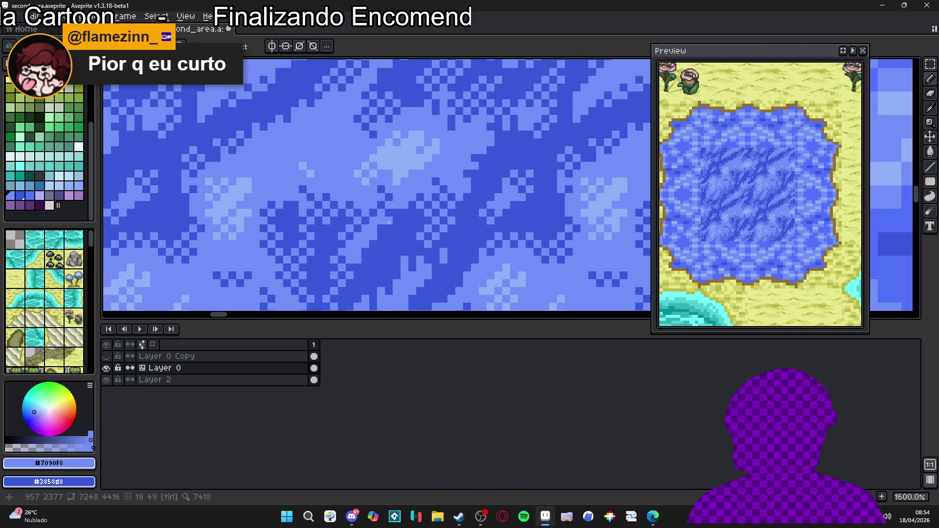
pyautogui.keyDown('alt'); pyautogui.click(375, 221); pyautogui.keyUp('alt')
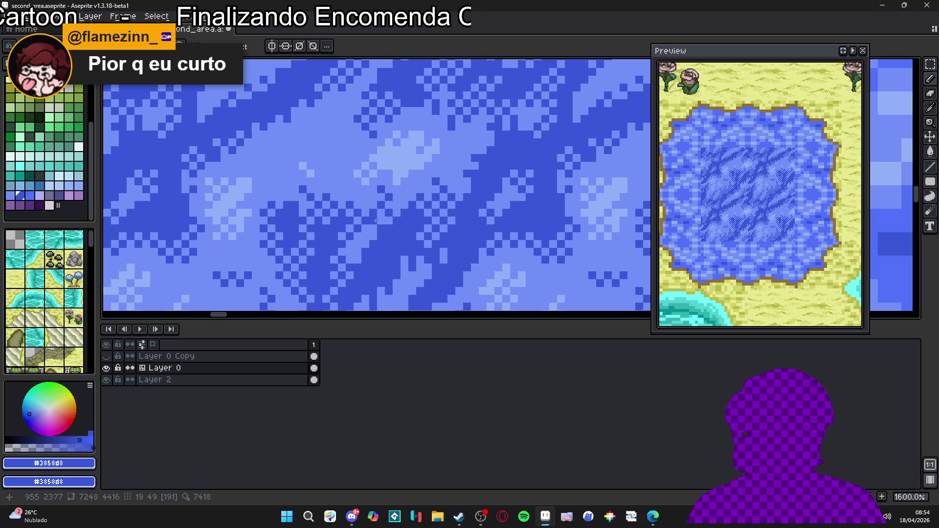
pyautogui.keyDown('alt'); pyautogui.click(380, 225); pyautogui.keyUp('alt')
pyautogui.scroll(-4, 400, 253)
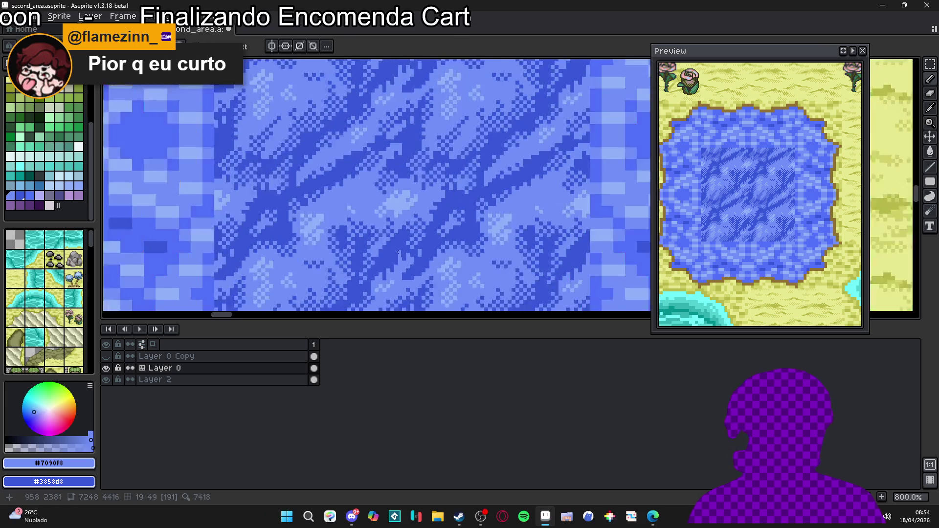
pyautogui.scroll(7, 383, 236)
pyautogui.keyDown('alt'); pyautogui.click(341, 184); pyautogui.keyUp('alt')
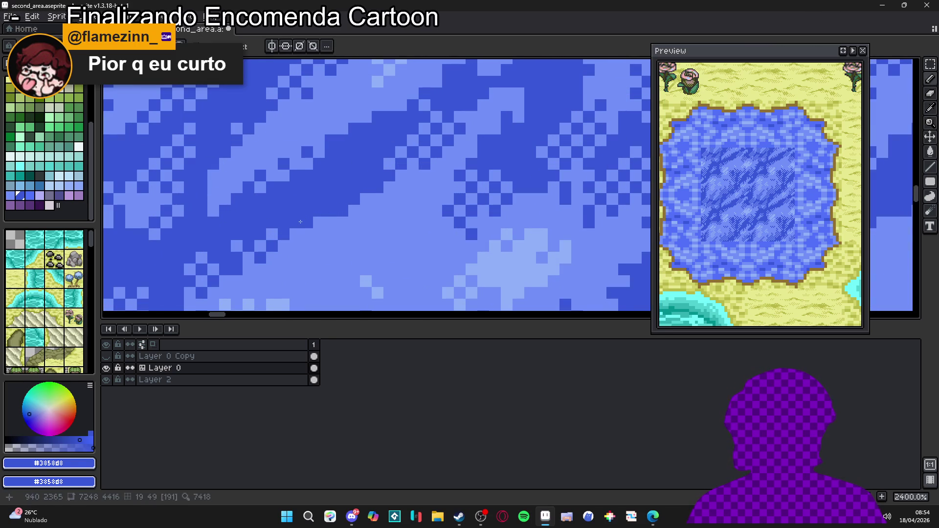
pyautogui.keyDown('alt'); pyautogui.click(326, 233); pyautogui.keyUp('alt')
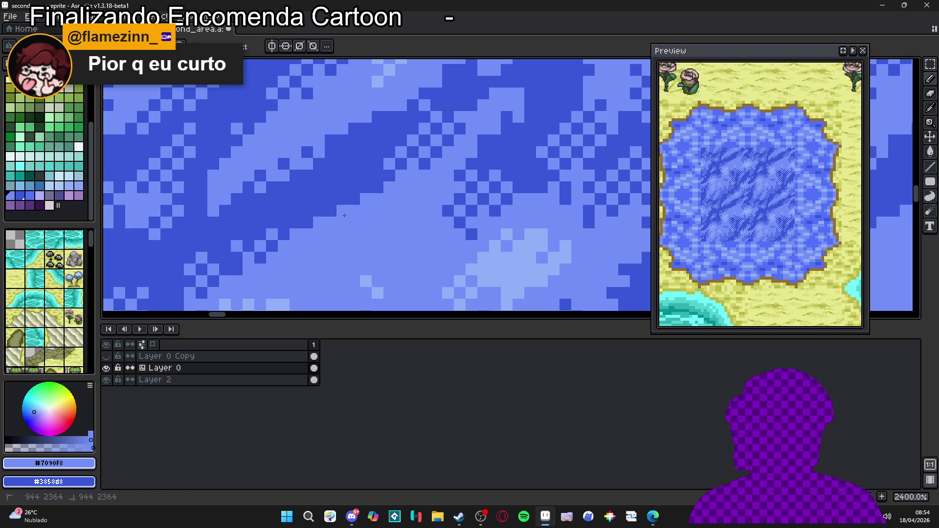
pyautogui.scroll(-5, 331, 197)
pyautogui.scroll(6, 331, 198)
pyautogui.click(331, 194)
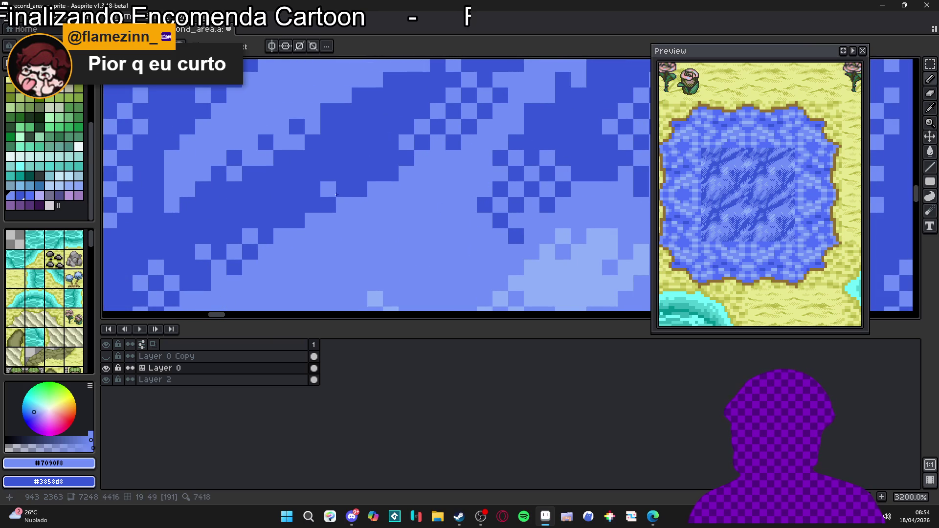
# Step: Add light-blue pixels stepping diagonally down-left through the dark wave areas
pyautogui.click(344, 189)
pyautogui.click(312, 205)
pyautogui.click(283, 223)
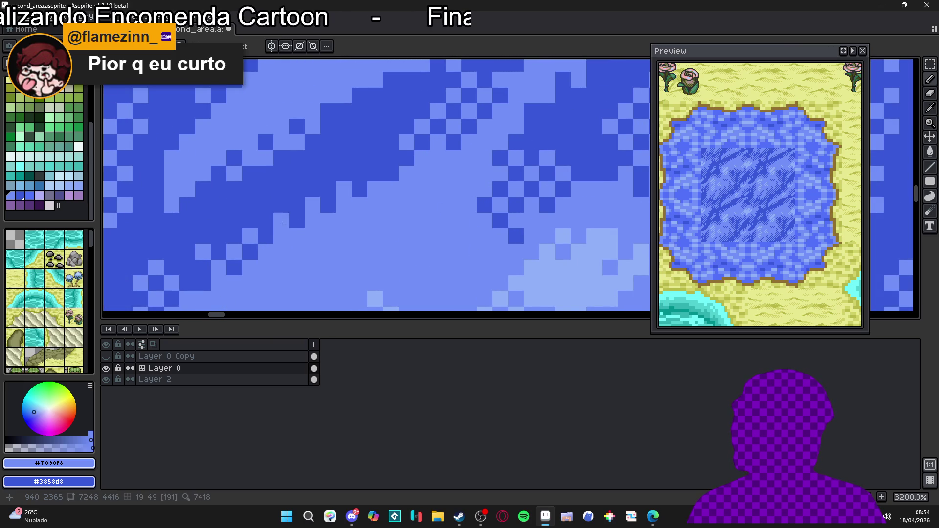
pyautogui.click(297, 220)
pyautogui.scroll(-3, 288, 220)
pyautogui.scroll(3, 289, 220)
pyautogui.click(303, 209)
pyautogui.click(271, 225)
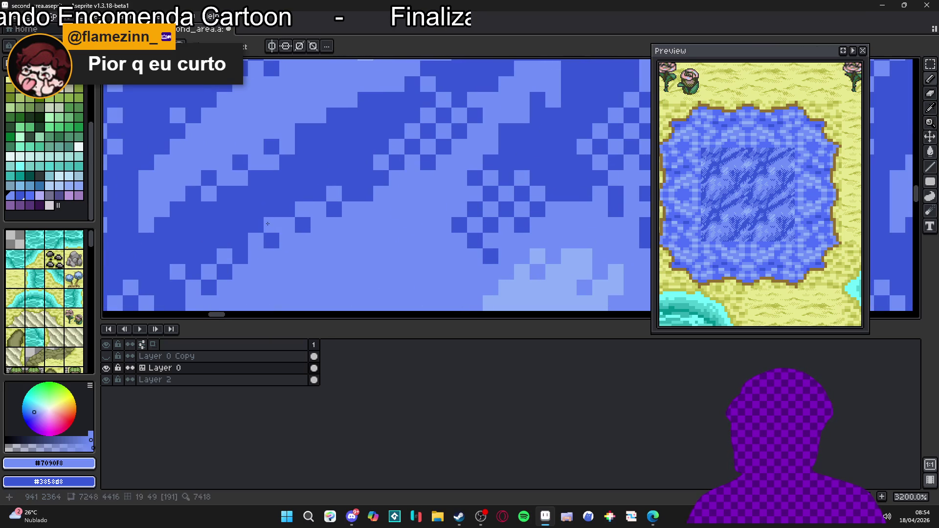
pyautogui.scroll(-6, 268, 224)
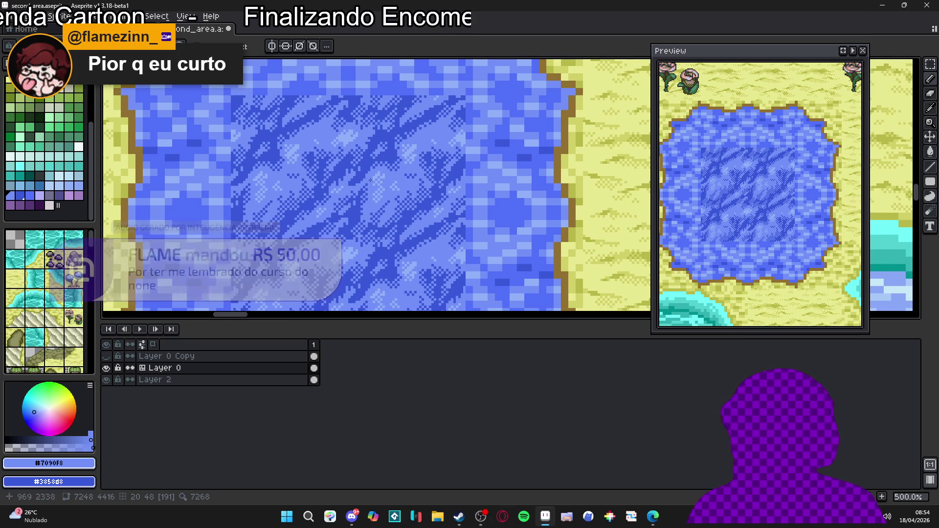
# Step: Zoom in and out to inspect the pond's wave texture
pyautogui.scroll(4, 364, 216)
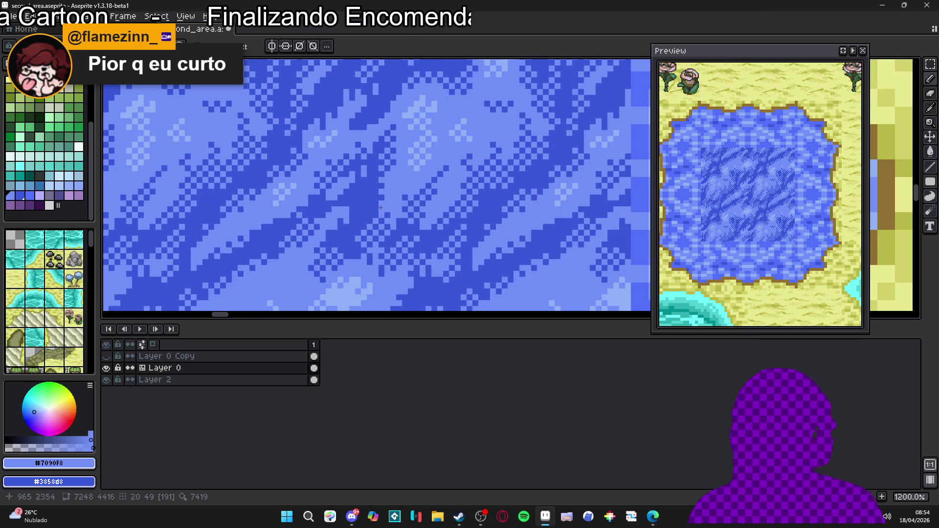
pyautogui.scroll(-3, 384, 206)
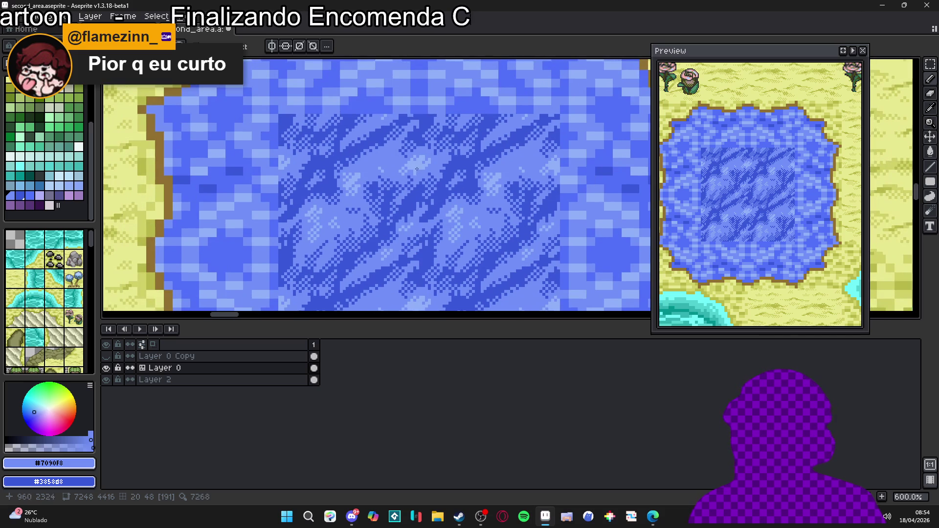
pyautogui.scroll(5, 406, 209)
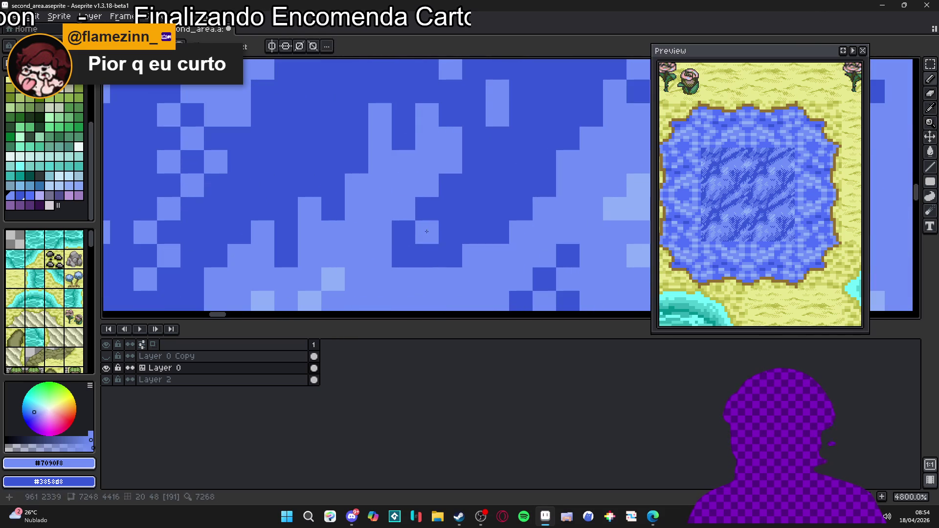
pyautogui.scroll(-3, 432, 223)
pyautogui.scroll(2, 433, 223)
pyautogui.scroll(-5, 433, 223)
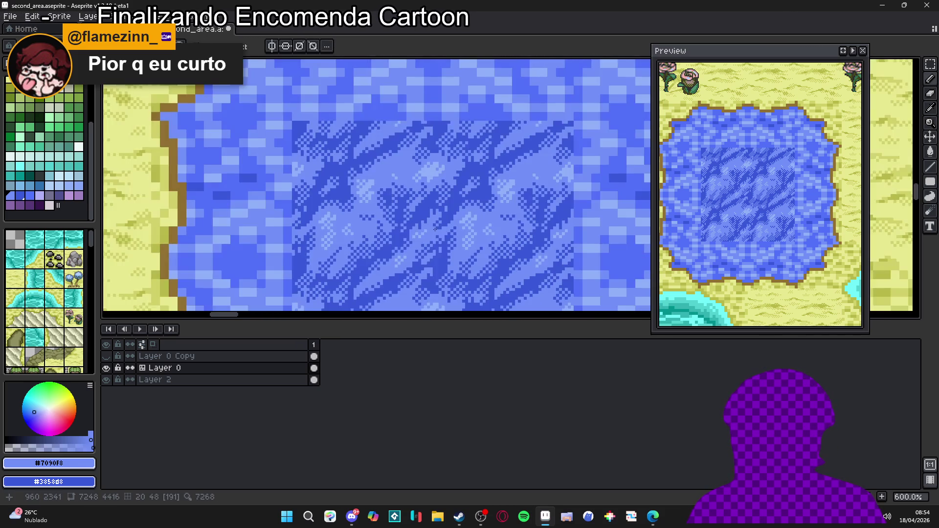
pyautogui.scroll(2, 444, 219)
pyautogui.scroll(-1, 441, 220)
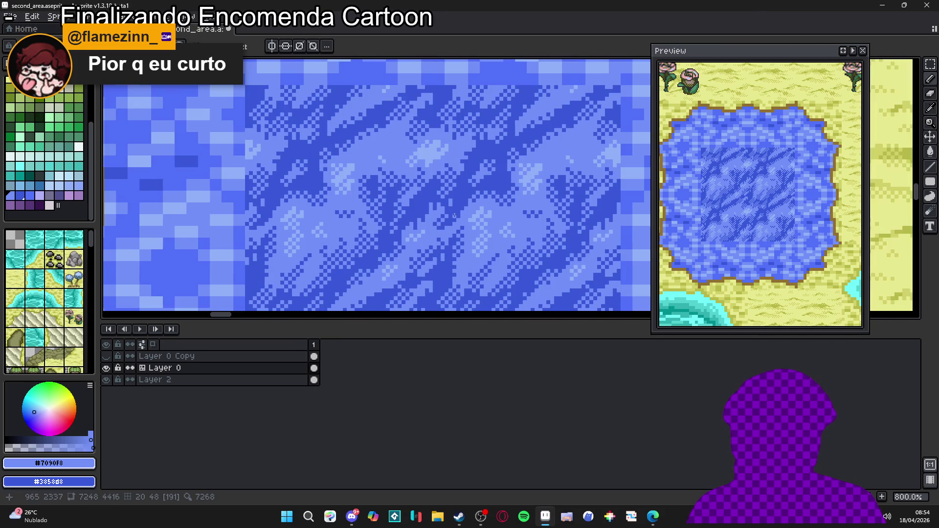
pyautogui.scroll(-3, 425, 228)
pyautogui.scroll(5, 430, 226)
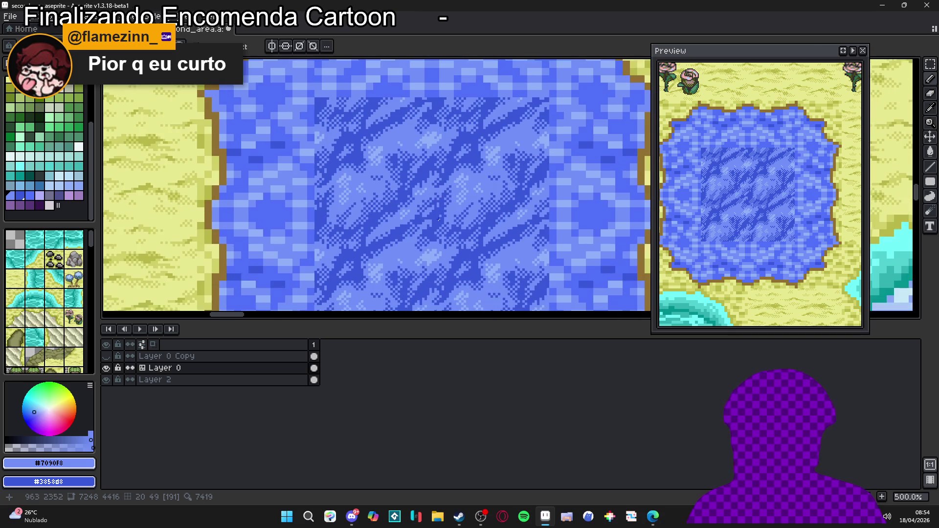
pyautogui.scroll(2, 432, 226)
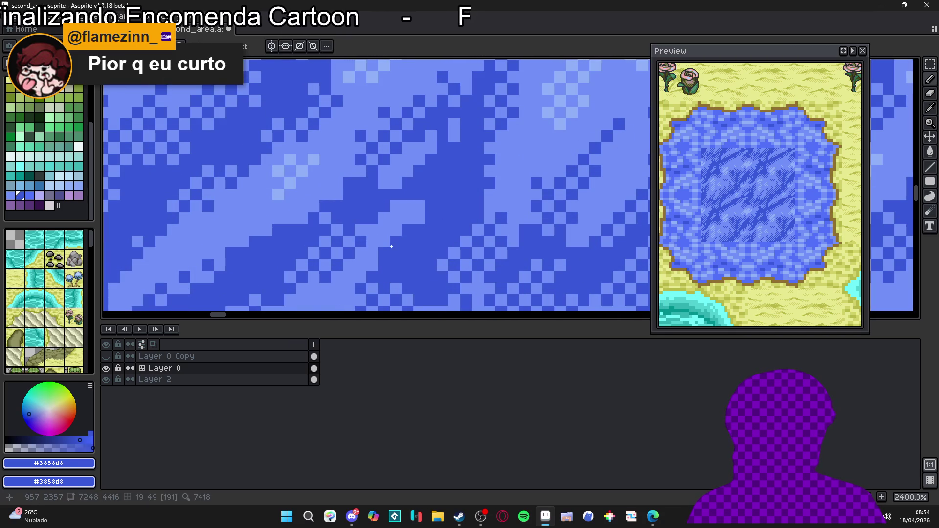
pyautogui.scroll(-3, 406, 233)
pyautogui.scroll(1, 402, 243)
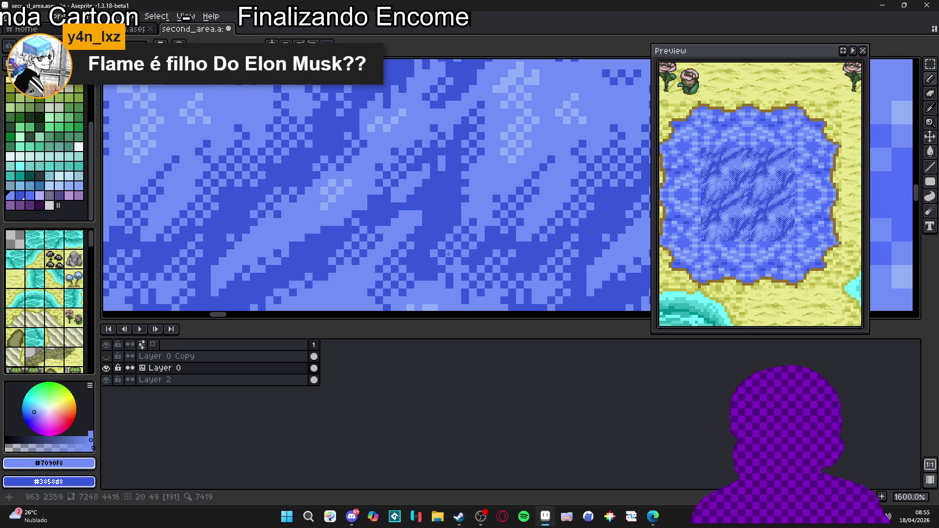
# Step: Sample the dark blue, restore light blue #7090F8, and save second_area.aseprite
pyautogui.keyDown('alt'); pyautogui.click(314, 270); pyautogui.keyUp('alt')
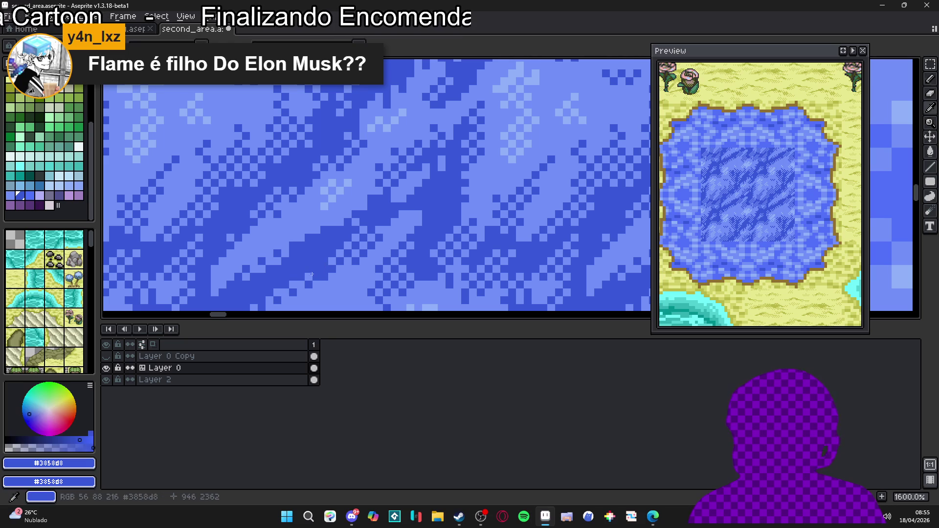
pyautogui.moveTo(315, 274); pyautogui.dragTo(404, 233)
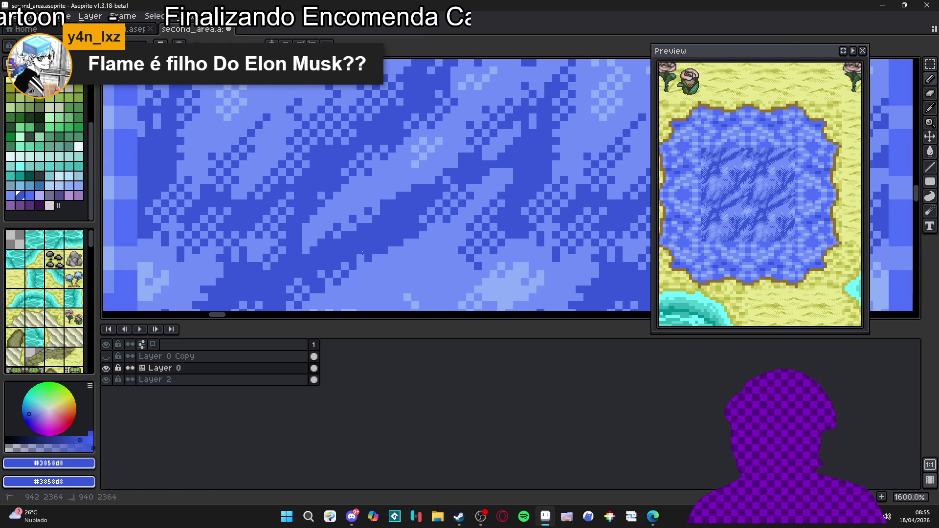
pyautogui.keyDown('alt'); pyautogui.click(382, 264); pyautogui.keyUp('alt')
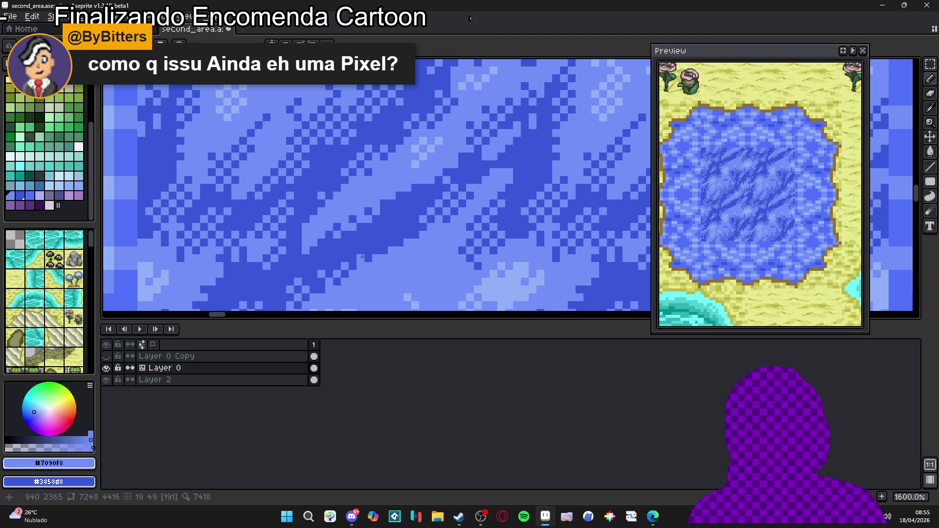
pyautogui.scroll(-1, 362, 257)
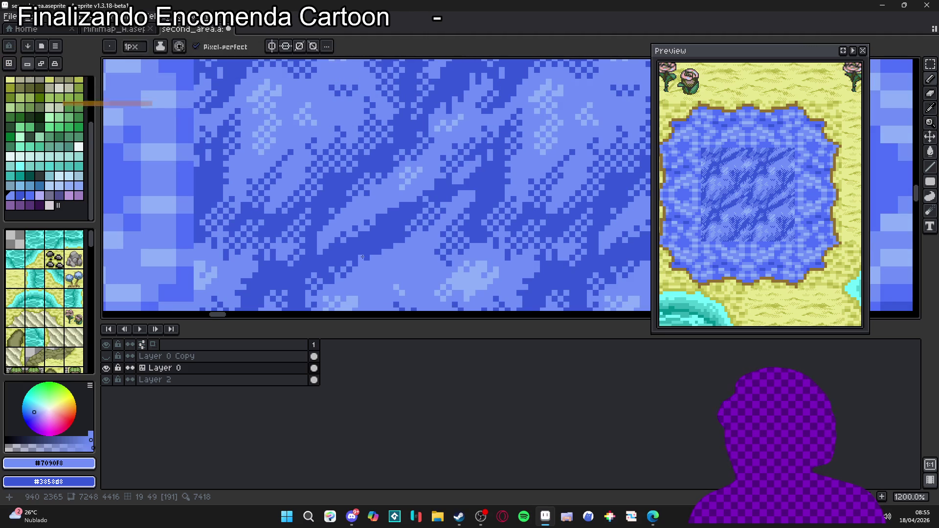
pyautogui.scroll(-1, 378, 246)
pyautogui.scroll(3, 392, 247)
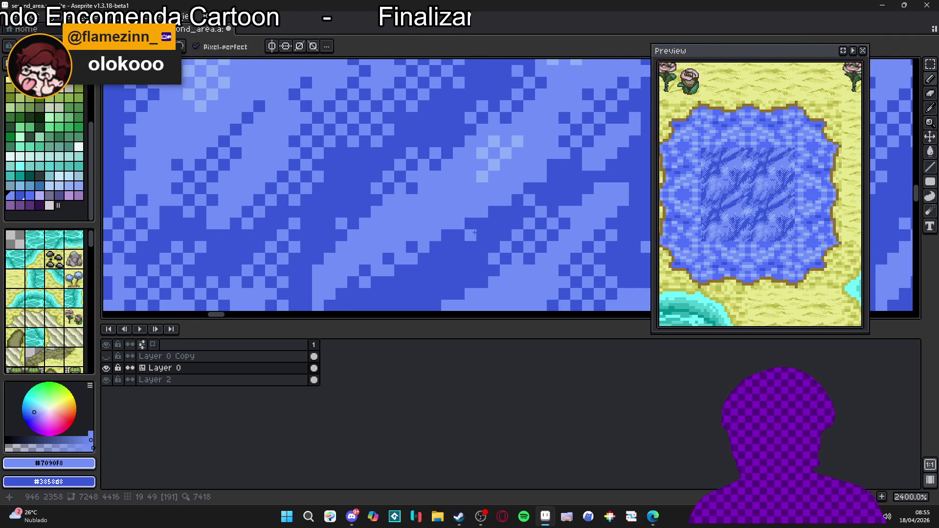
pyautogui.scroll(-5, 430, 216)
pyautogui.hotkey('ctrl', 's')
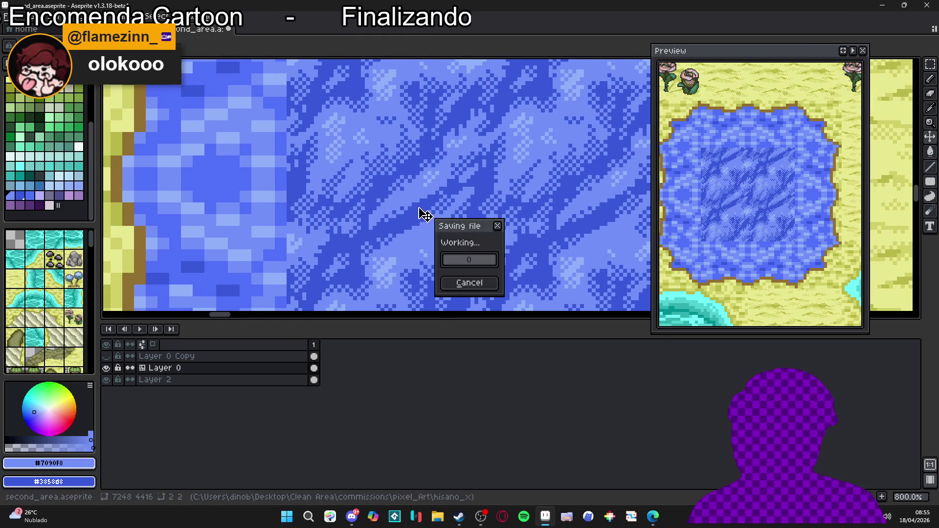
# Step: Save the file again
pyautogui.scroll(5, 497, 212)
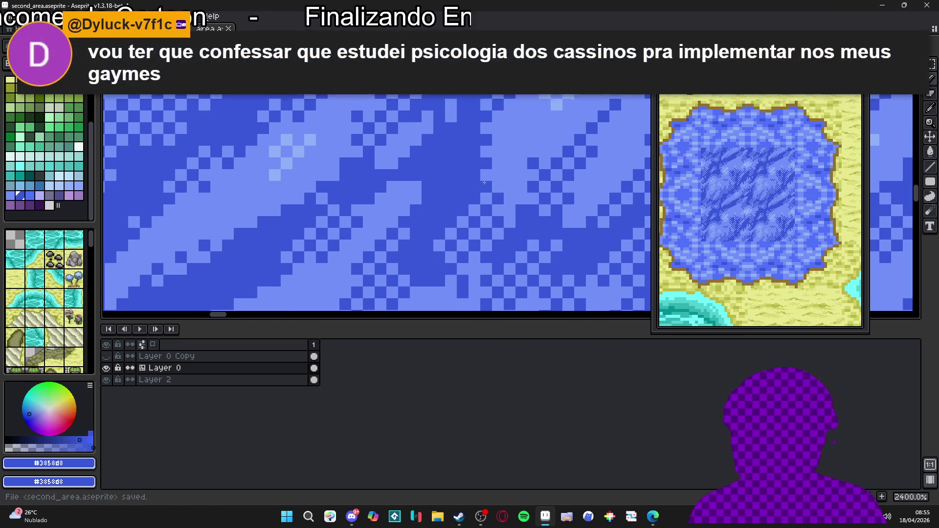
pyautogui.scroll(-5, 484, 183)
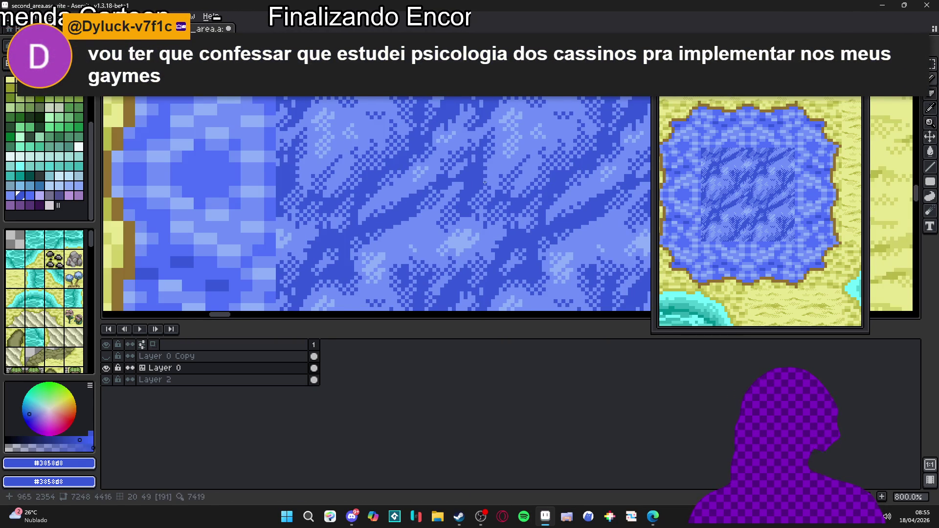
pyautogui.scroll(-1, 484, 182)
pyautogui.hotkey('ctrl', 's')
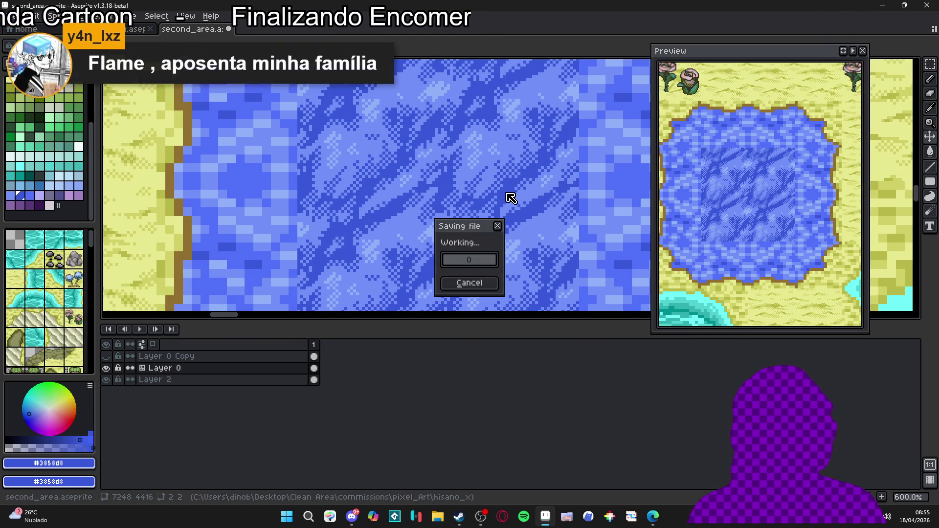
# Step: Sample the light blue #7090F8 from the water and paint three dark pond pixels with it
pyautogui.scroll(-2, 501, 203)
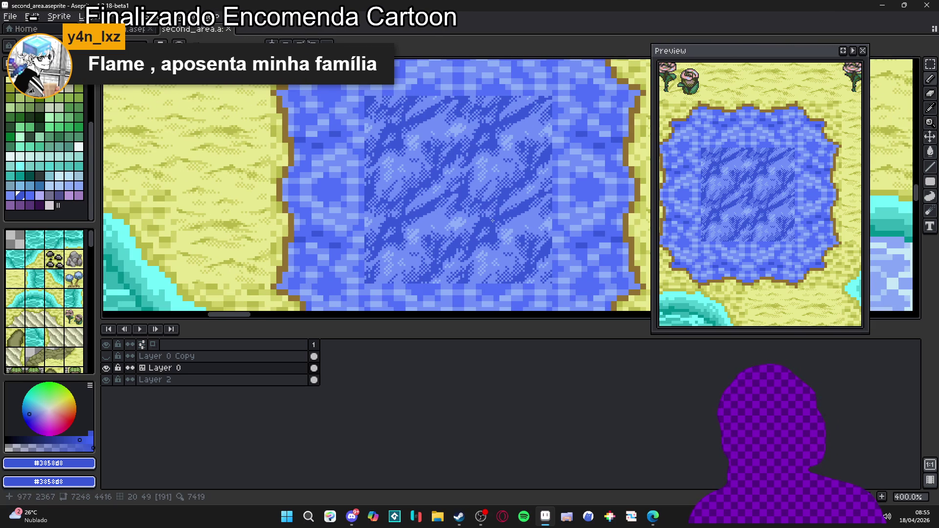
pyautogui.scroll(6, 492, 232)
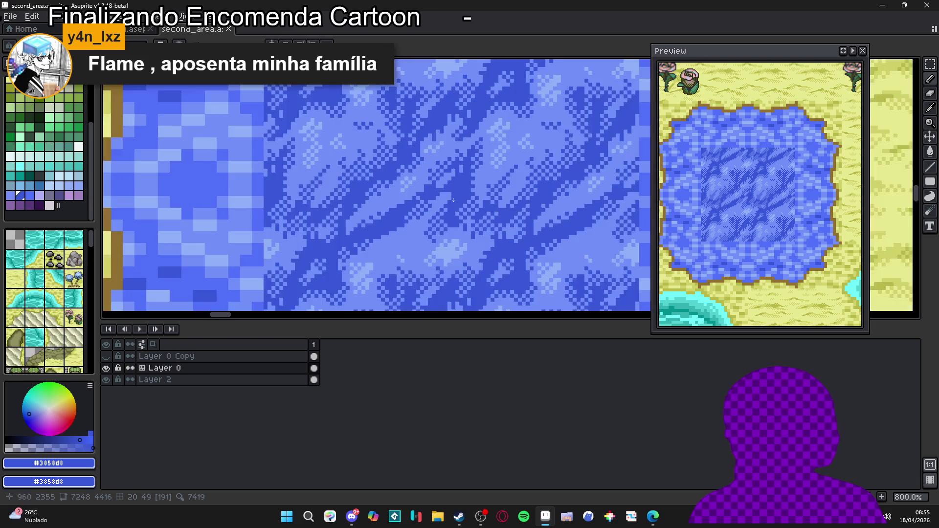
pyautogui.keyDown('alt'); pyautogui.click(444, 189); pyautogui.keyUp('alt')
pyautogui.scroll(1, 444, 190)
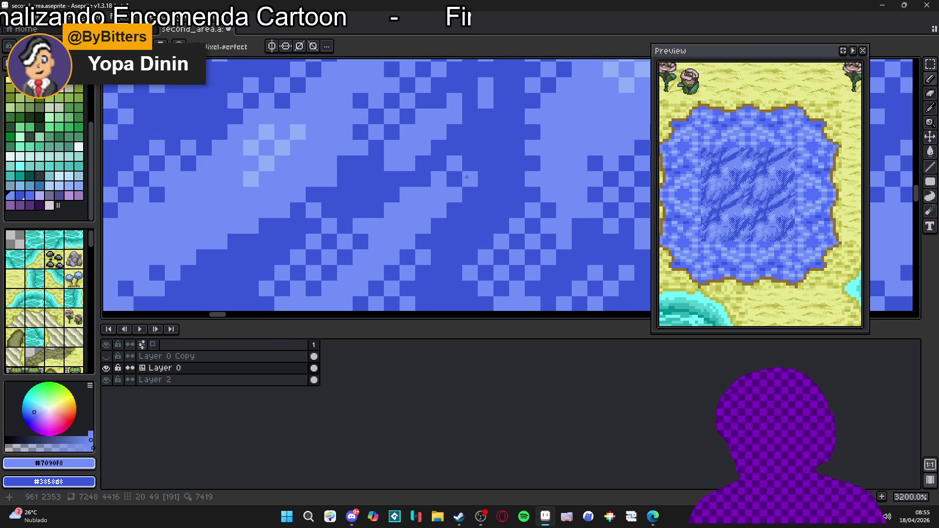
pyautogui.click(484, 162)
pyautogui.click(469, 146)
pyautogui.click(470, 164)
# Step: Sample the paler blue #90B0F8 from the pond's ripples for highlights
pyautogui.scroll(-2, 471, 167)
pyautogui.scroll(1, 393, 223)
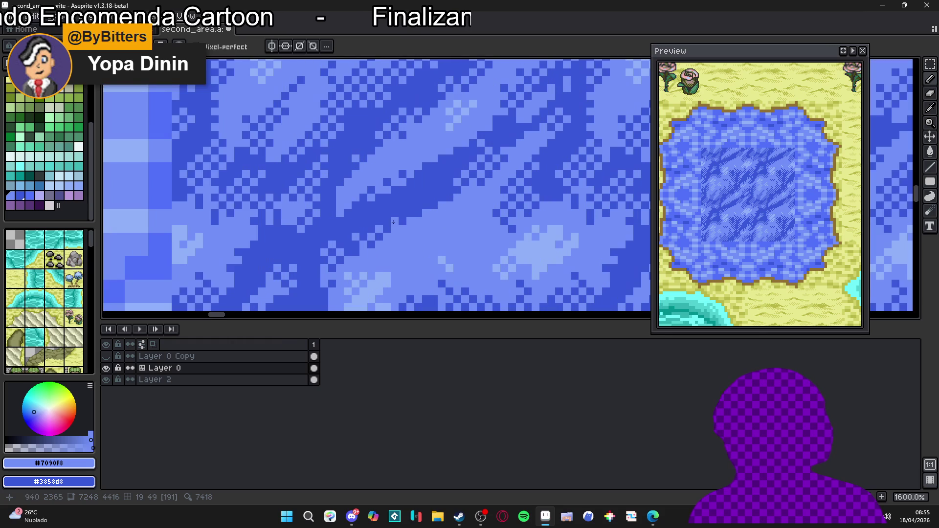
pyautogui.scroll(-1, 408, 222)
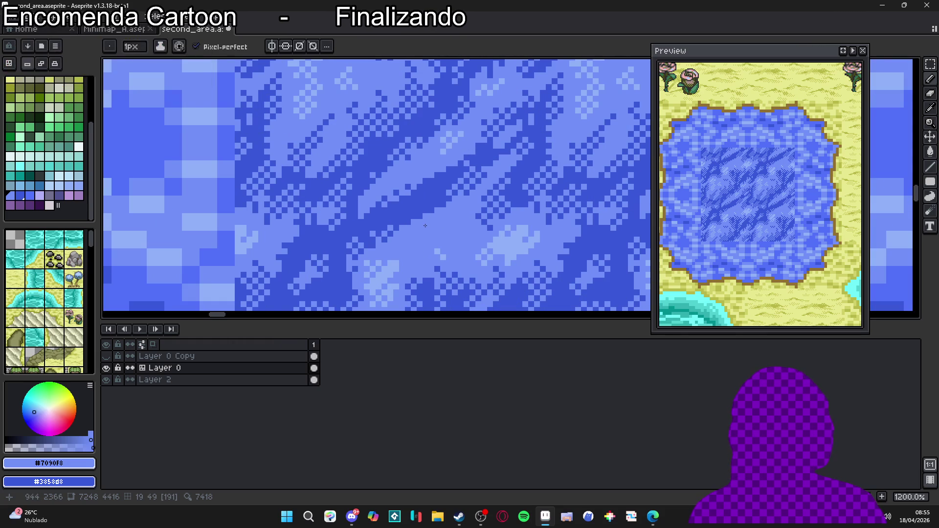
pyautogui.scroll(-1, 425, 225)
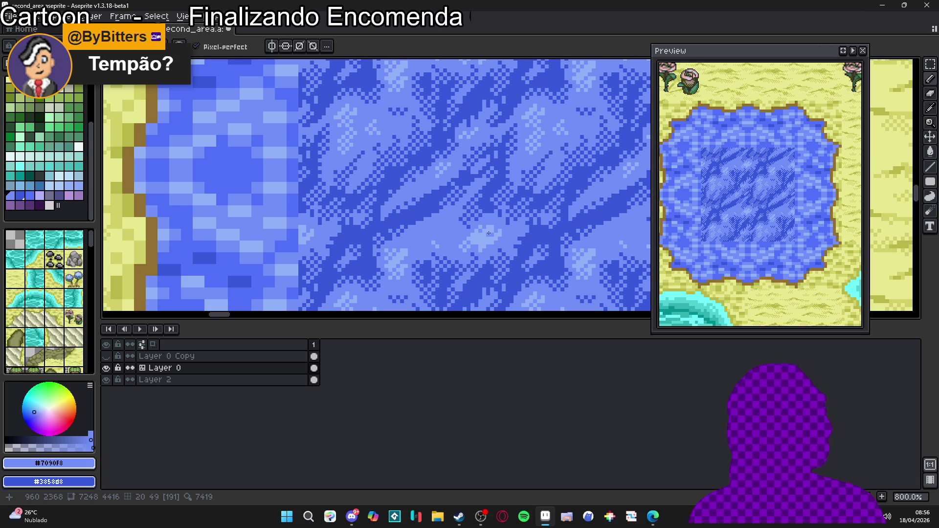
pyautogui.scroll(-4, 493, 244)
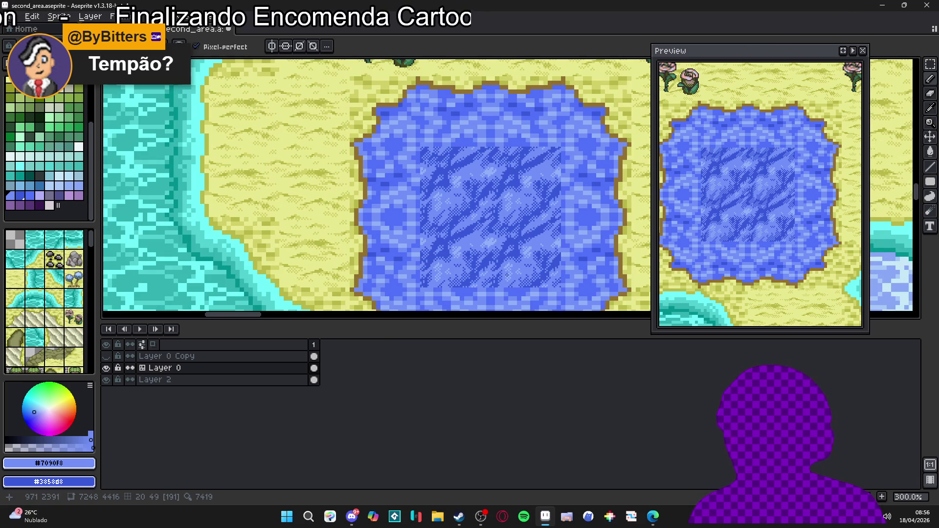
pyautogui.scroll(10, 491, 266)
pyautogui.keyDown('alt'); pyautogui.click(482, 255); pyautogui.keyUp('alt')
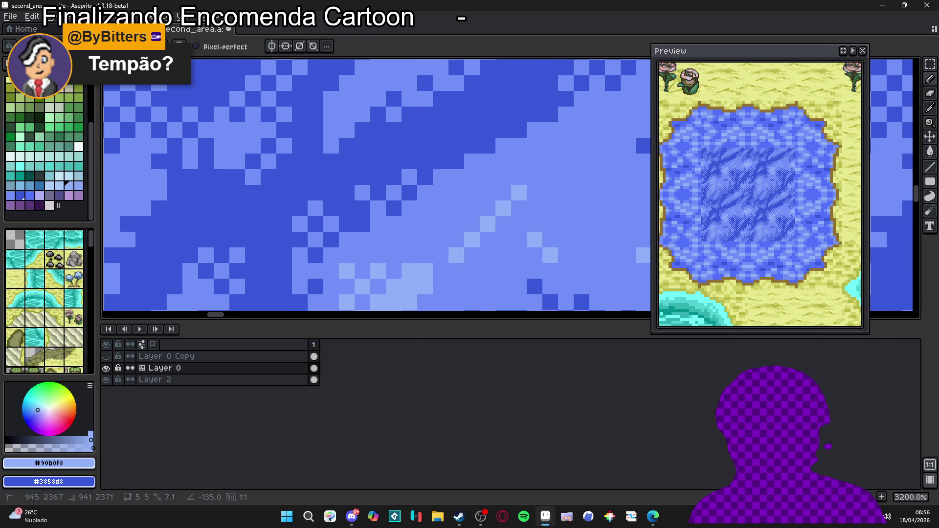
# Step: Draw a pale-blue diagonal highlight across the pond's waves and inspect it up close
pyautogui.keyDown('shift'); pyautogui.click(432, 257); pyautogui.keyUp('shift')
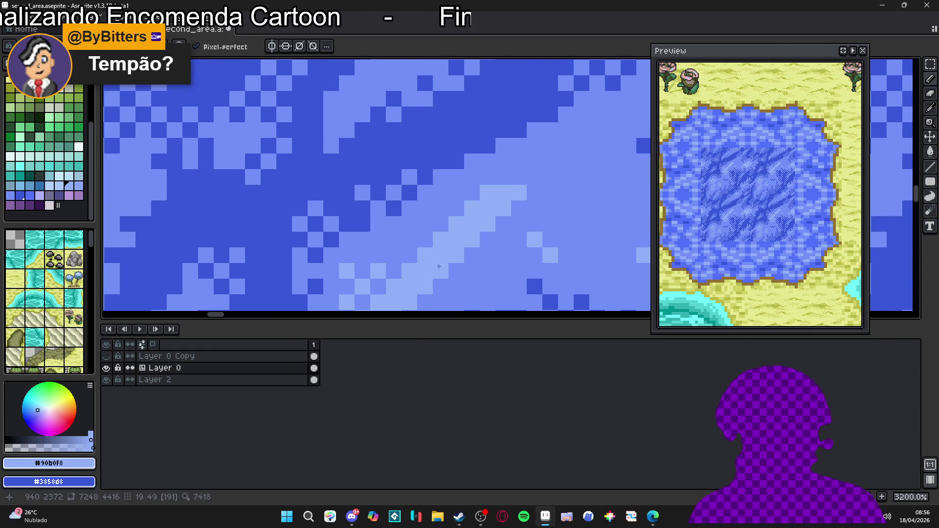
pyautogui.scroll(-3, 470, 202)
pyautogui.scroll(3, 461, 203)
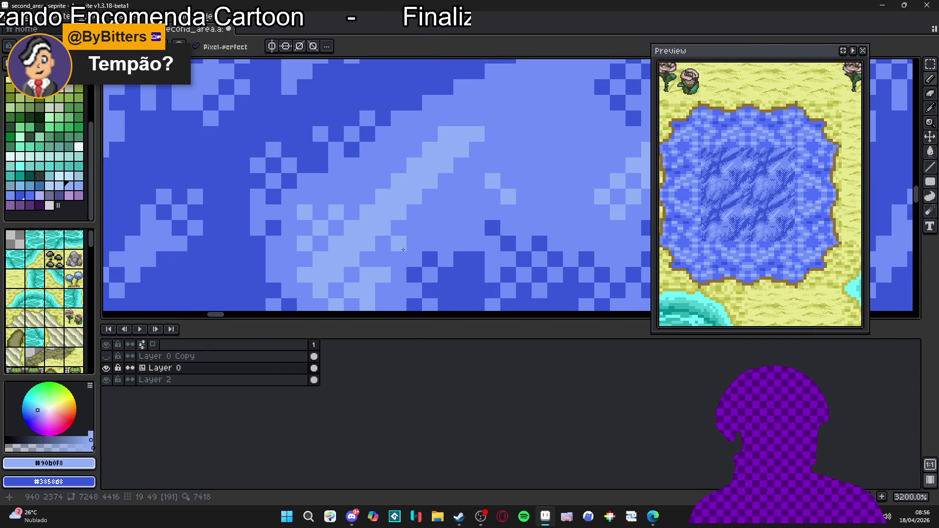
pyautogui.scroll(-2, 433, 211)
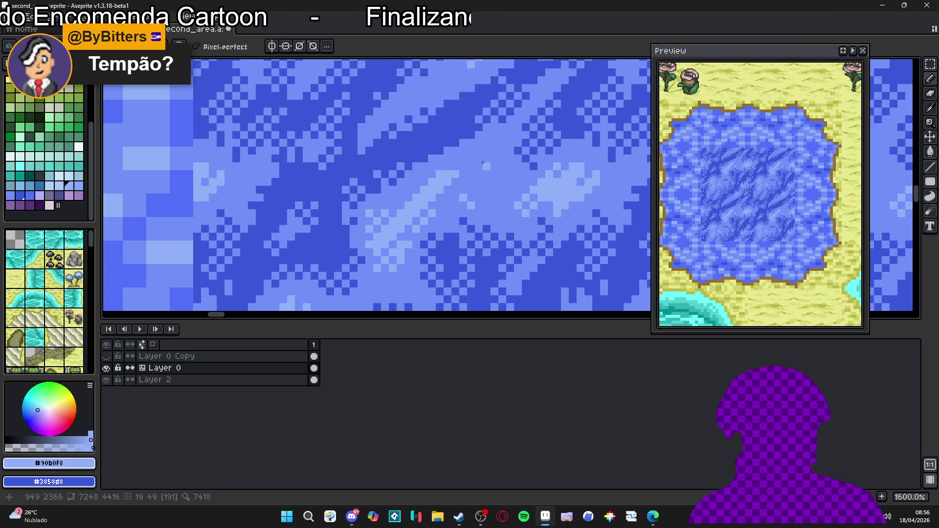
pyautogui.scroll(2, 483, 164)
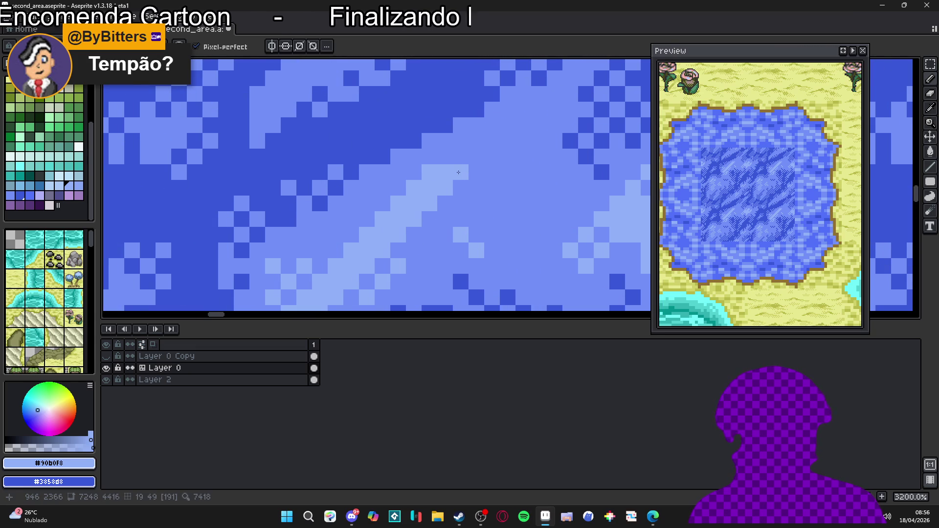
pyautogui.scroll(1, 378, 210)
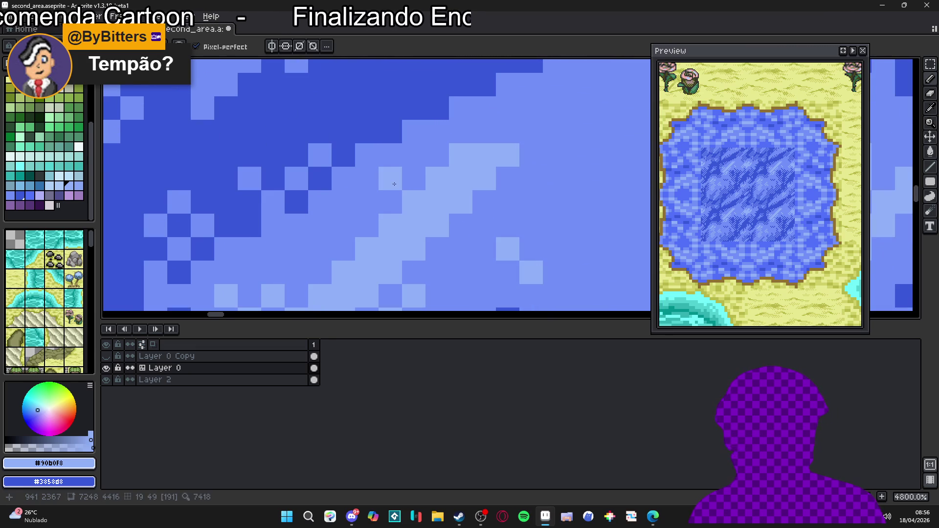
# Step: Save second_area.aseprite
pyautogui.scroll(-3, 346, 220)
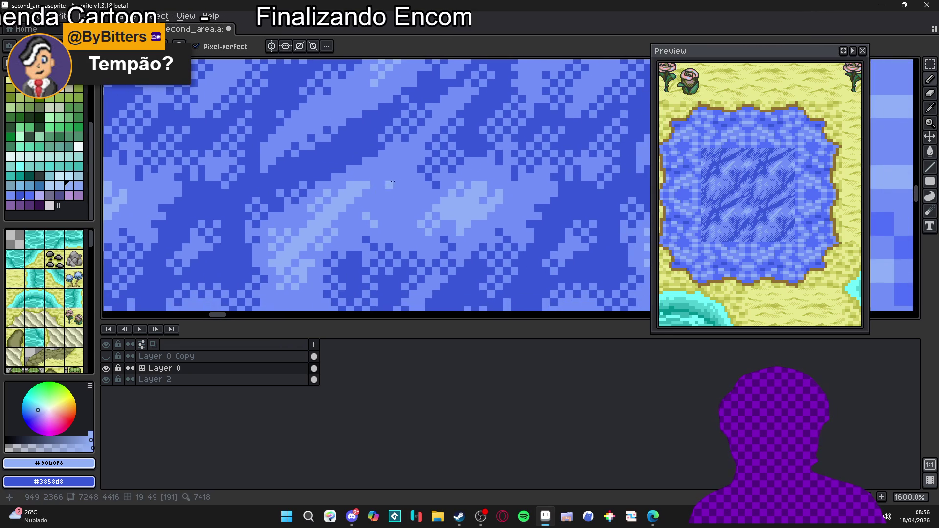
pyautogui.scroll(2, 396, 170)
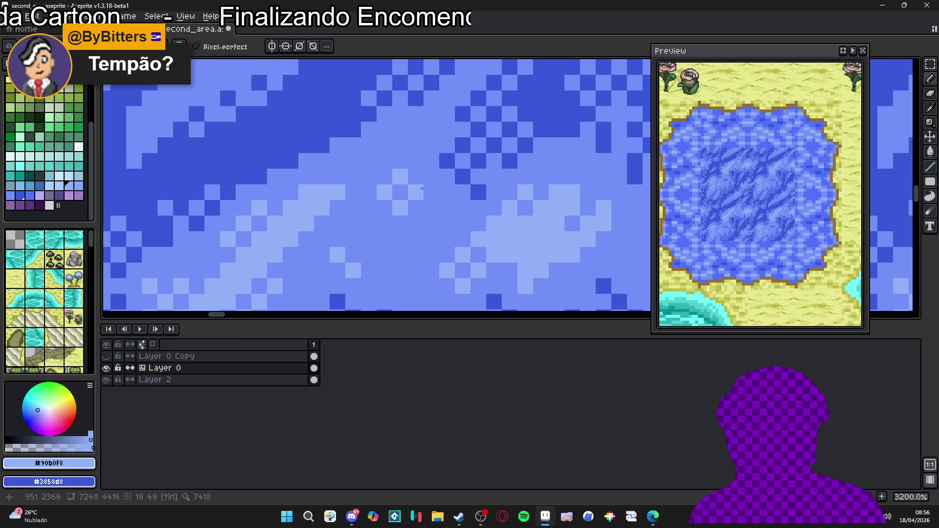
pyautogui.scroll(-4, 415, 203)
pyautogui.scroll(-4, 423, 205)
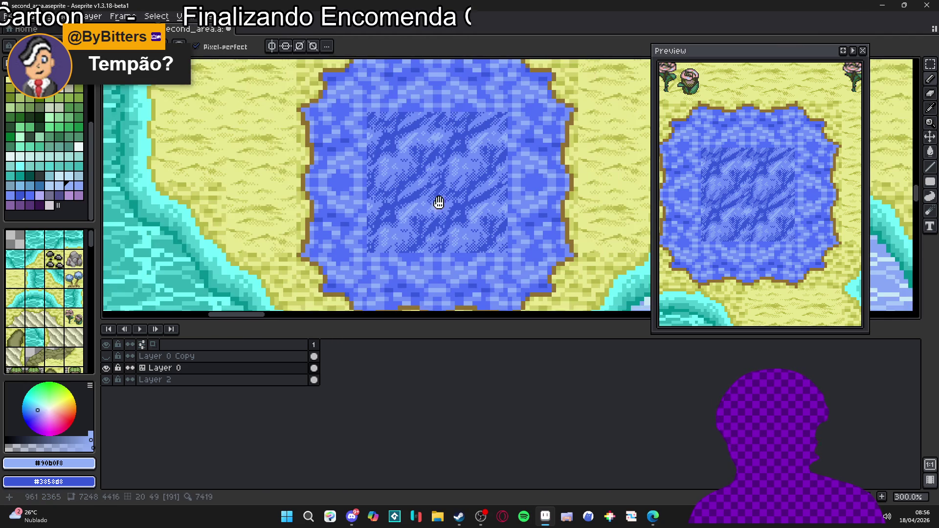
pyautogui.hotkey('ctrl', 's')
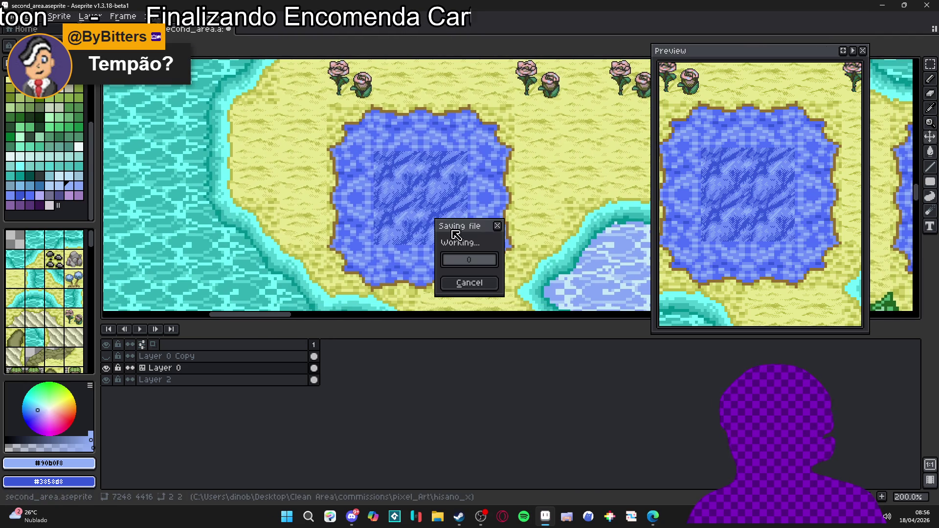
pyautogui.scroll(-1, 453, 239)
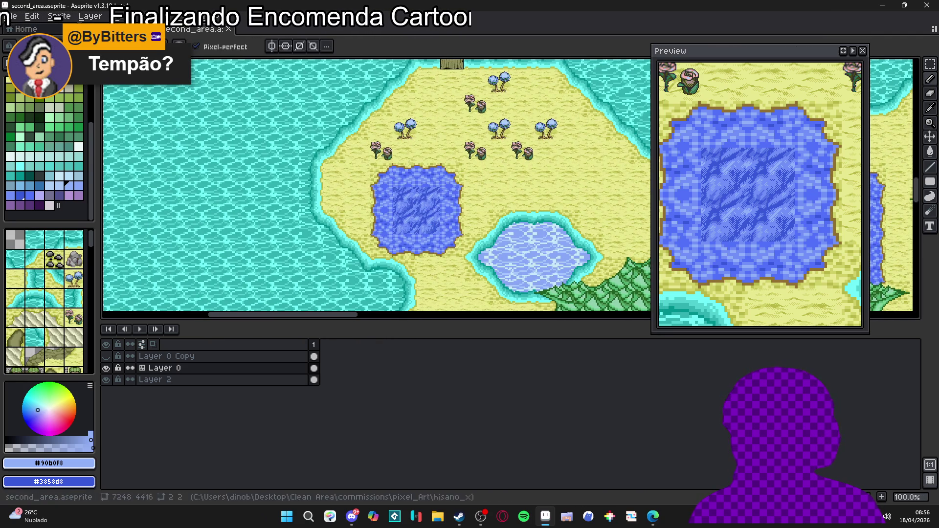
pyautogui.hotkey('ctrl', 'shift', 'Tab')
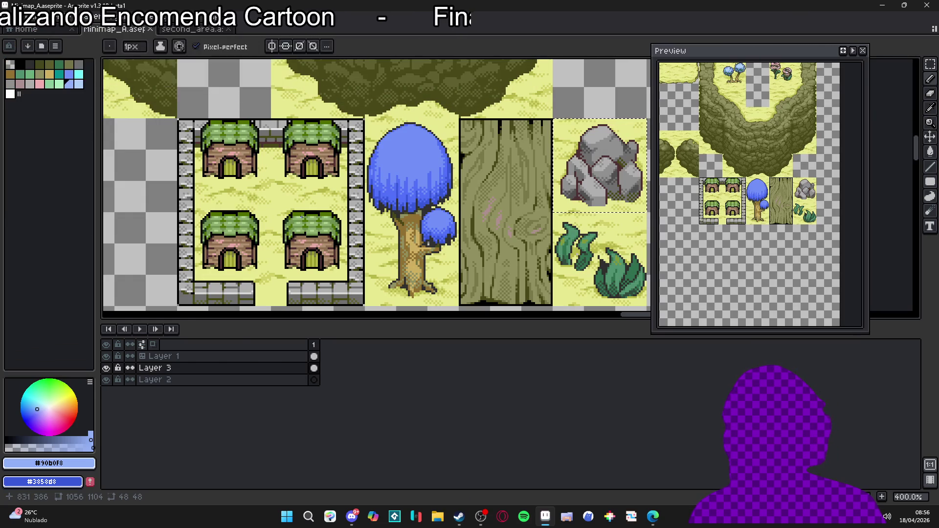
pyautogui.click(194, 37)
pyautogui.scroll(4, 430, 214)
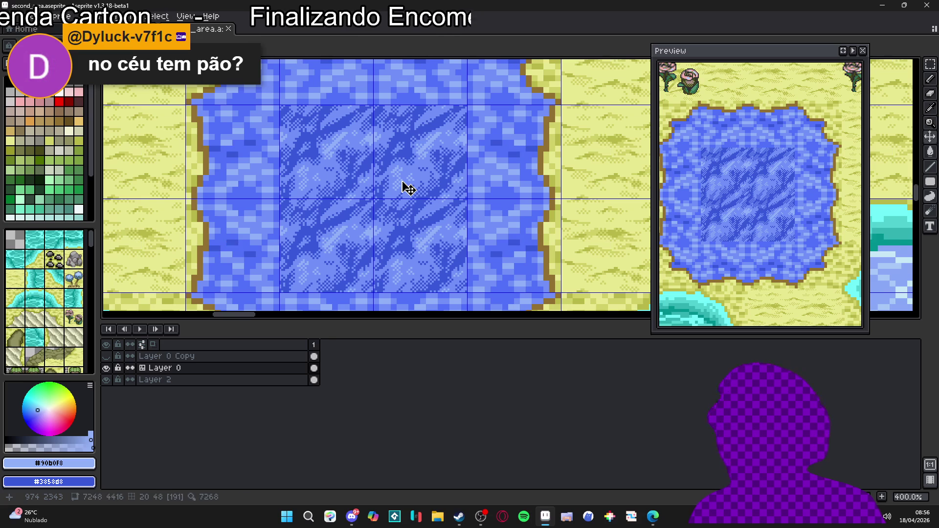
# Step: Marquee one pond water tile, deselect it, and save the map
pyautogui.press('m')
pyautogui.moveTo(417, 170); pyautogui.dragTo(419, 178)
pyautogui.scroll(-4, 424, 184)
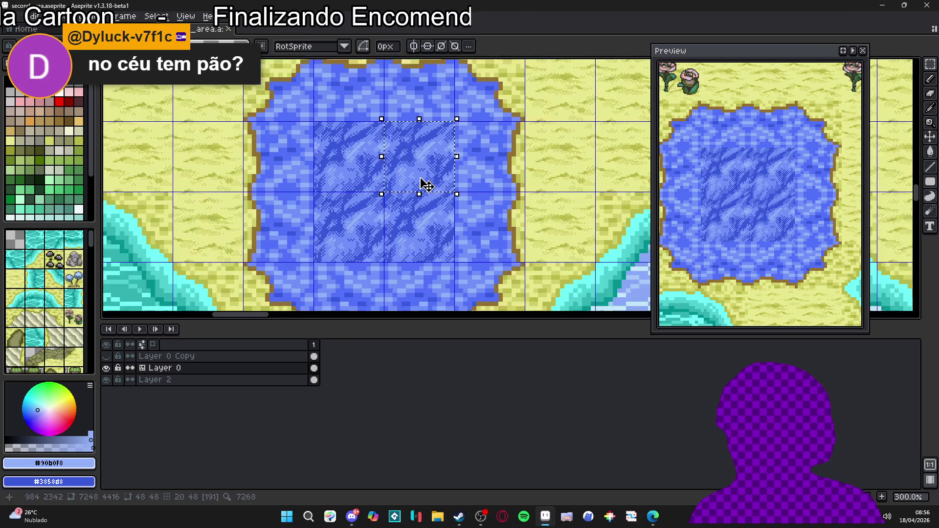
pyautogui.hotkey('ctrl', 'd')
pyautogui.hotkey('ctrl', 's')
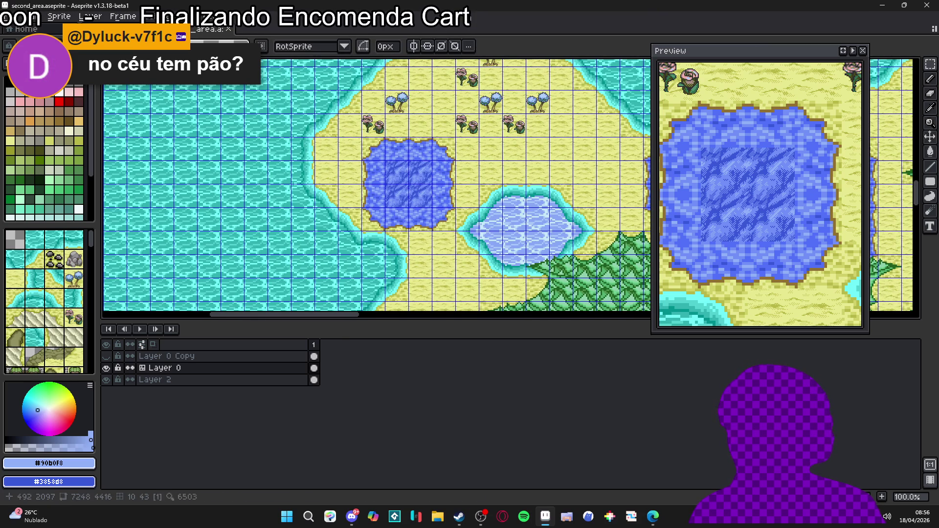
# Step: Hide the tile grid and pan across the map's ponds
pyautogui.scroll(1, 461, 154)
pyautogui.scroll(-1, 477, 153)
pyautogui.scroll(1, 476, 153)
pyautogui.scroll(-1, 477, 153)
pyautogui.moveTo(505, 173); pyautogui.dragTo(358, 215)
pyautogui.hotkey('ctrl', "'")
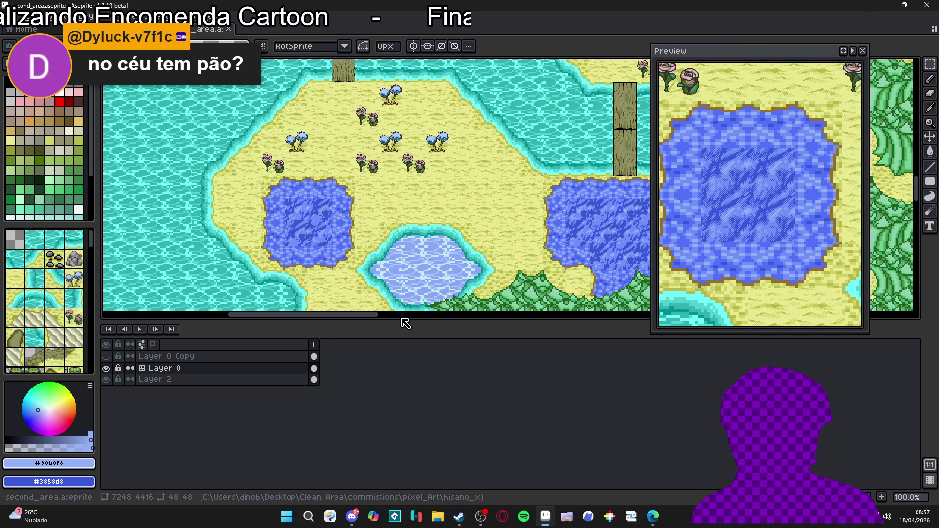
pyautogui.moveTo(288, 171)
pyautogui.mouseDown()
pyautogui.moveTo(345, 218)
pyautogui.moveTo(325, 138)
pyautogui.mouseUp()
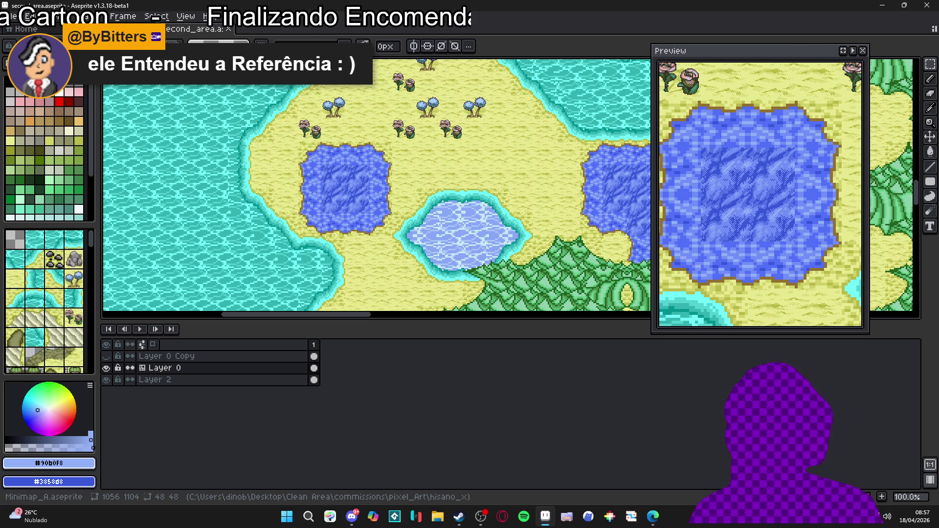
# Step: Look over the Minimap_A tileset sheet
pyautogui.click(117, 29)
pyautogui.scroll(-2, 422, 201)
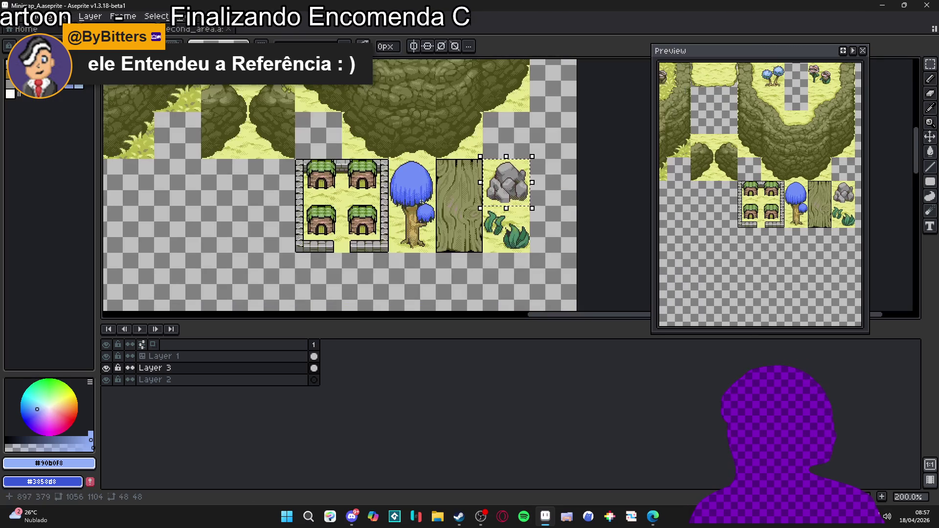
pyautogui.scroll(-2, 426, 201)
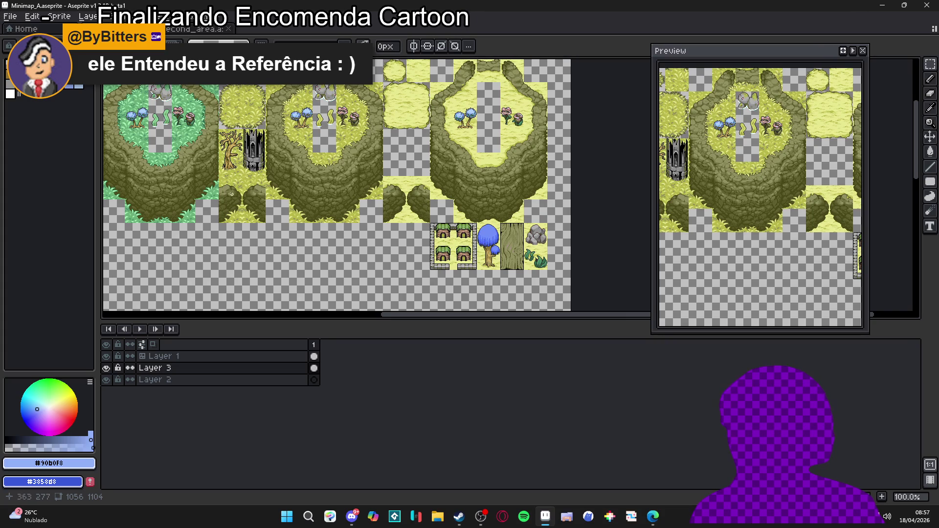
pyautogui.hscroll(-2, 274, 198)
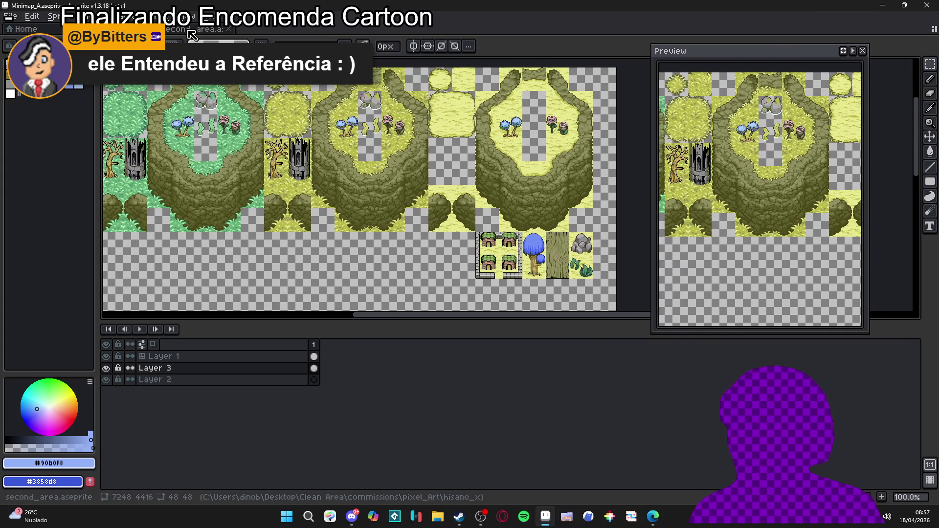
pyautogui.hscroll(-2, 192, 35)
# Step: In second_area at 200%, marquee one dark river water tile, then go back to Minimap_A
pyautogui.click(191, 29)
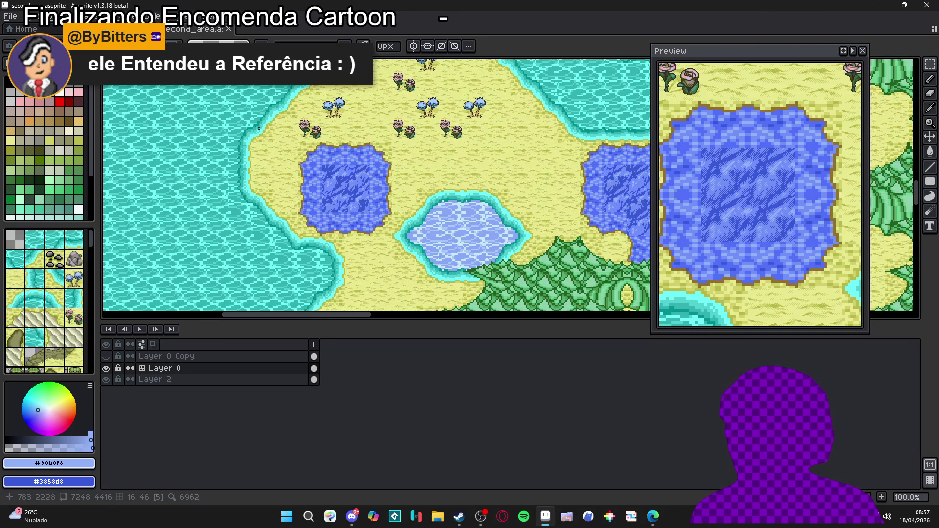
pyautogui.scroll(-1, 271, 142)
pyautogui.scroll(-1, 272, 142)
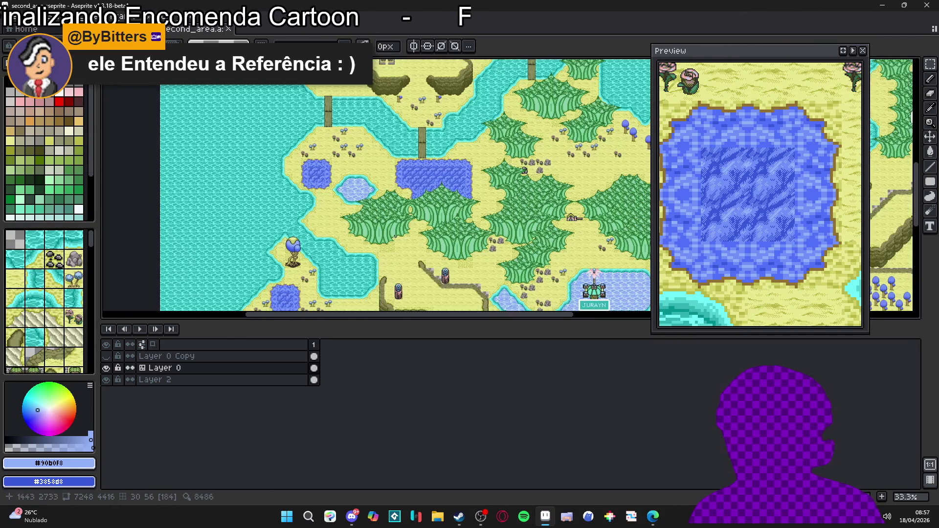
pyautogui.scroll(1, 294, 193)
pyautogui.scroll(1, 294, 193)
pyautogui.scroll(-1, 294, 194)
pyautogui.scroll(2, 295, 194)
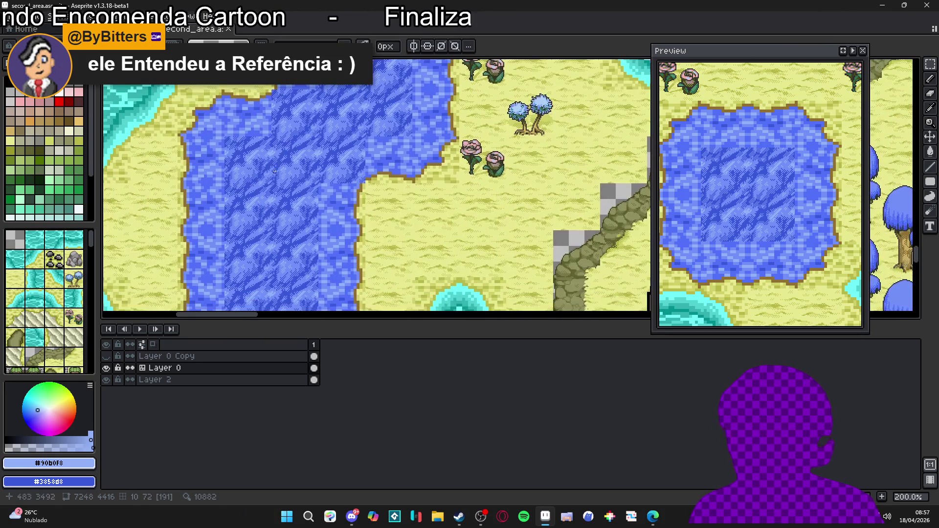
pyautogui.moveTo(266, 207); pyautogui.dragTo(262, 203)
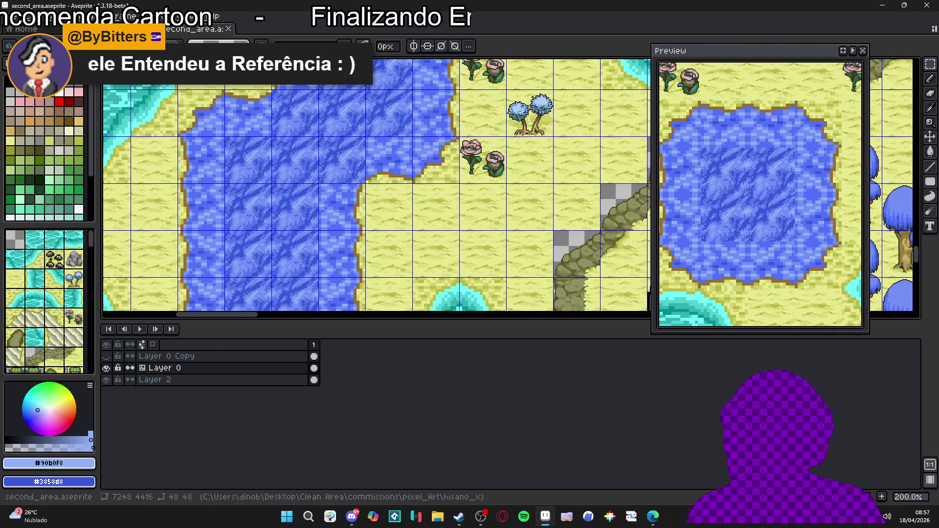
pyautogui.hotkey('ctrl', 'Tab')
pyautogui.scroll(3, 375, 248)
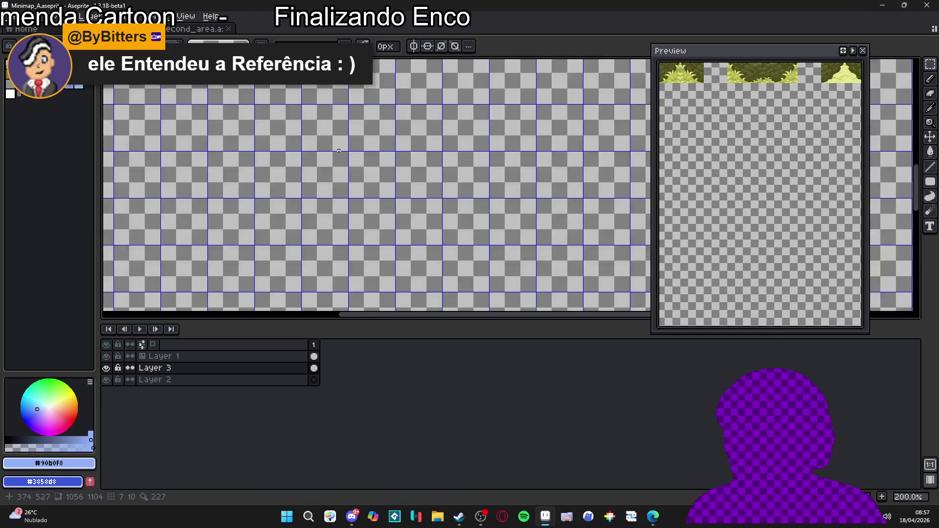
# Step: Set the Minimap_A grid cells to 24×24 in Grid Settings
pyautogui.scroll(-1, 330, 232)
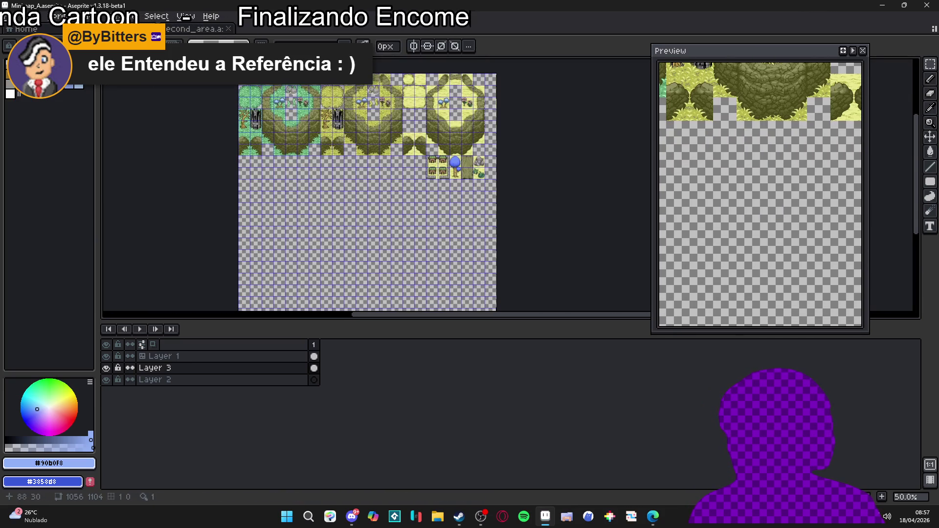
pyautogui.click(186, 17)
pyautogui.moveTo(272, 102)
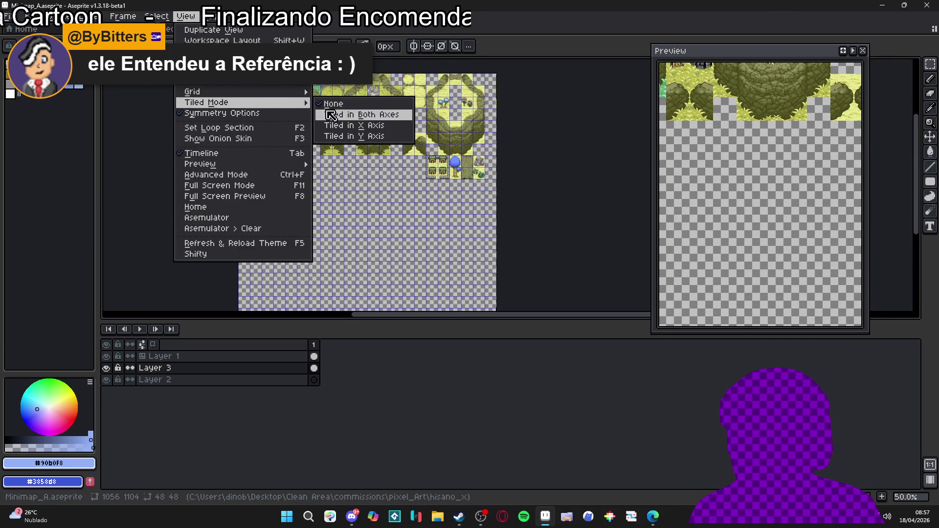
pyautogui.click(342, 90)
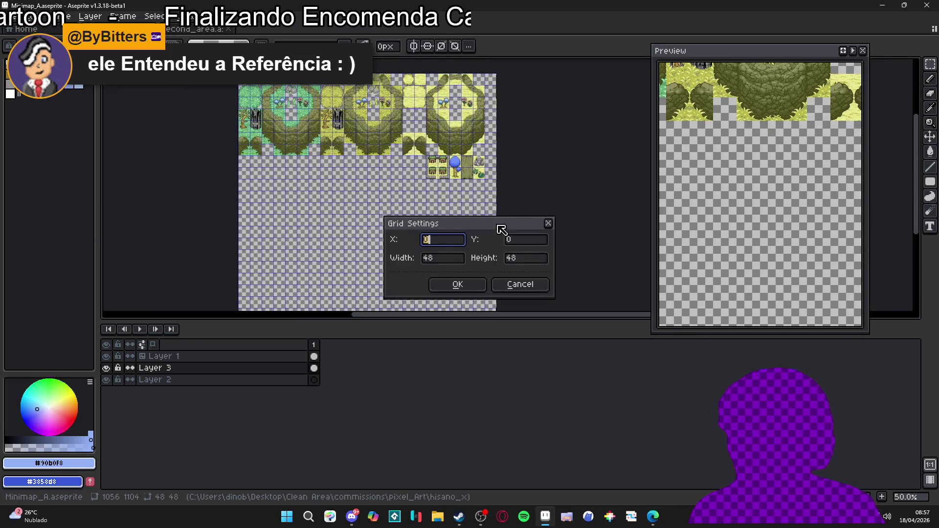
pyautogui.click(454, 261)
pyautogui.write('4')
pyautogui.press('Tab')
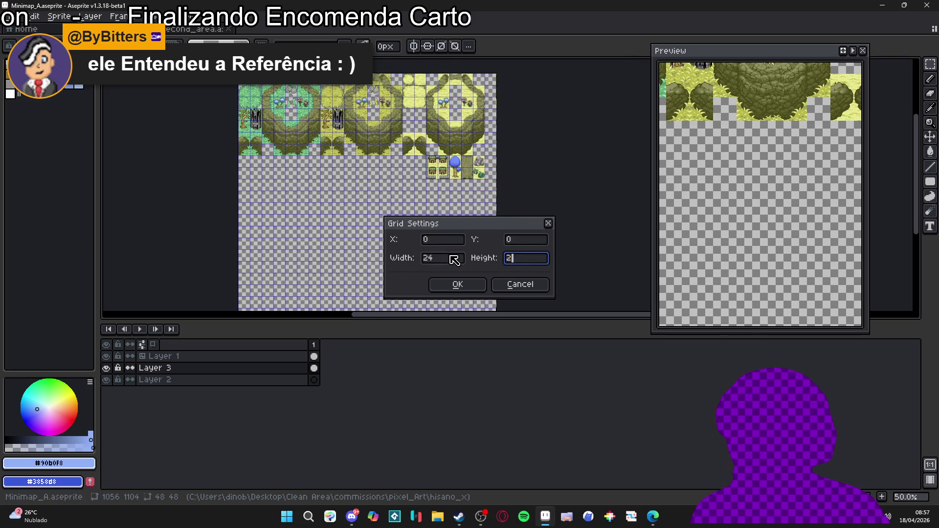
pyautogui.write('24')
pyautogui.press('Return')
# Step: Paste the dark water tile and drag it into the sheet's empty area
pyautogui.scroll(2, 360, 217)
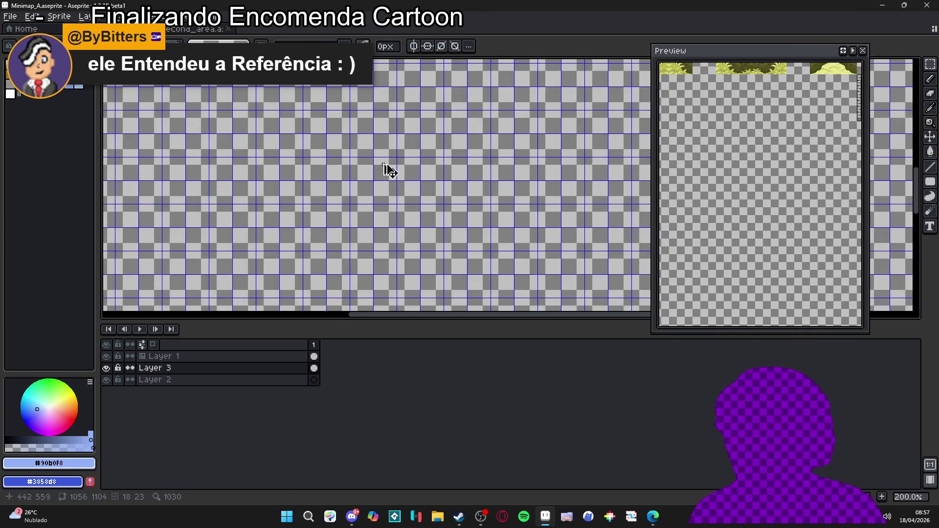
pyautogui.hotkey('ctrl', 'v')
pyautogui.scroll(1, 419, 211)
pyautogui.moveTo(417, 187)
pyautogui.mouseDown()
pyautogui.moveTo(379, 125)
pyautogui.moveTo(370, 126)
pyautogui.moveTo(414, 214)
pyautogui.mouseUp()
# Step: Commit the pasted water tile, then duplicate its lower half and right column alongside it
pyautogui.press('Return')
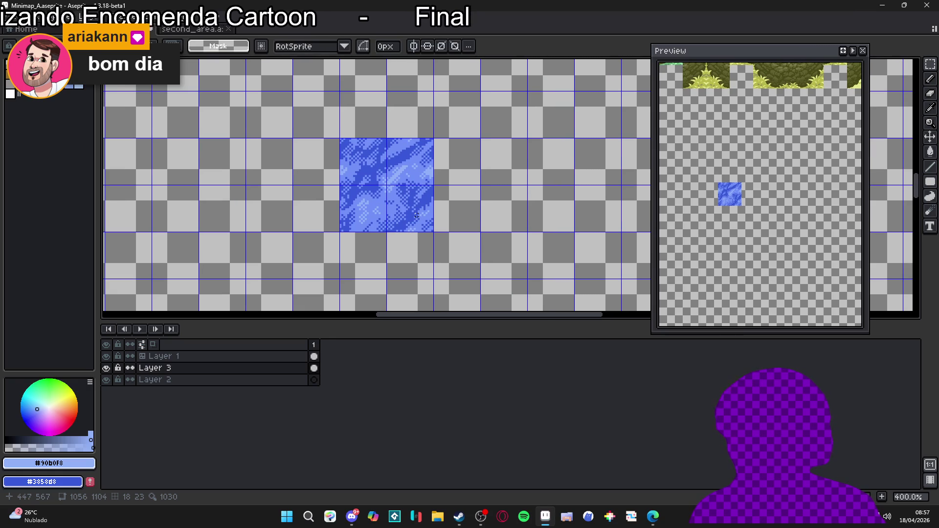
pyautogui.moveTo(415, 214); pyautogui.dragTo(383, 216)
pyautogui.press('Up')
pyautogui.press('Up')
pyautogui.press('Up')
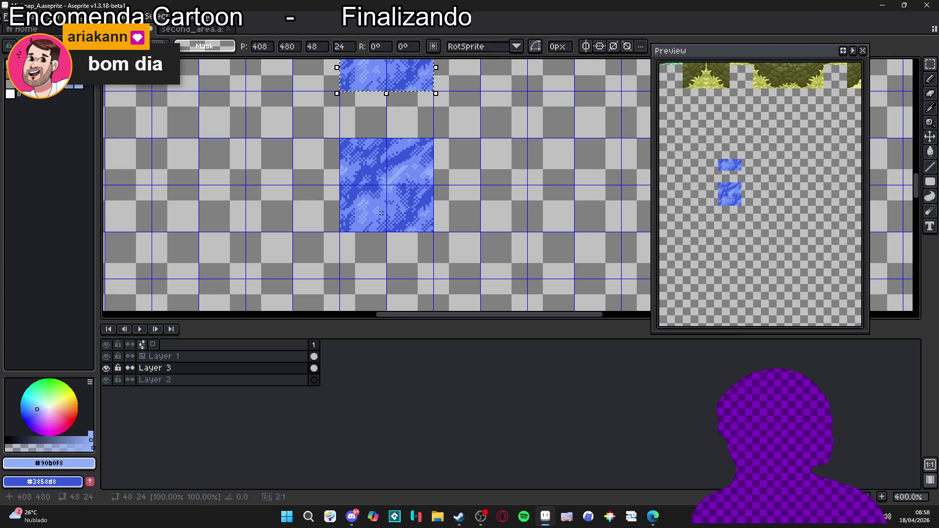
pyautogui.press('Down')
pyautogui.hotkey('ctrl', 'd')
pyautogui.moveTo(402, 154); pyautogui.dragTo(399, 215)
pyautogui.press('Left')
pyautogui.press('Left')
pyautogui.press('Left')
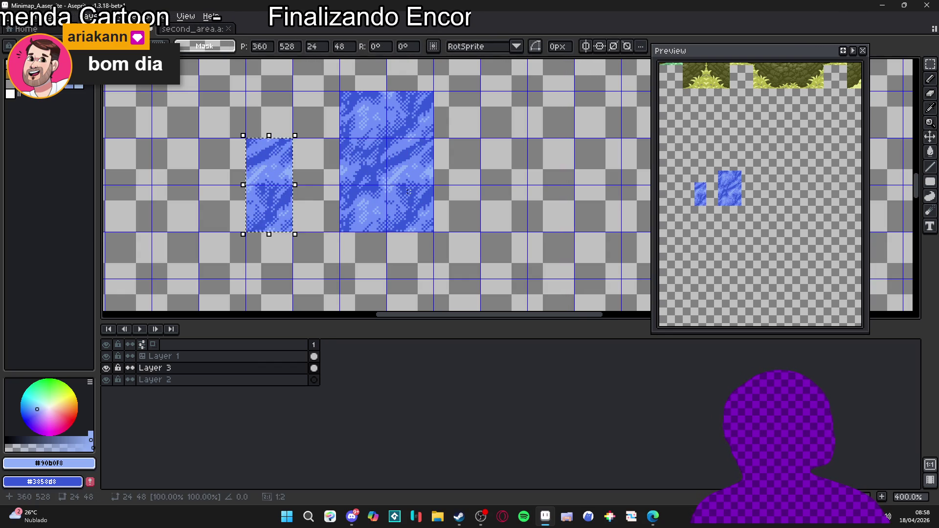
pyautogui.press('Right')
pyautogui.hotkey('ctrl', 'd')
# Step: Copy further water cells outward to complete the plus-shaped pond, then hide the grid
pyautogui.moveTo(408, 191)
pyautogui.mouseDown()
pyautogui.moveTo(347, 158)
pyautogui.moveTo(370, 215)
pyautogui.mouseUp()
pyautogui.press('Right')
pyautogui.press('Right')
pyautogui.hotkey('ctrl', 'd')
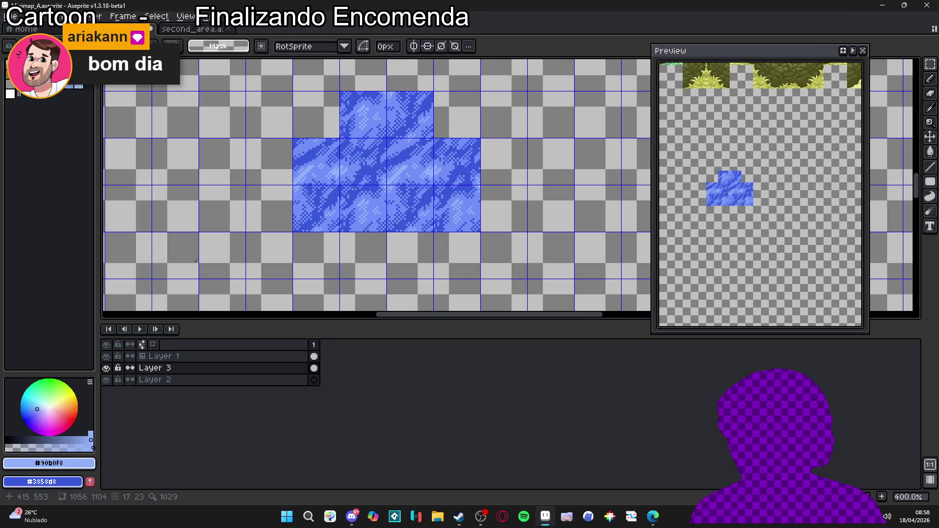
pyautogui.moveTo(411, 162); pyautogui.dragTo(371, 155)
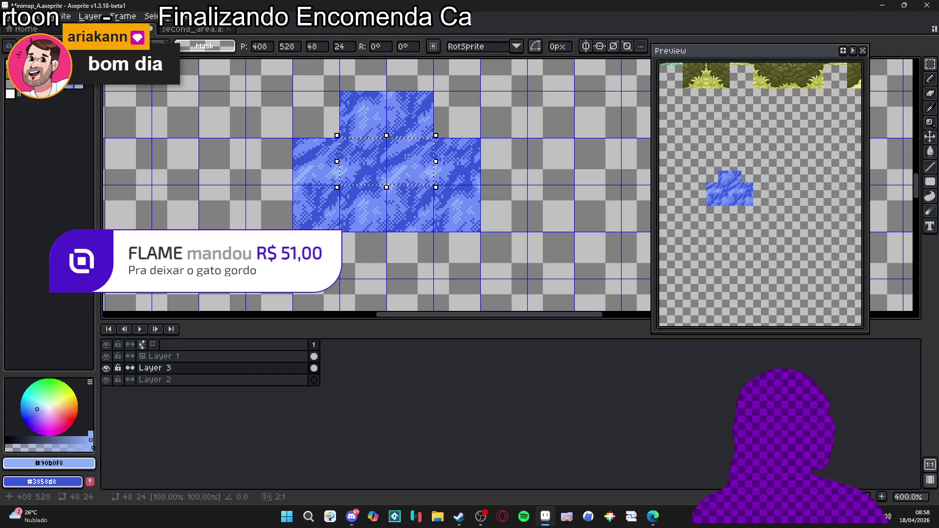
pyautogui.press('Down')
pyautogui.press('Down')
pyautogui.hotkey('ctrl', 'd')
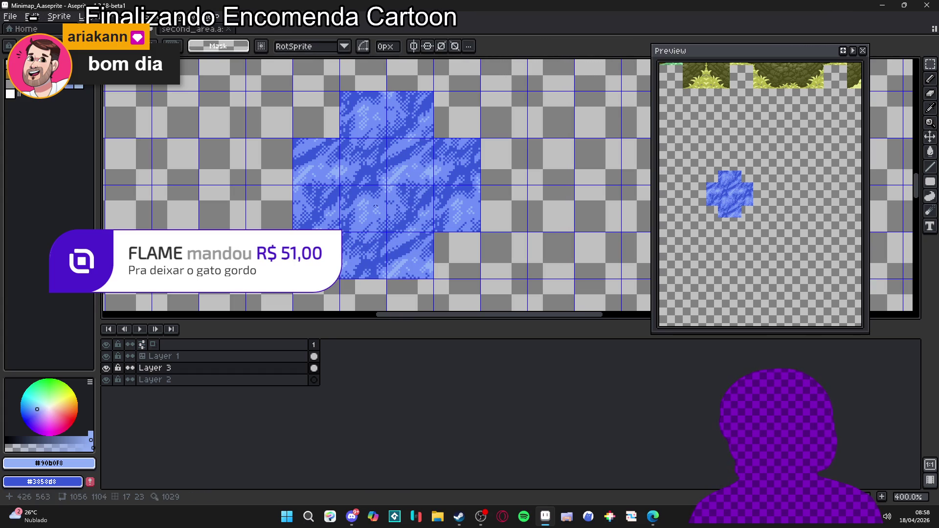
pyautogui.moveTo(386, 191); pyautogui.dragTo(402, 195)
pyautogui.hotkey('ctrl', "'")
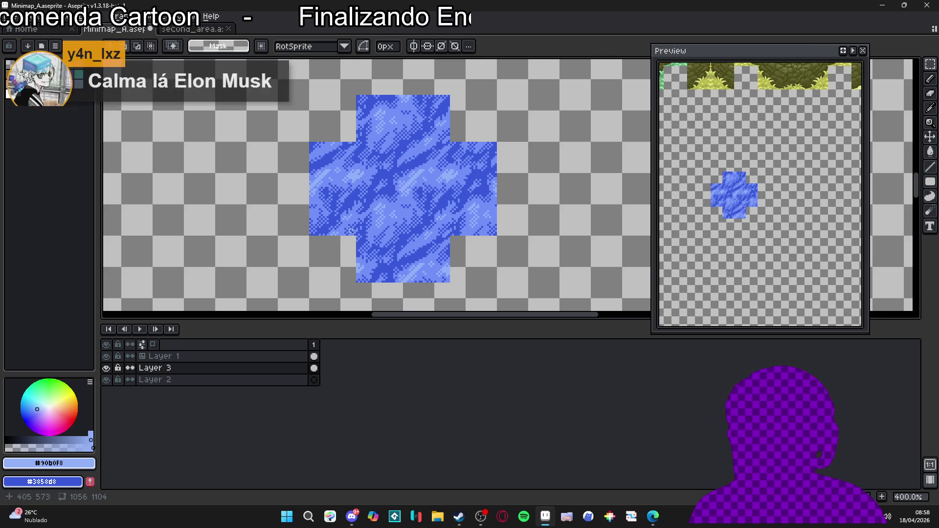
# Step: Copy the centre water tile and paste it into the cross's bottom-left corner
pyautogui.hscroll(-2, 401, 198)
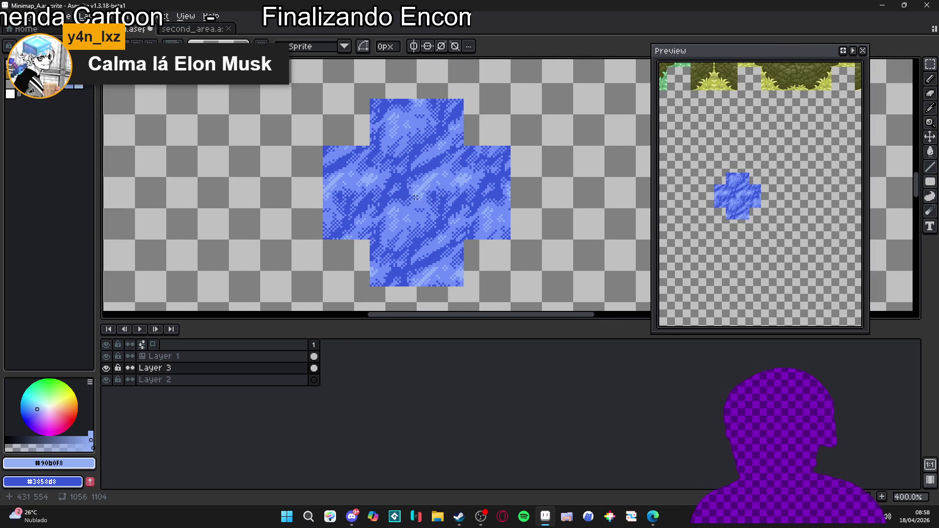
pyautogui.hscroll(-1, 417, 197)
pyautogui.moveTo(439, 180); pyautogui.dragTo(445, 168)
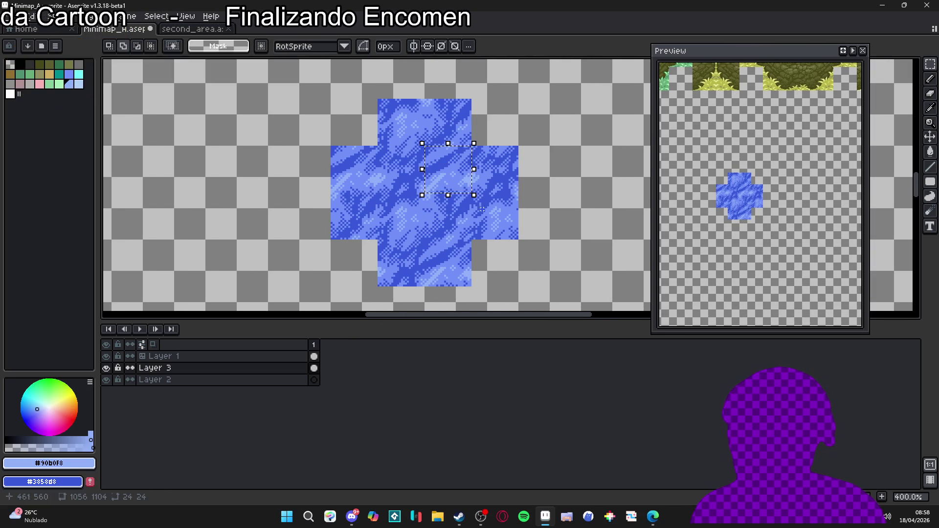
pyautogui.hotkey('ctrl', 'c')
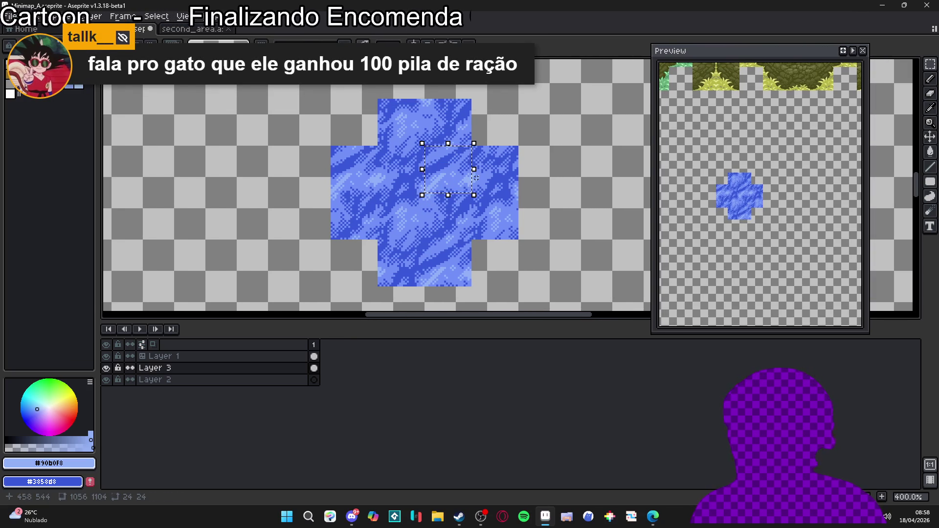
pyautogui.hotkey('ctrl', 'v')
pyautogui.press('Down')
pyautogui.press('Down')
pyautogui.press('Left')
pyautogui.press('Left')
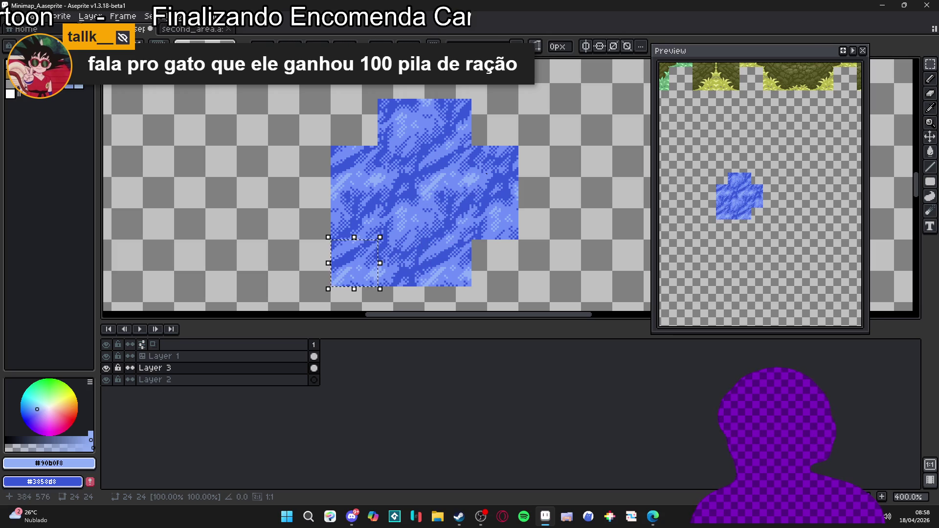
pyautogui.press('Return')
# Step: Fill the bottom-right corner with another water tile copy
pyautogui.hotkey('ctrl', 'v')
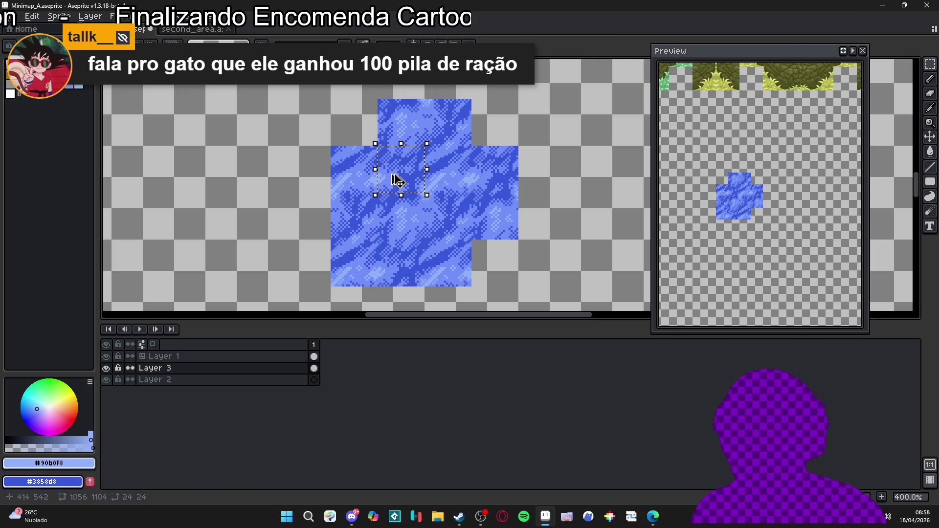
pyautogui.press('Down')
pyautogui.press('Right')
pyautogui.press('Right')
pyautogui.press('Right')
pyautogui.press('Left')
pyautogui.press('Return')
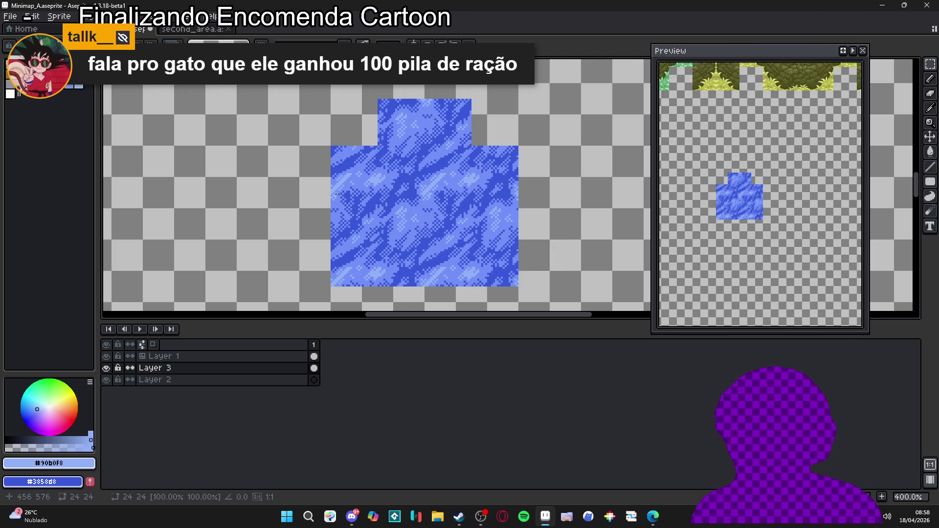
# Step: Fill the top-right and top-left corners with water tile copies, using the grid as a guide
pyautogui.hotkey('ctrl', "'")
pyautogui.hotkey('ctrl', 'v')
pyautogui.press('Right')
pyautogui.press('Right')
pyautogui.press('Right')
pyautogui.press('Up')
pyautogui.press('Left')
pyautogui.press('Return')
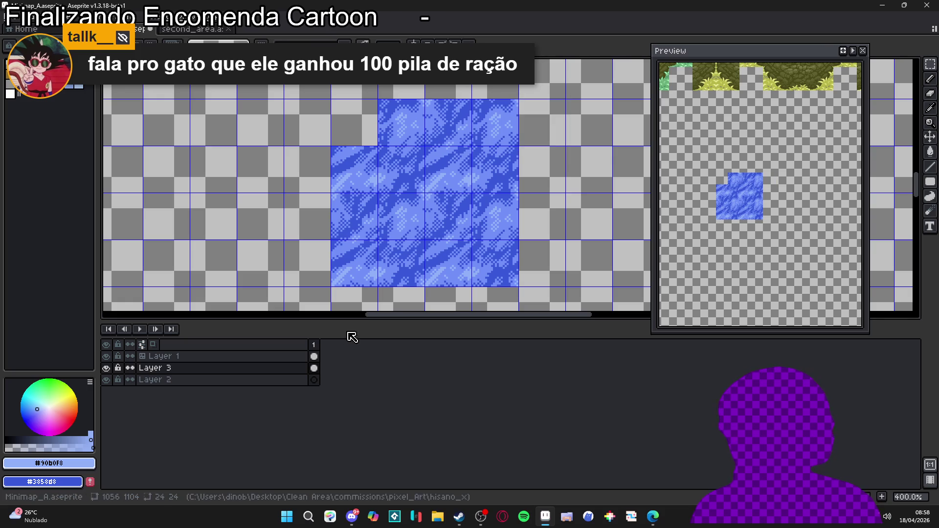
pyautogui.hotkey('ctrl', 'v')
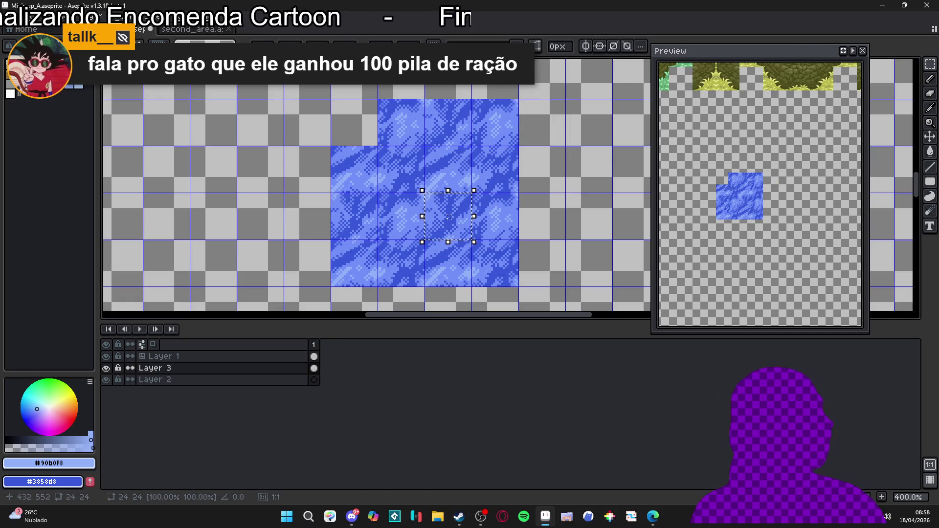
pyautogui.press('Left')
pyautogui.press('Left')
pyautogui.press('Left')
pyautogui.press('Up')
pyautogui.press('Up')
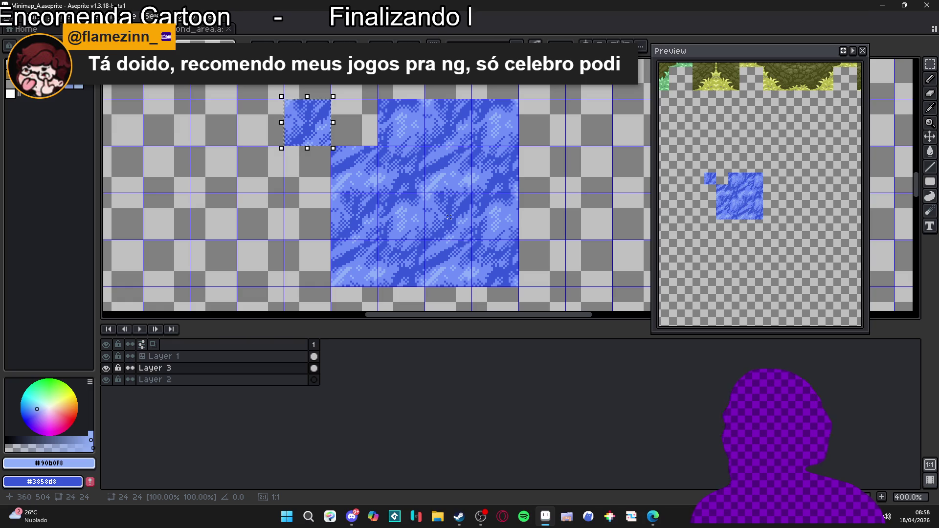
pyautogui.press('Right')
pyautogui.hotkey('ctrl', 'd')
pyautogui.hotkey('ctrl', "'")
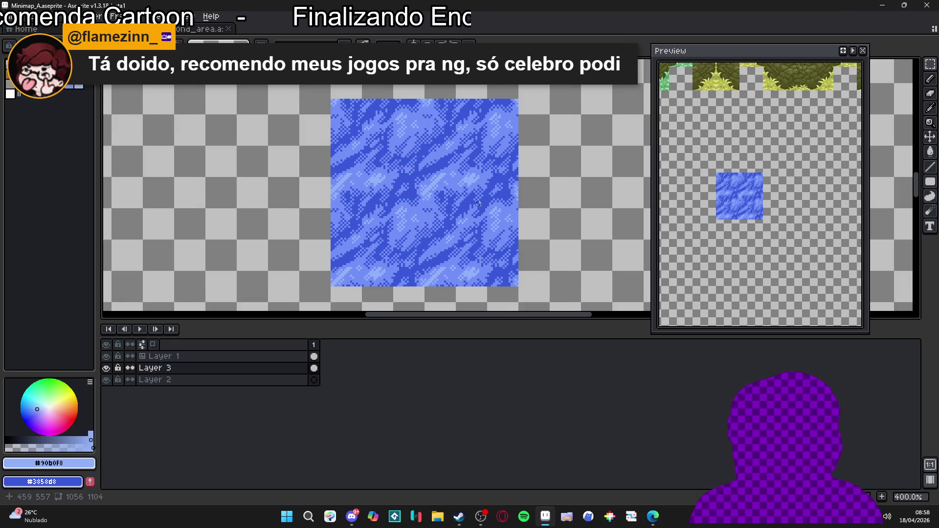
# Step: Turn the tile grid back on and pan the view over the tile map to the water square
pyautogui.scroll(-1, 478, 204)
pyautogui.scroll(-1, 478, 204)
pyautogui.scroll(1, 469, 197)
pyautogui.scroll(-1, 467, 194)
pyautogui.hotkey('ctrl', "'")
pyautogui.scroll(-1, 448, 169)
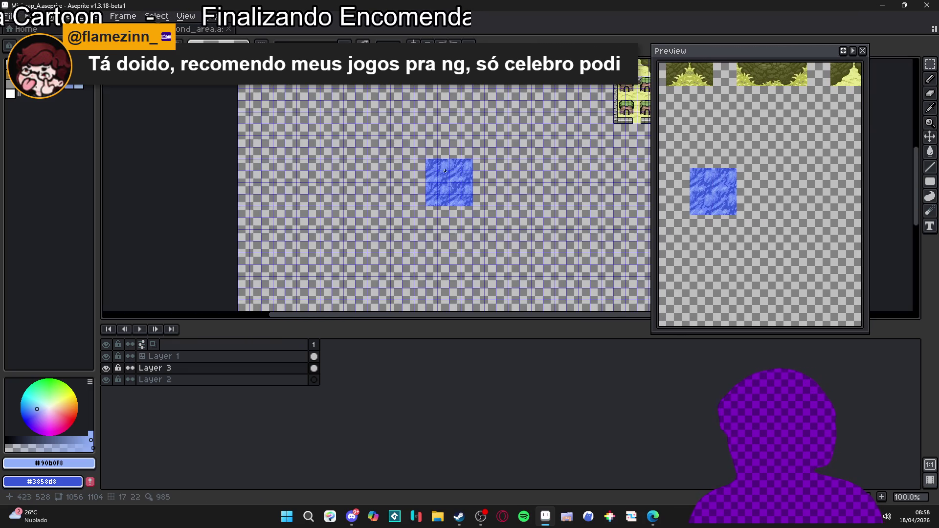
pyautogui.moveTo(340, 111)
pyautogui.mouseDown()
pyautogui.moveTo(363, 217)
pyautogui.moveTo(393, 216)
pyautogui.mouseUp()
pyautogui.scroll(-1, 404, 230)
pyautogui.scroll(3, 387, 246)
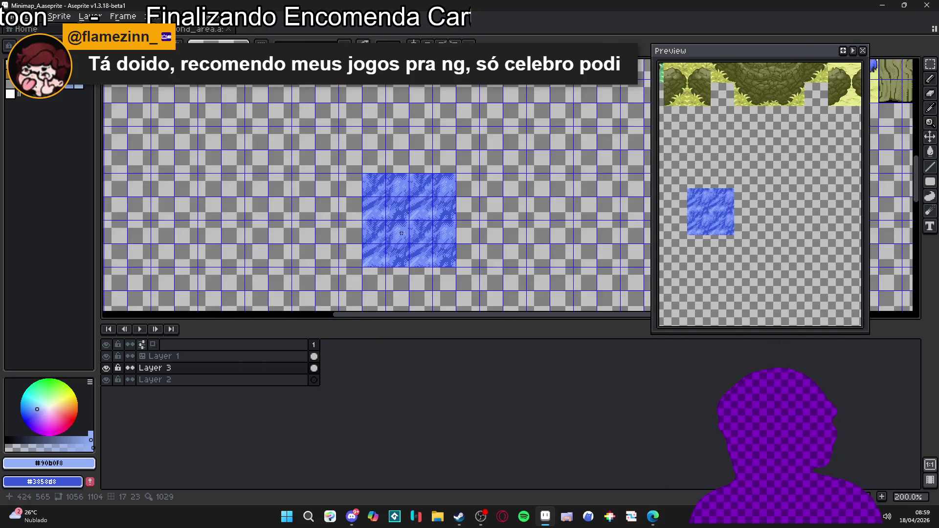
pyautogui.scroll(-1, 371, 175)
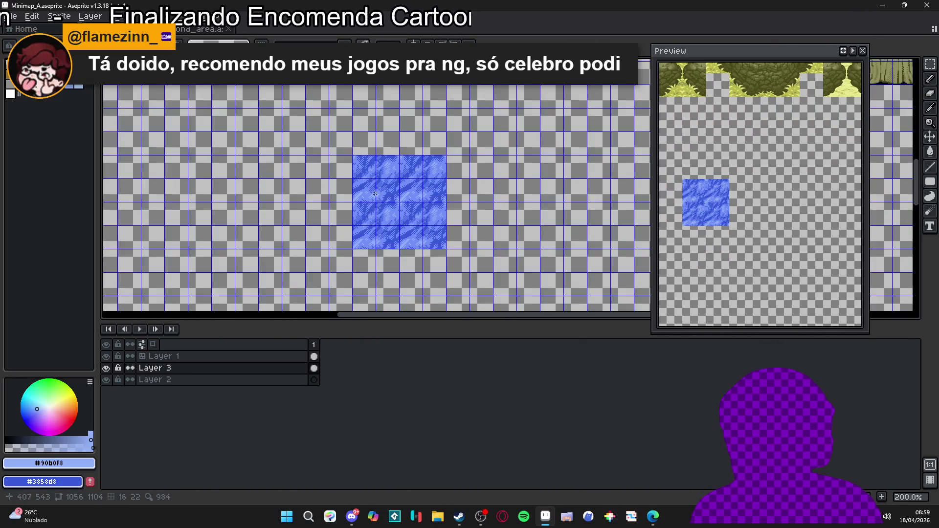
pyautogui.scroll(-1, 325, 164)
pyautogui.moveTo(313, 148); pyautogui.dragTo(362, 271)
pyautogui.moveTo(334, 223); pyautogui.dragTo(324, 218)
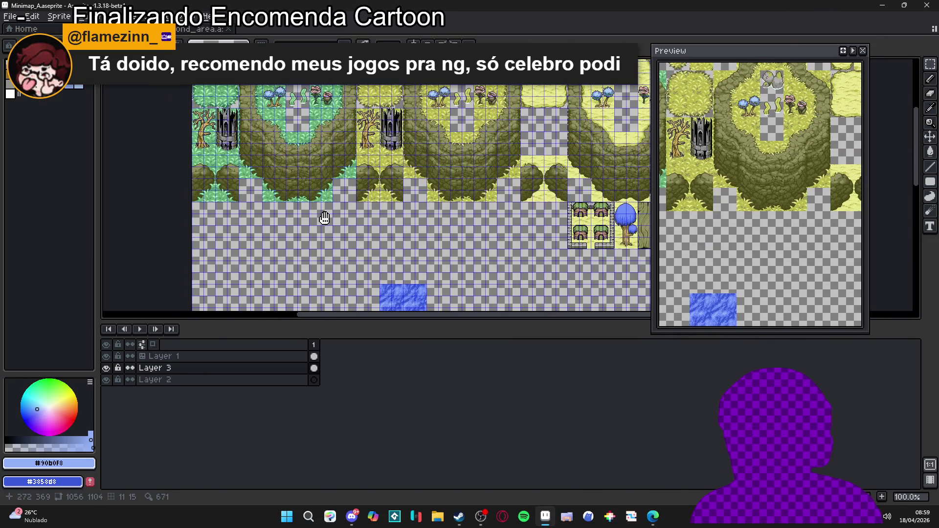
pyautogui.moveTo(362, 254); pyautogui.dragTo(340, 168)
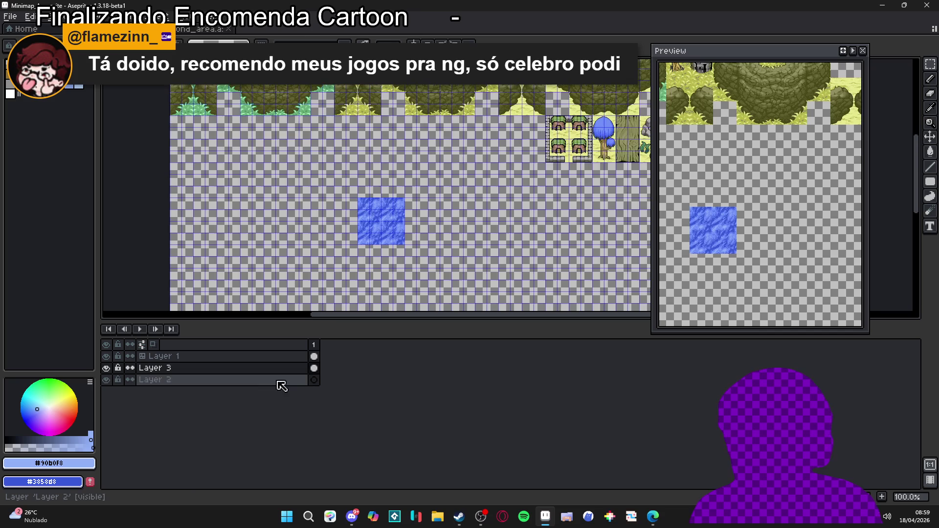
# Step: Make Layer 3 visible and active, and marquee-select the 96x96 block of round bush tiles
pyautogui.click(107, 369)
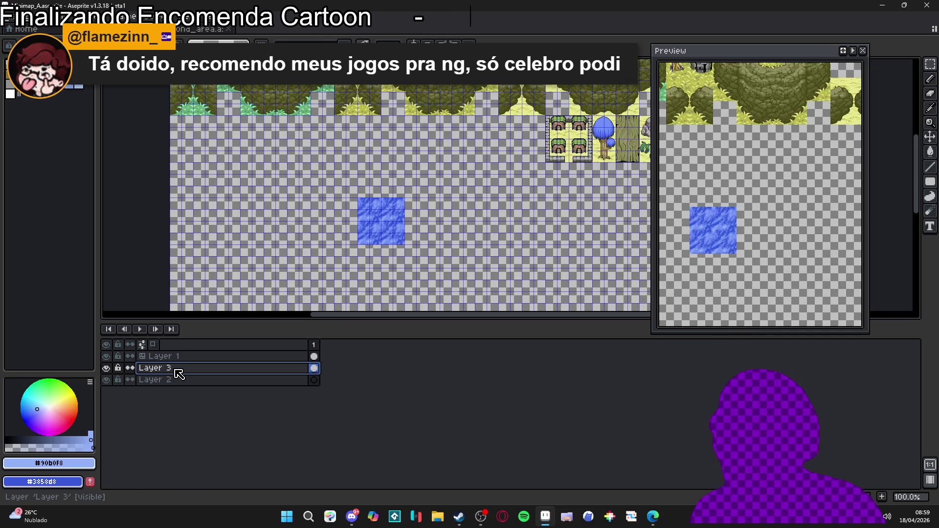
pyautogui.hotkey('shift', 'n')
pyautogui.scroll(-1, 293, 121)
pyautogui.scroll(3, 285, 114)
pyautogui.press('v')
pyautogui.keyDown('ctrl'); pyautogui.click(276, 153); pyautogui.keyUp('ctrl')
pyautogui.press('m')
pyautogui.moveTo(267, 141); pyautogui.dragTo(376, 252)
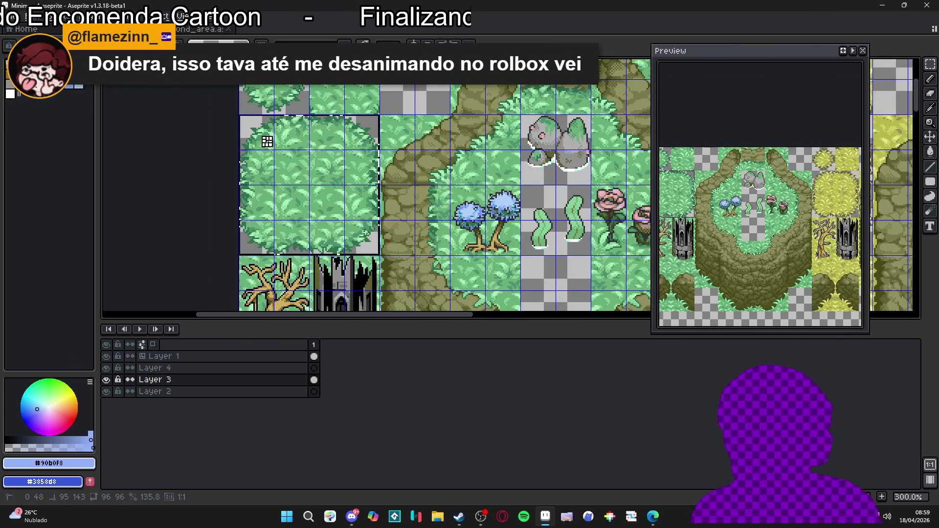
pyautogui.scroll(-1, 260, 293)
pyautogui.moveTo(274, 313)
pyautogui.mouseDown()
pyautogui.moveTo(358, 113)
pyautogui.moveTo(346, 98)
pyautogui.mouseUp()
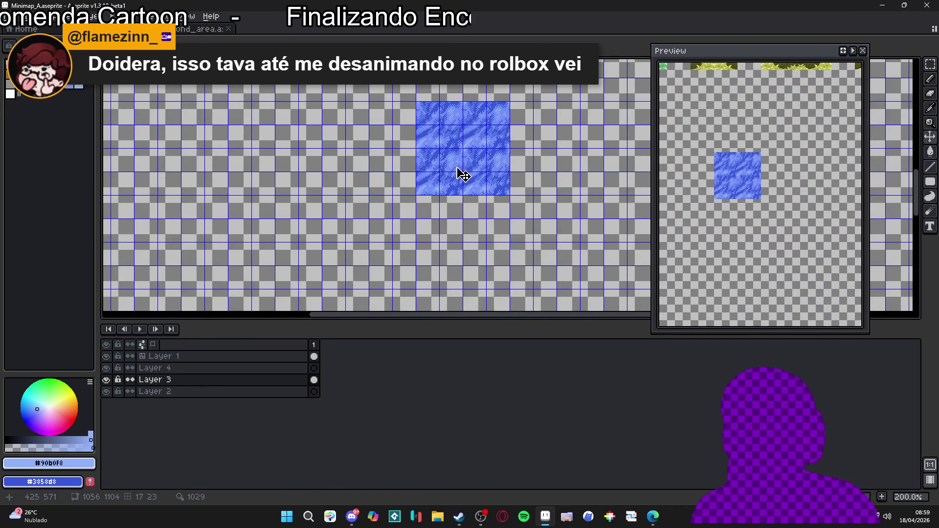
# Step: Paste the bush onto a new layer and move it over the water square
pyautogui.hotkey('shift', 'n')
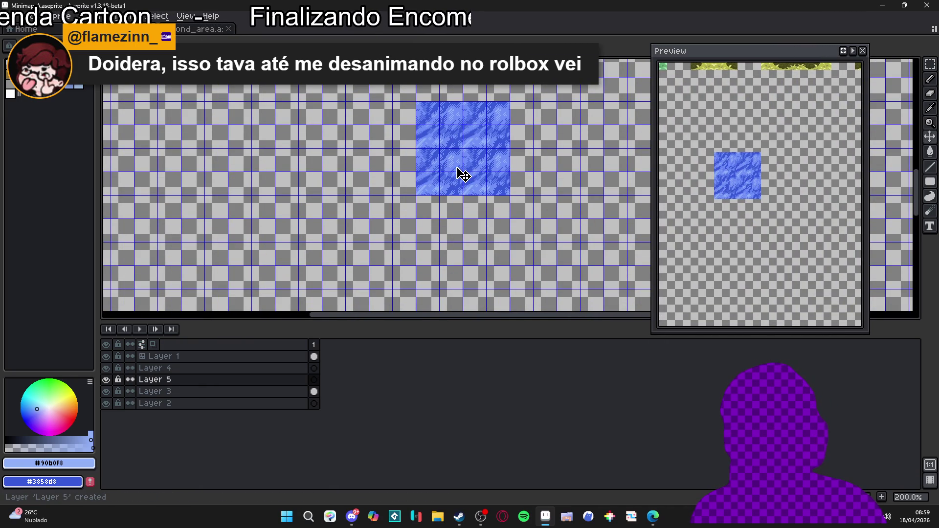
pyautogui.scroll(1, 463, 174)
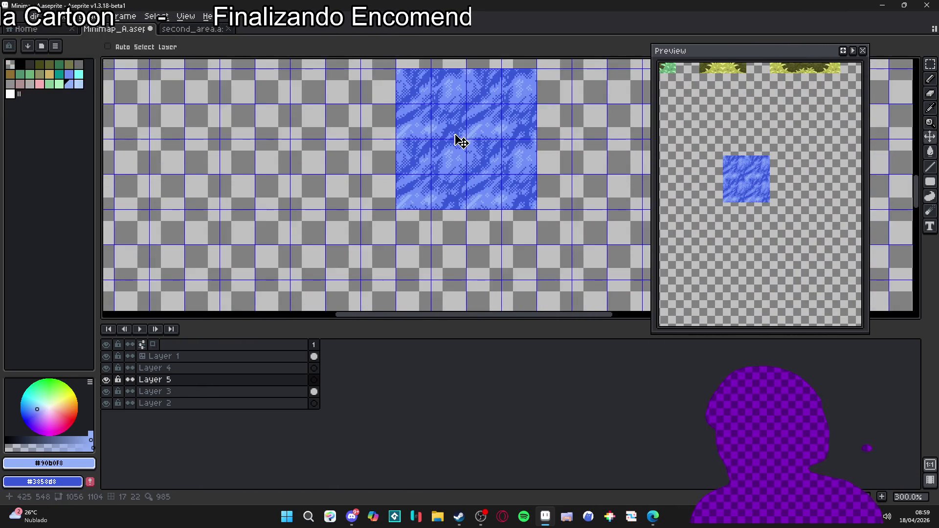
pyautogui.moveTo(465, 141); pyautogui.dragTo(382, 188)
pyautogui.hotkey('ctrl', 'v')
pyautogui.moveTo(523, 168)
pyautogui.mouseDown()
pyautogui.moveTo(402, 185)
pyautogui.moveTo(420, 178)
pyautogui.moveTo(429, 202)
pyautogui.mouseUp()
pyautogui.scroll(2, 420, 178)
# Step: Commit the pasted bush's placement and clear the selection
pyautogui.scroll(-1, 430, 209)
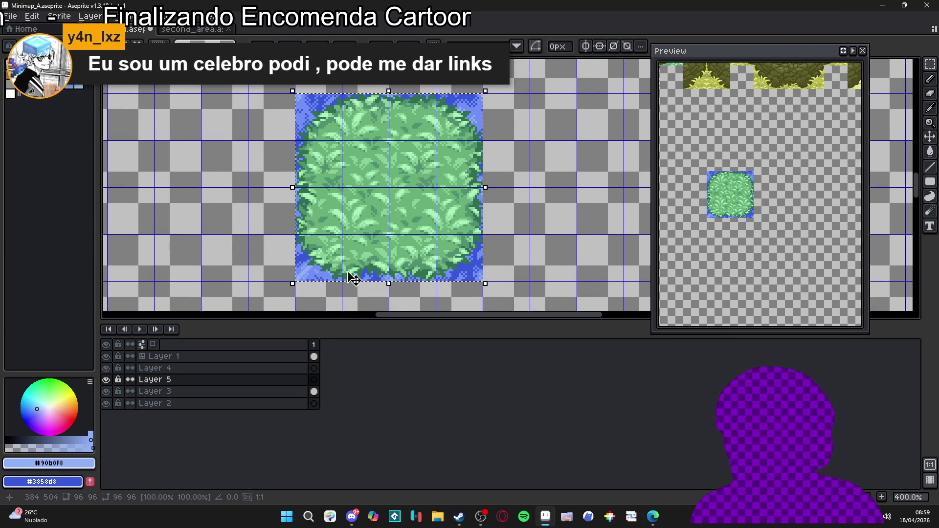
pyautogui.press('Return')
pyautogui.click(315, 381)
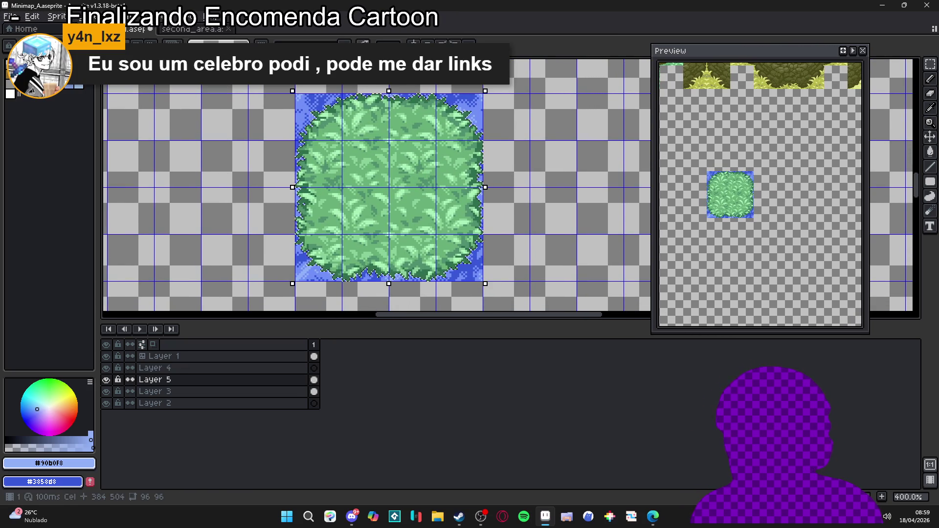
pyautogui.hotkey('ctrl', 'd')
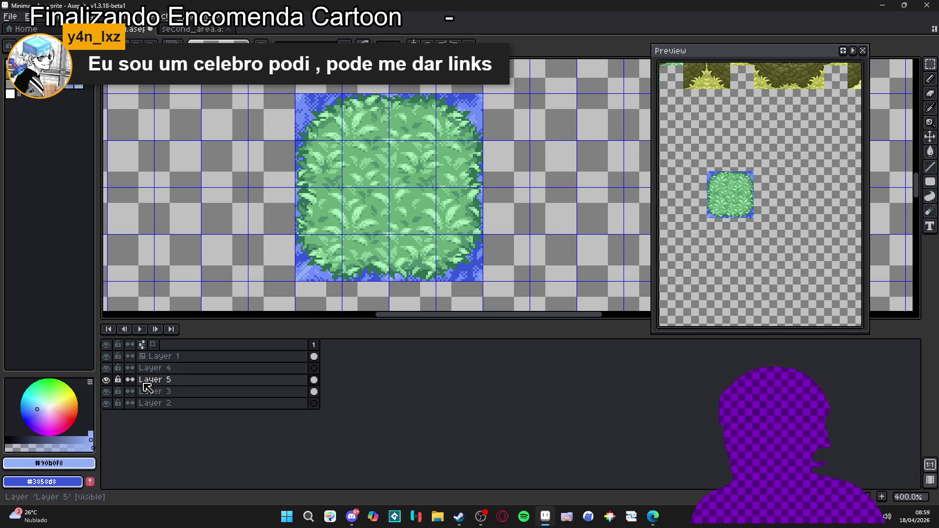
# Step: Add Layer 6 above Layer 3 and fill the 96x96 square behind the bush with pink
pyautogui.click(207, 395)
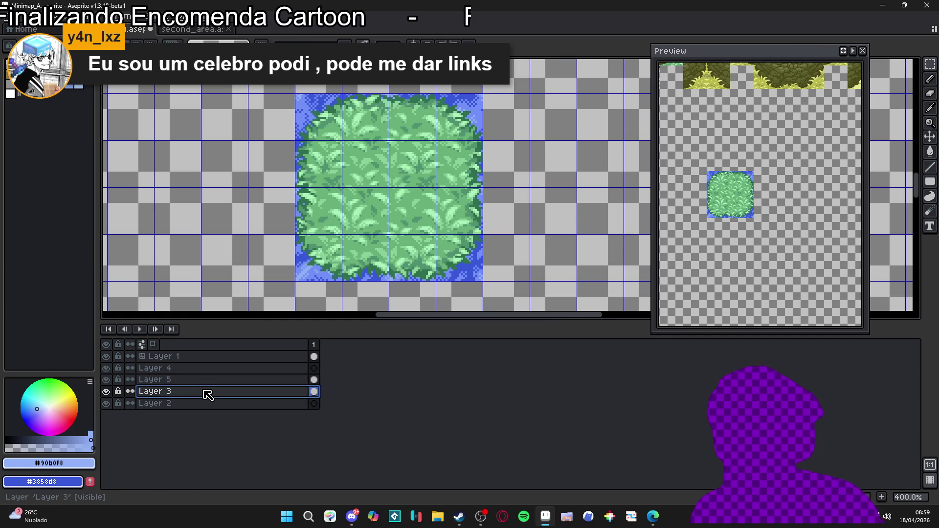
pyautogui.hotkey('shift', 'n')
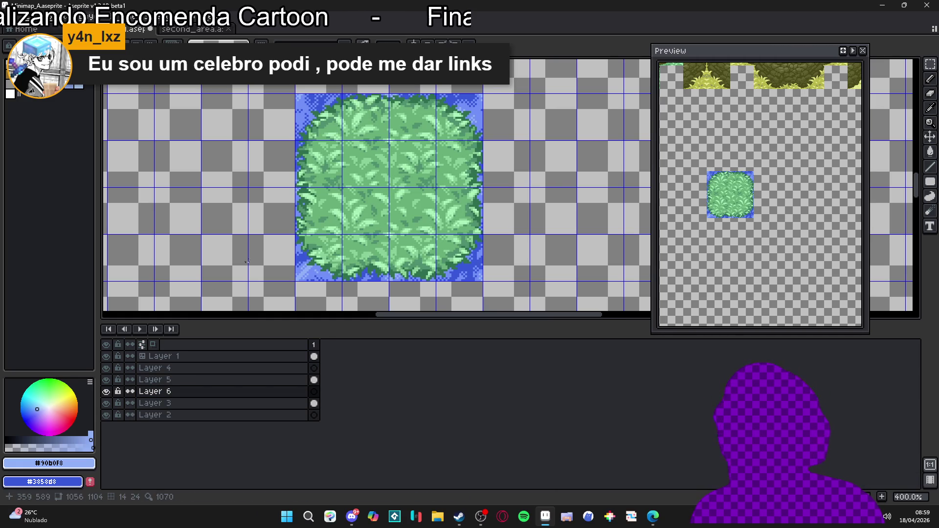
pyautogui.click(317, 118)
pyautogui.moveTo(317, 118); pyautogui.dragTo(459, 274)
pyautogui.press('f')
pyautogui.keyDown('ctrl'); pyautogui.click(449, 253); pyautogui.keyUp('ctrl')
pyautogui.click(314, 392)
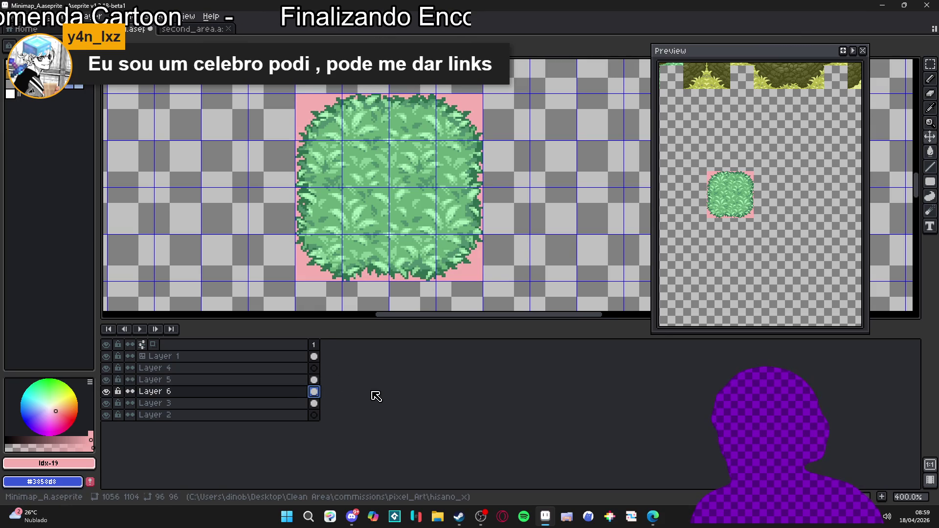
# Step: Hide Layer 5 so the blue water tile shows, and view the whole tilemap
pyautogui.click(106, 379)
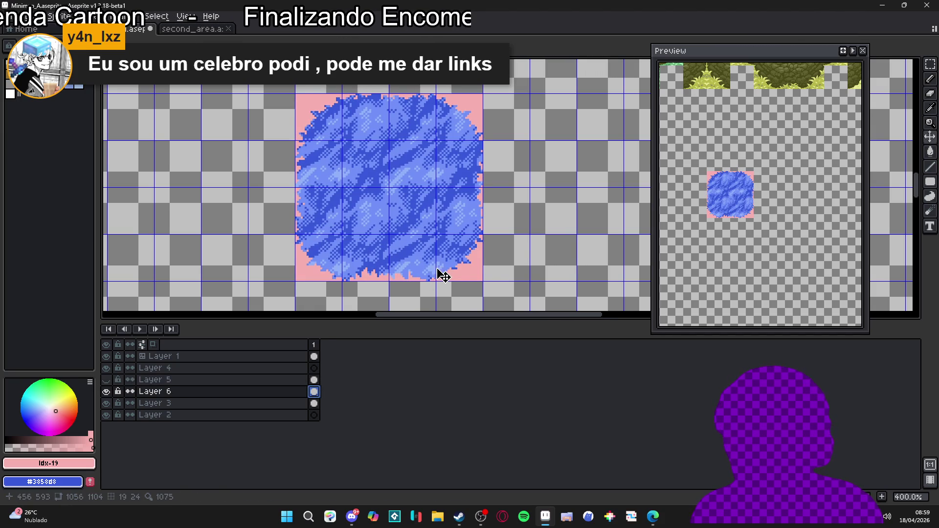
pyautogui.scroll(-2, 377, 210)
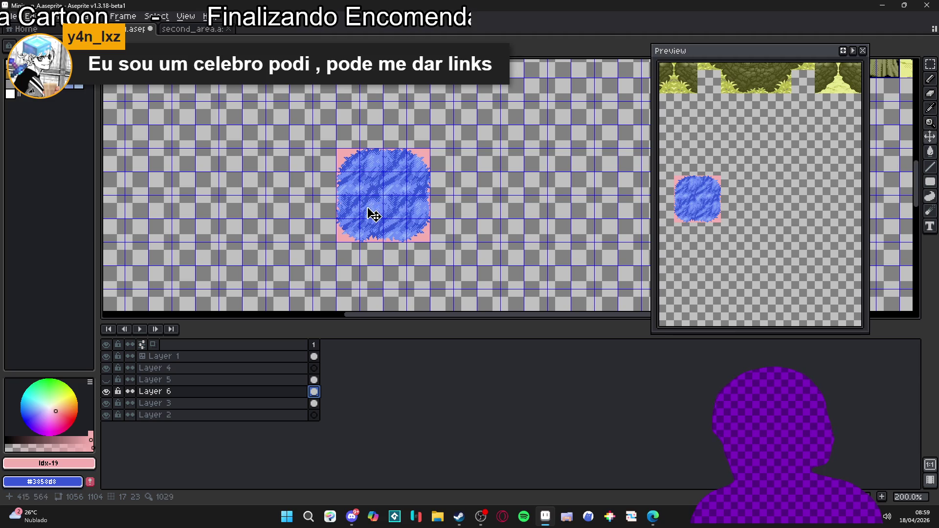
pyautogui.scroll(1, 373, 213)
pyautogui.scroll(-2, 390, 219)
pyautogui.moveTo(342, 163)
pyautogui.mouseDown()
pyautogui.moveTo(390, 247)
pyautogui.moveTo(358, 269)
pyautogui.mouseUp()
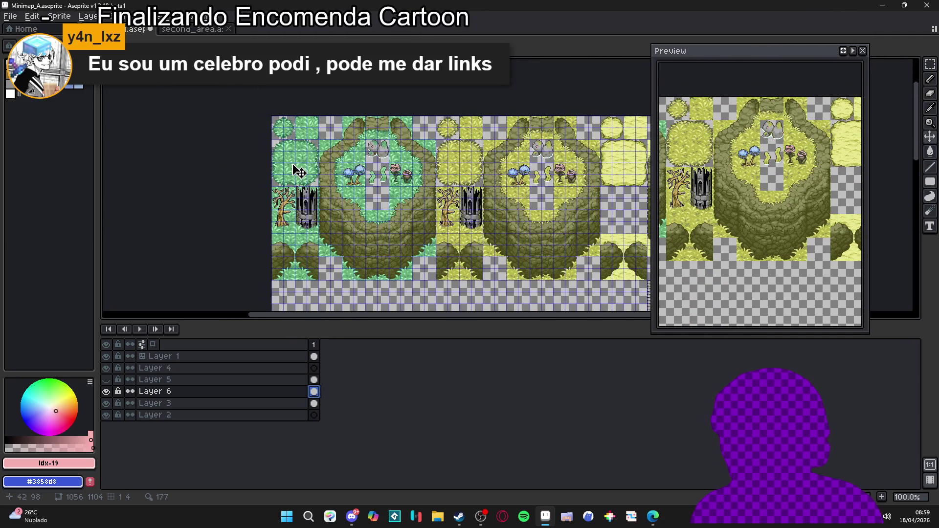
# Step: Make Layer 3 the active layer
pyautogui.scroll(1, 298, 170)
pyautogui.keyDown('ctrl'); pyautogui.click(296, 160); pyautogui.keyUp('ctrl')
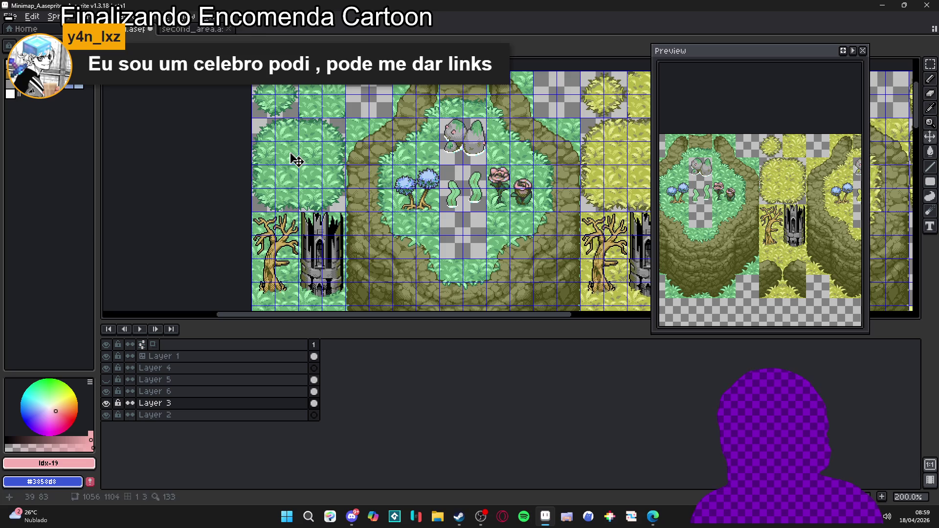
pyautogui.scroll(-1, 409, 206)
pyautogui.scroll(-5, 443, 197)
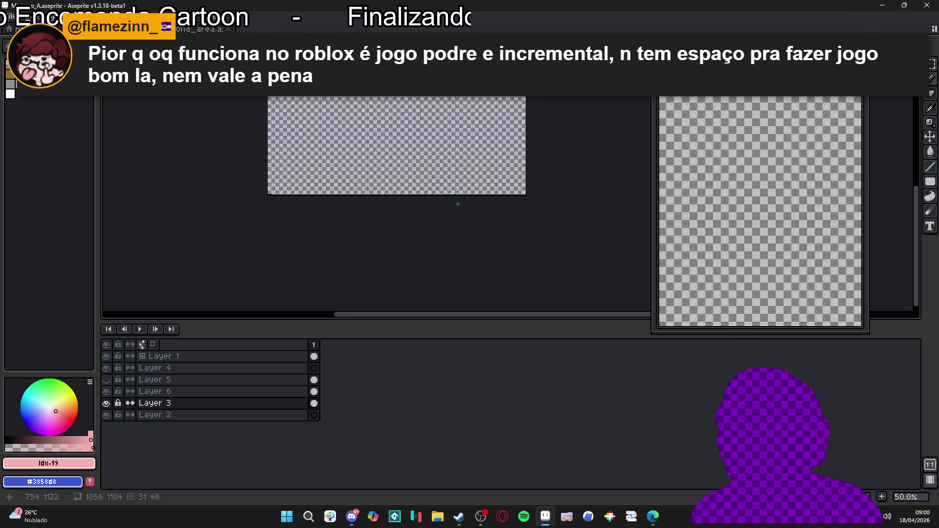
# Step: On Layer 6, try painting green foliage on the water tile's top-right corner, then undo it
pyautogui.scroll(6, 444, 226)
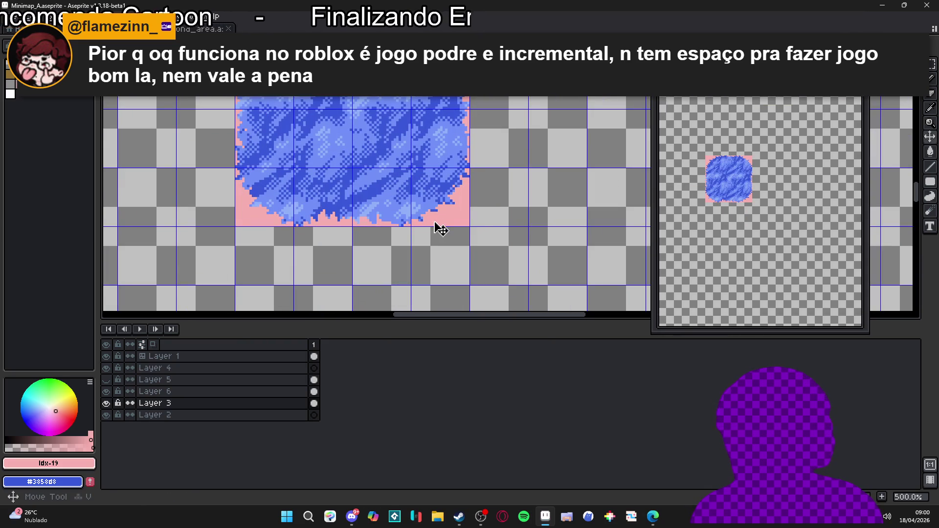
pyautogui.press('Up')
pyautogui.press('w')
pyautogui.hotkey('ctrl', 'd')
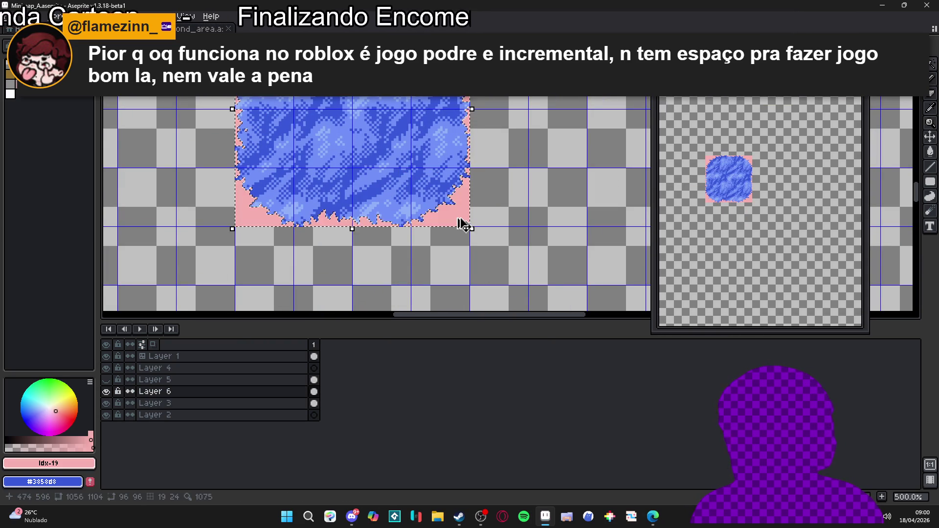
pyautogui.hotkey('ctrl', 'v')
pyautogui.moveTo(468, 253)
pyautogui.mouseDown()
pyautogui.moveTo(323, 273)
pyautogui.moveTo(351, 202)
pyautogui.moveTo(325, 273)
pyautogui.moveTo(357, 221)
pyautogui.mouseUp()
pyautogui.press('Return')
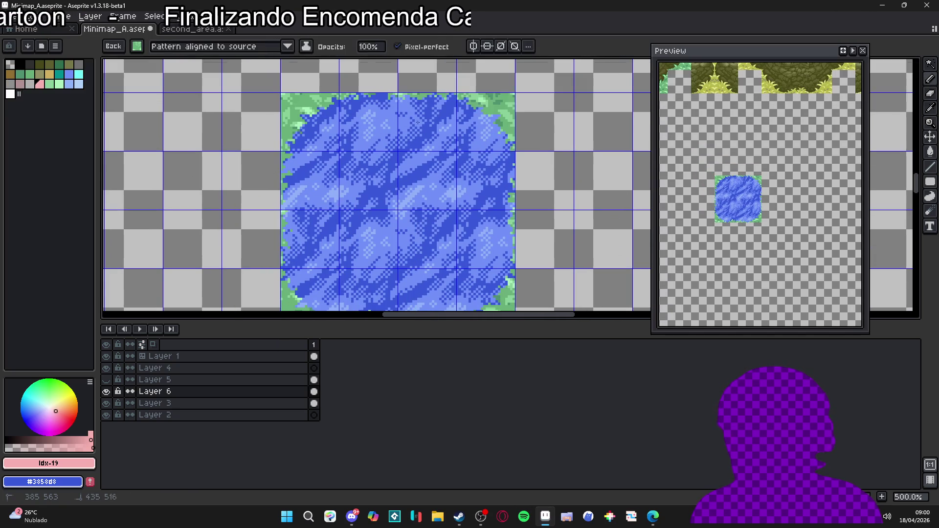
pyautogui.scroll(-4, 294, 200)
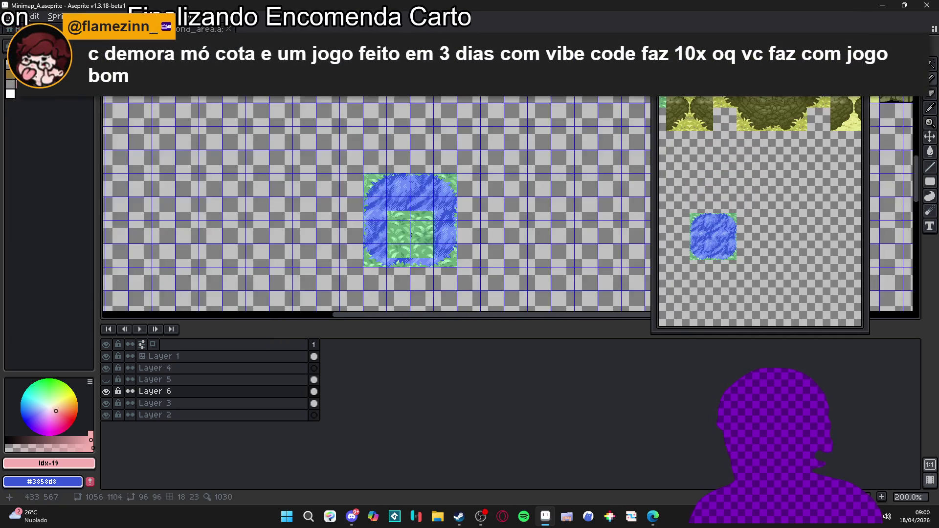
pyautogui.hotkey('ctrl', 'z')
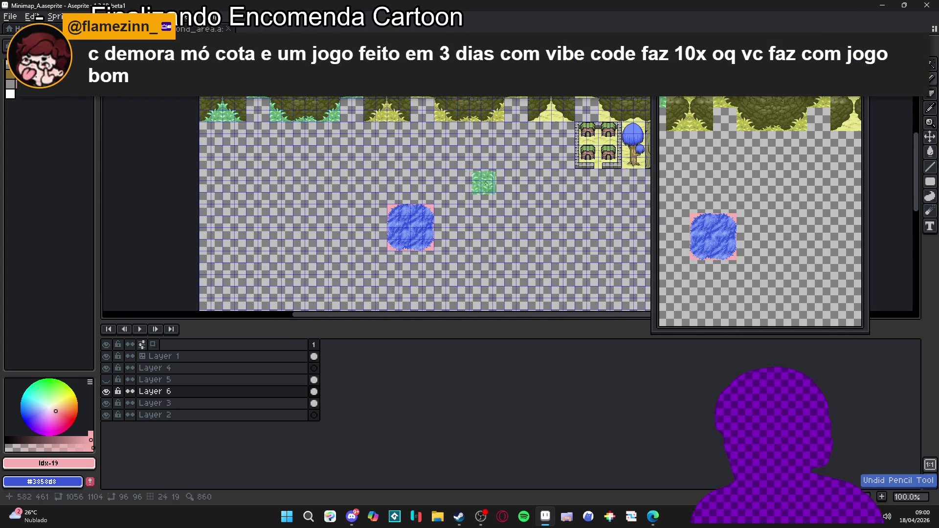
# Step: Bring the grass and house tiles into view and make Layer 3 active
pyautogui.moveTo(480, 185); pyautogui.dragTo(361, 218)
pyautogui.moveTo(427, 144)
pyautogui.mouseDown()
pyautogui.moveTo(474, 183)
pyautogui.moveTo(424, 228)
pyautogui.mouseUp()
pyautogui.scroll(2, 345, 130)
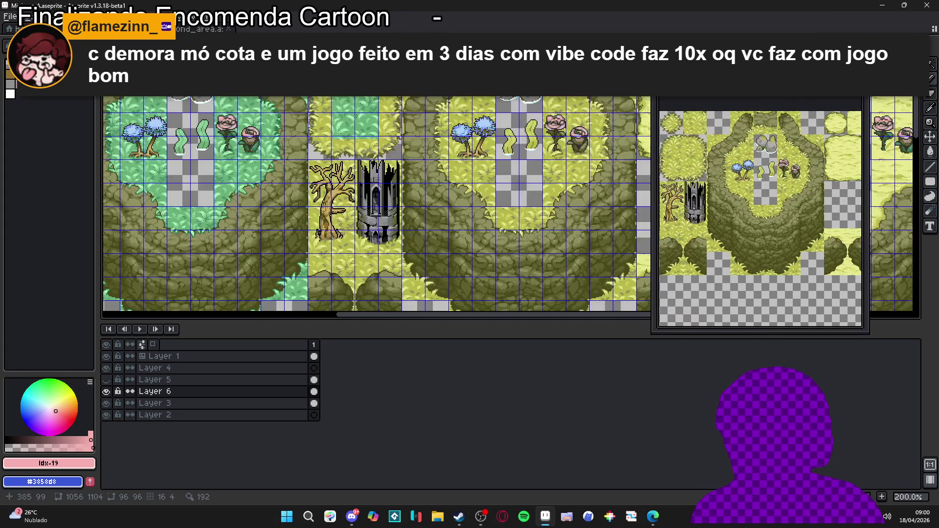
pyautogui.press('Down')
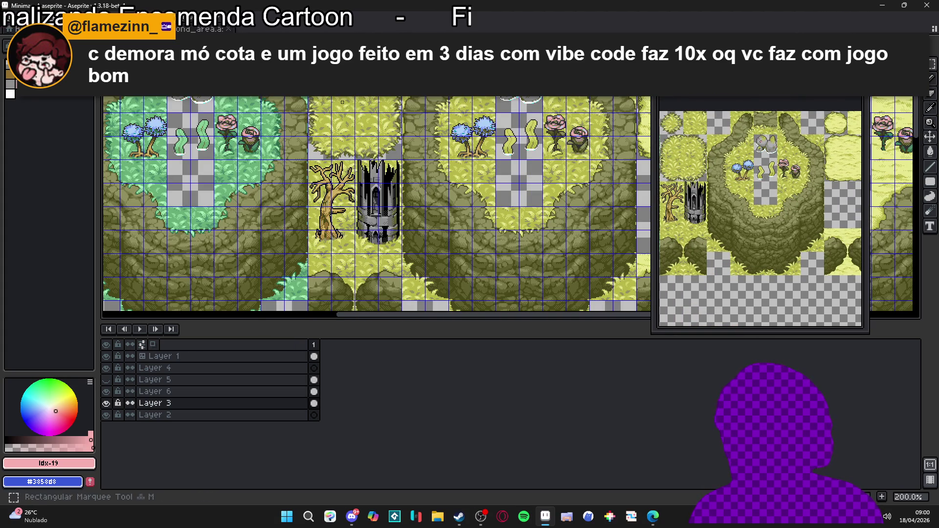
pyautogui.scroll(-10, 391, 195)
pyautogui.scroll(1, 391, 194)
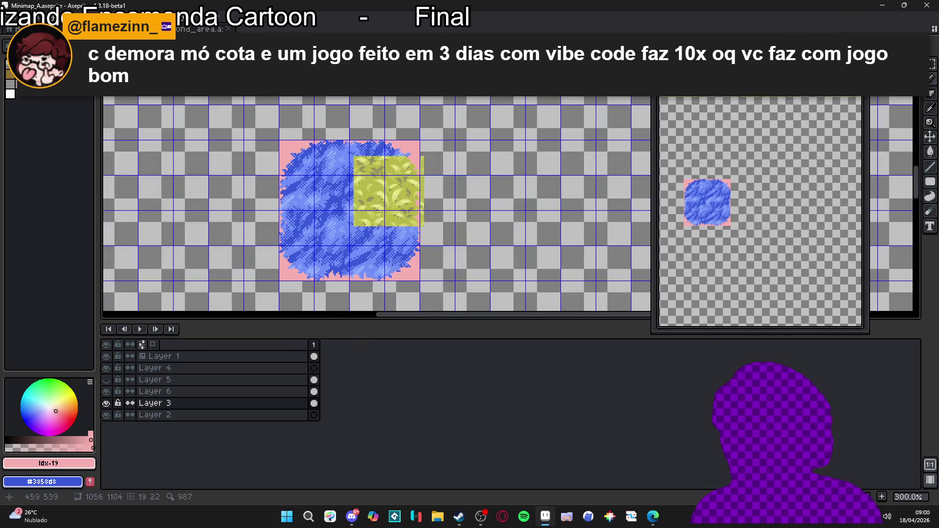
# Step: On Layer 6, paint the pink corners with the custom yellow-green grass brush using the Pencil
pyautogui.click(418, 186)
pyautogui.press('v')
pyautogui.press('Up')
pyautogui.press('b')
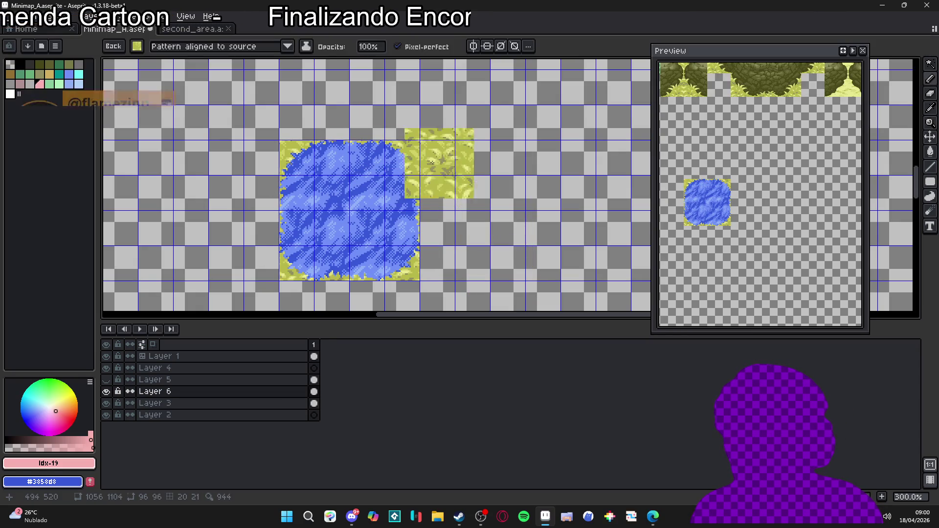
pyautogui.hscroll(2, 407, 153)
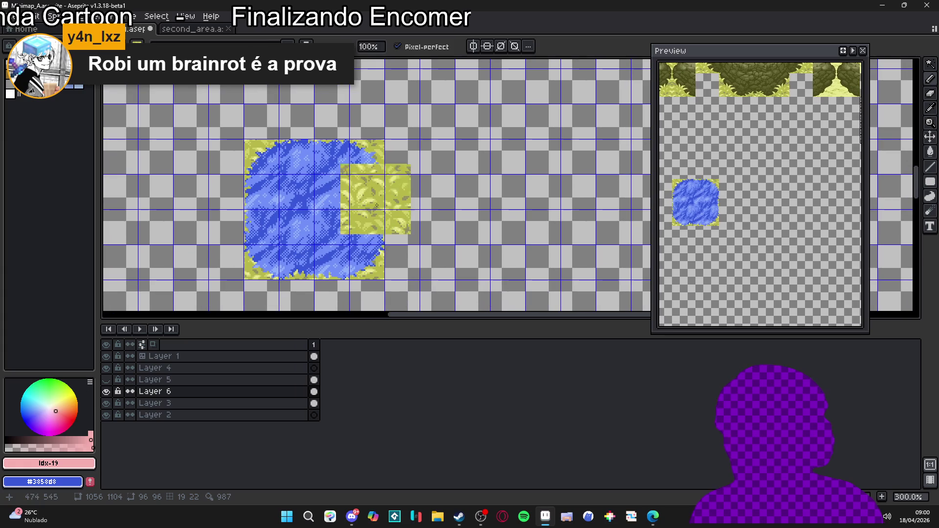
pyautogui.scroll(-1, 364, 177)
pyautogui.scroll(10, 365, 209)
pyautogui.scroll(2, 397, 225)
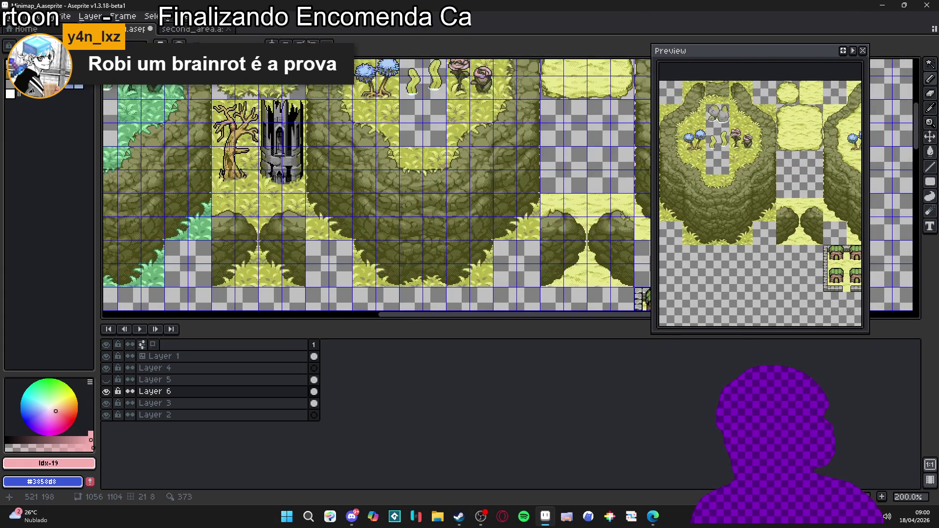
pyautogui.scroll(7, 397, 169)
# Step: Sample dark olive #606030 from the tree tiles and bring the water tile back into view
pyautogui.keyDown('alt'); pyautogui.click(400, 155); pyautogui.keyUp('alt')
pyautogui.scroll(-4, 391, 167)
pyautogui.scroll(-3, 382, 183)
pyautogui.scroll(-5, 383, 183)
pyautogui.scroll(3, 384, 210)
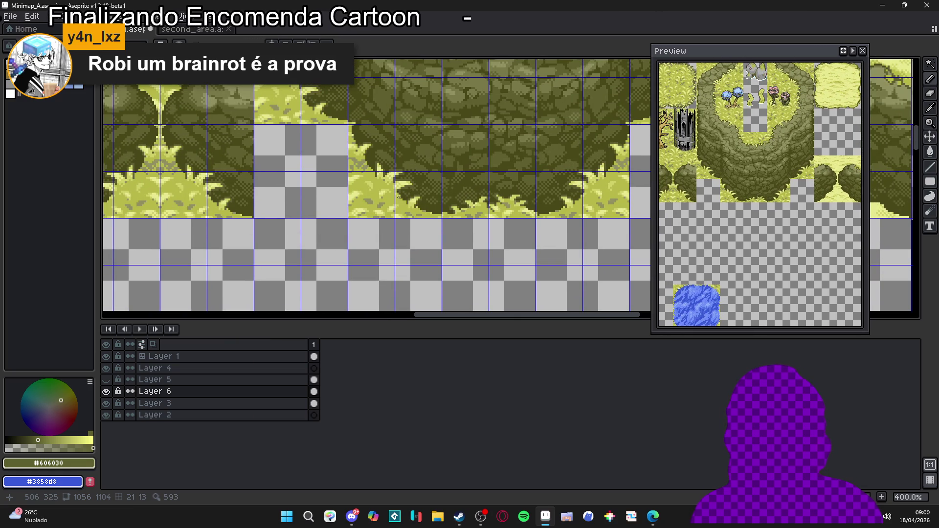
pyautogui.scroll(-2, 398, 196)
pyautogui.scroll(-1, 342, 234)
pyautogui.scroll(3, 359, 240)
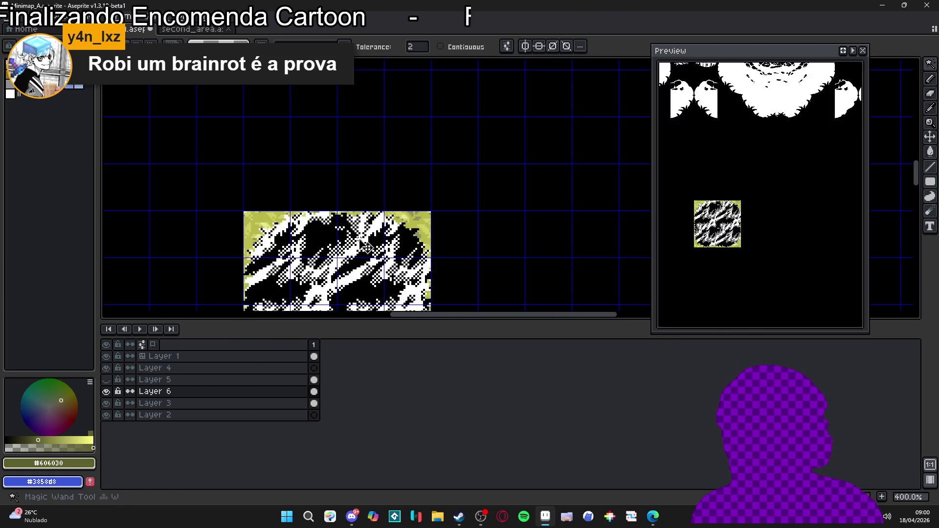
pyautogui.moveTo(359, 240); pyautogui.dragTo(365, 161)
# Step: Magic-wand select the water tile region and sample yellow #b8b848 from the grass border
pyautogui.press('v')
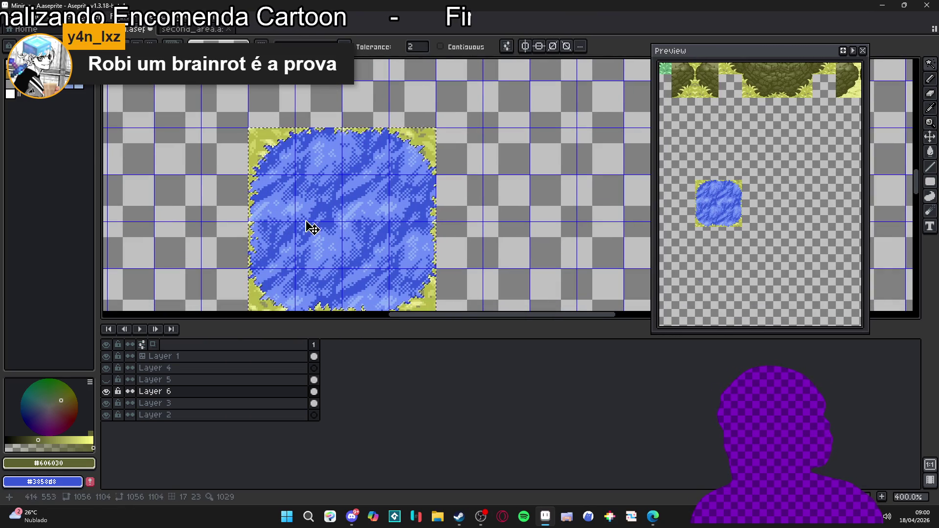
pyautogui.press('w')
pyautogui.click(337, 223)
pyautogui.moveTo(346, 214); pyautogui.dragTo(356, 169)
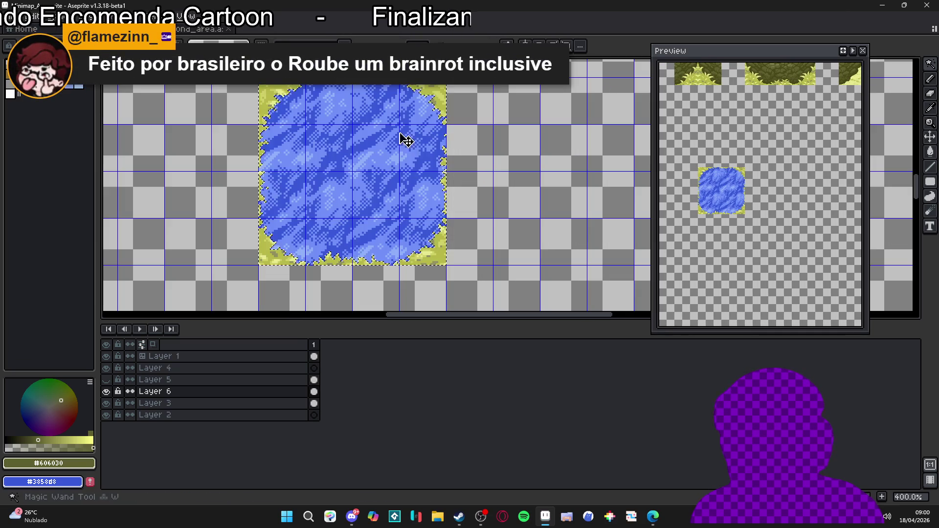
pyautogui.scroll(3, 448, 118)
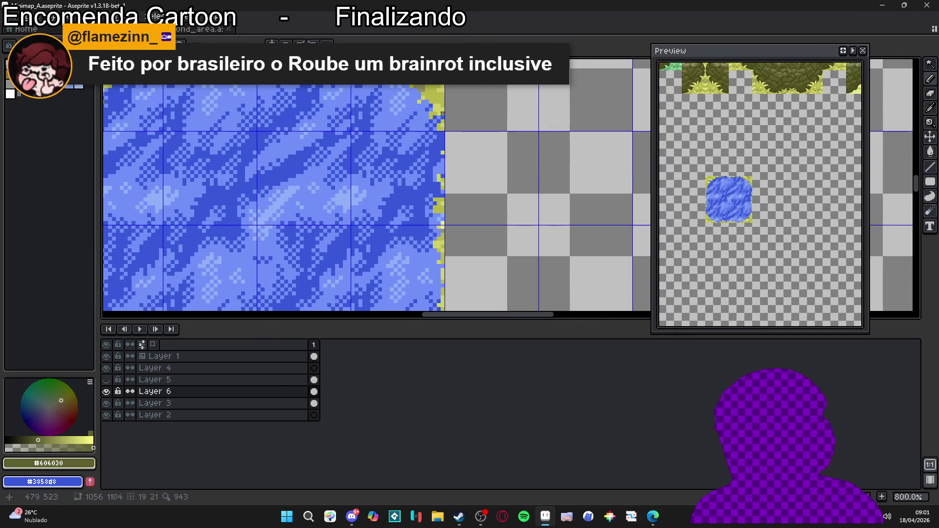
pyautogui.click(446, 101)
pyautogui.scroll(-1, 458, 111)
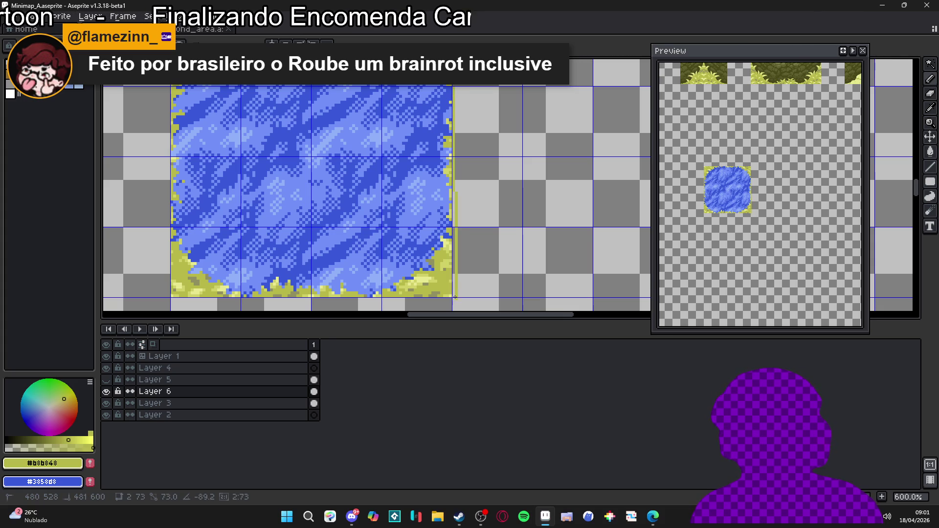
# Step: Draw straight yellow lines along the pond's top and right edges, then reselect the whole tile
pyautogui.scroll(2, 221, 148)
pyautogui.hscroll(-2, 221, 147)
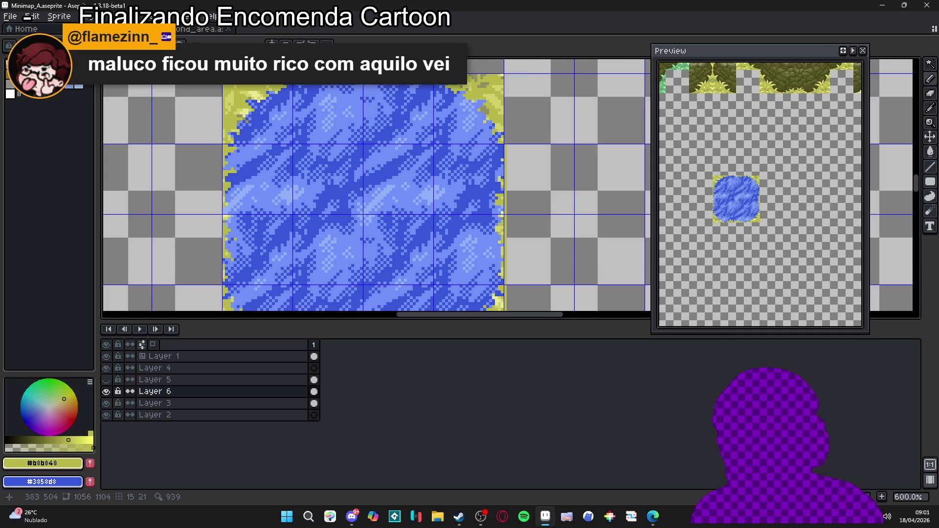
pyautogui.scroll(-4, 234, 180)
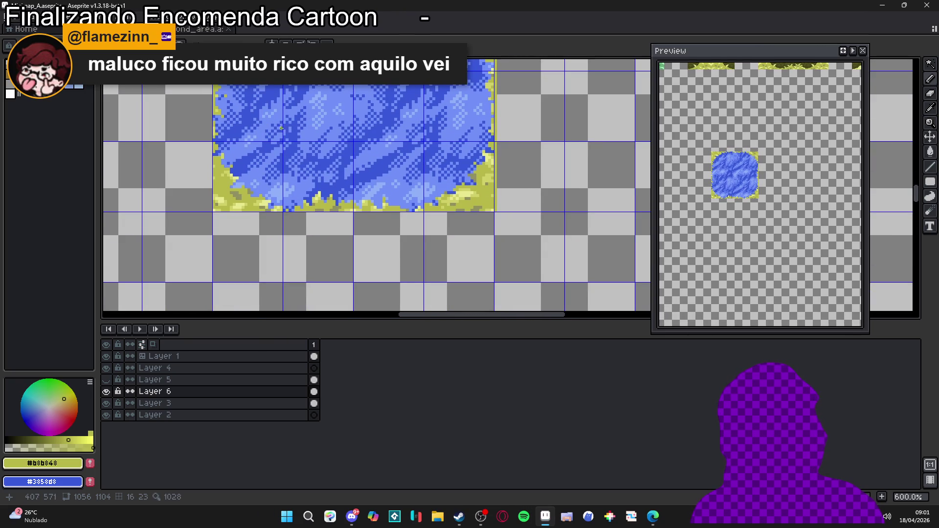
pyautogui.scroll(5, 298, 127)
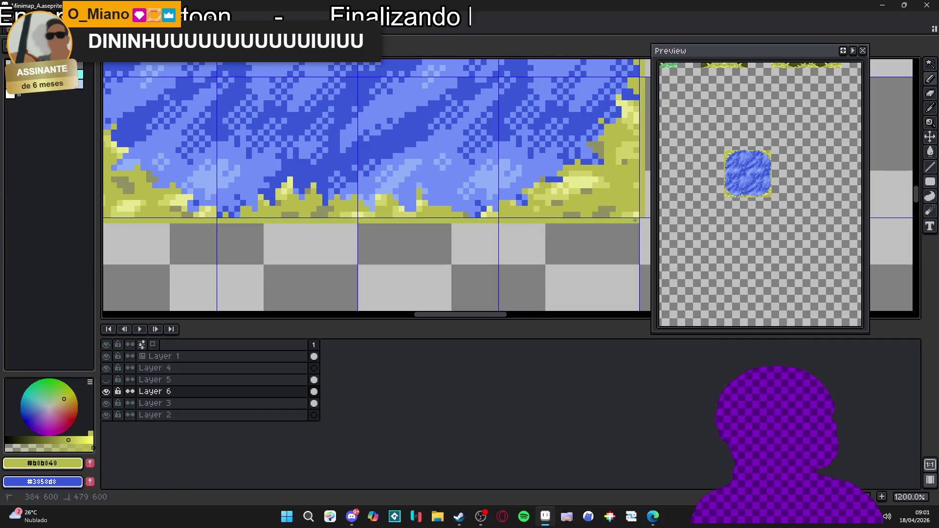
pyautogui.scroll(1, 308, 141)
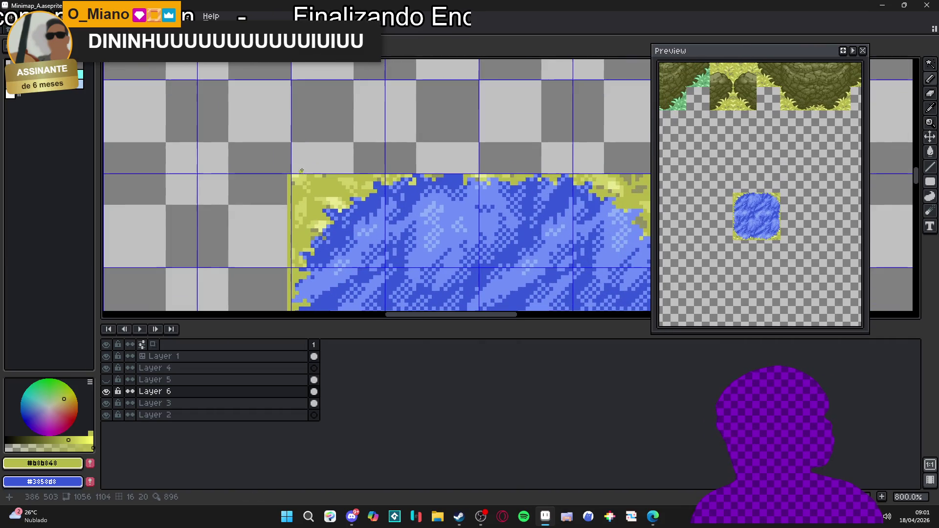
pyautogui.scroll(1, 220, 191)
pyautogui.moveTo(103, 179); pyautogui.dragTo(474, 181)
pyautogui.moveTo(478, 274); pyautogui.dragTo(478, 184)
pyautogui.scroll(-3, 416, 209)
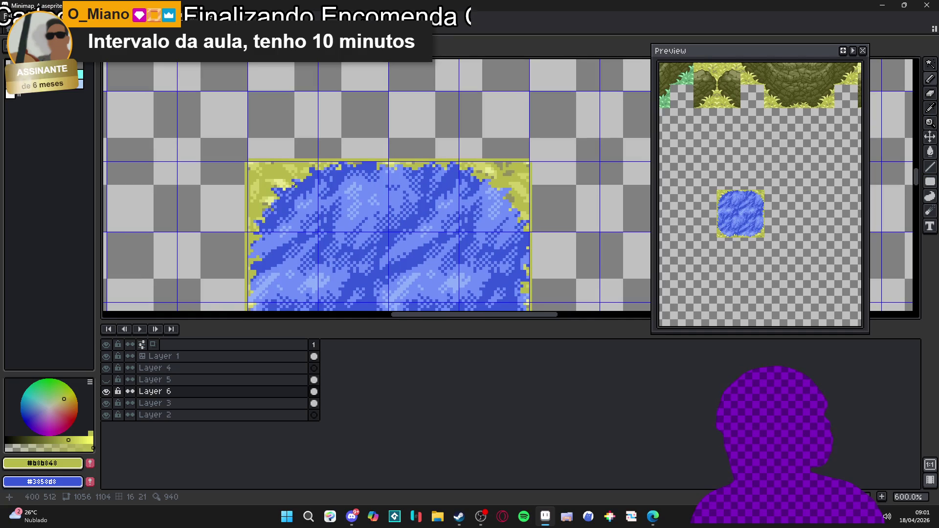
pyautogui.scroll(-1, 351, 178)
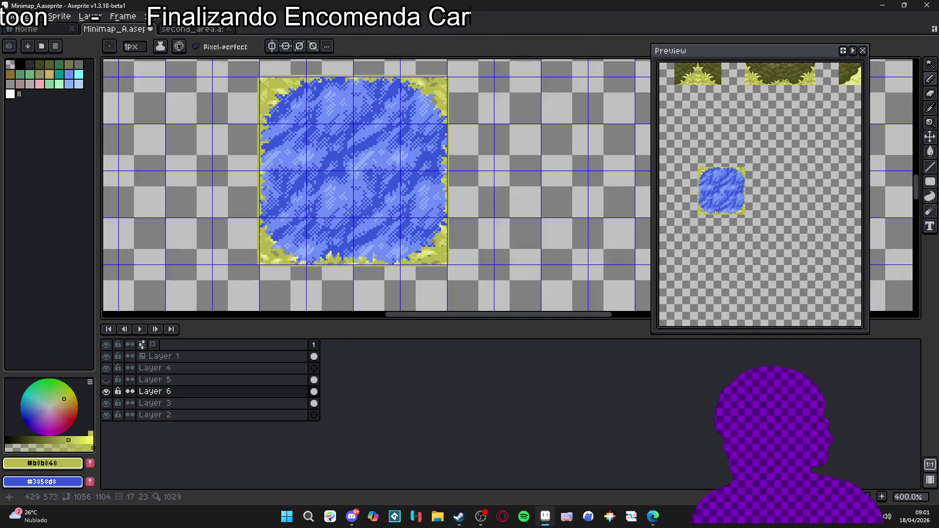
pyautogui.press('w')
pyautogui.click(366, 201)
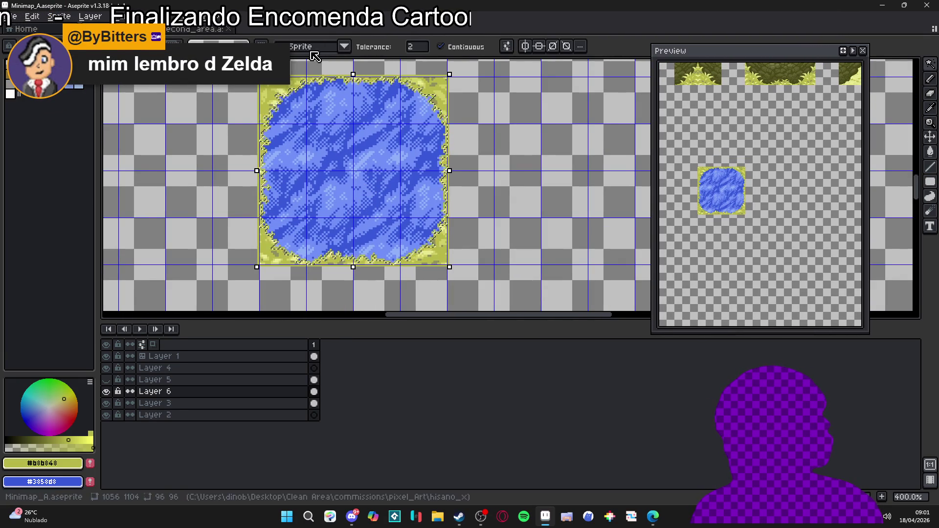
# Step: Fill the selection, sample dark olive #606030 from the cliff, and clear the pond selection
pyautogui.press('f')
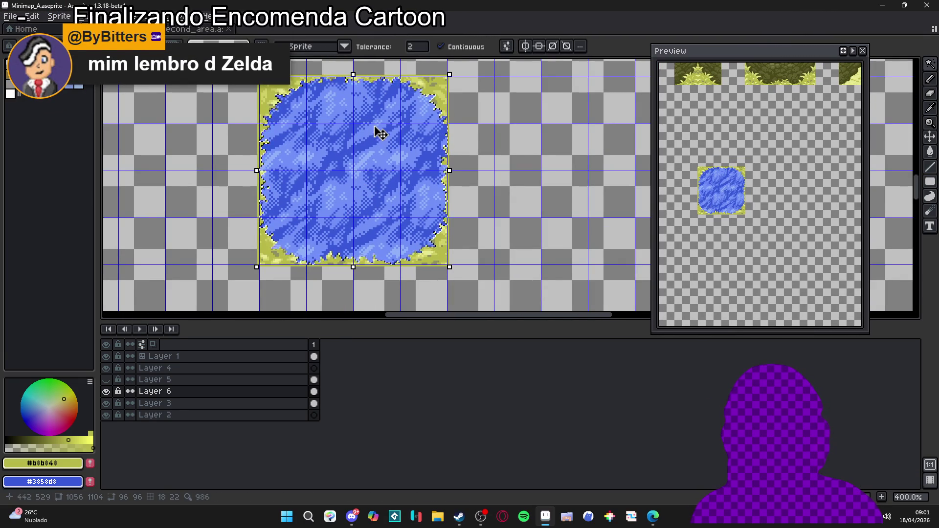
pyautogui.scroll(5, 379, 220)
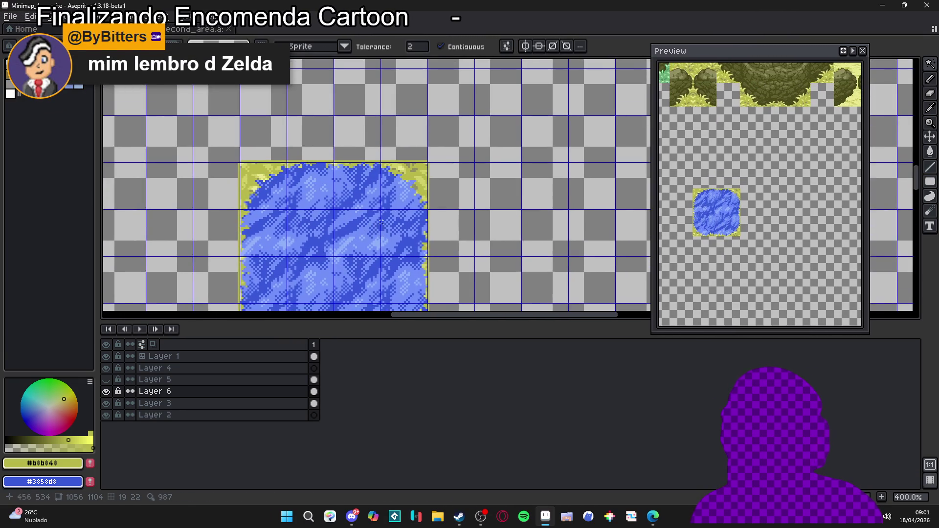
pyautogui.scroll(-3, 367, 137)
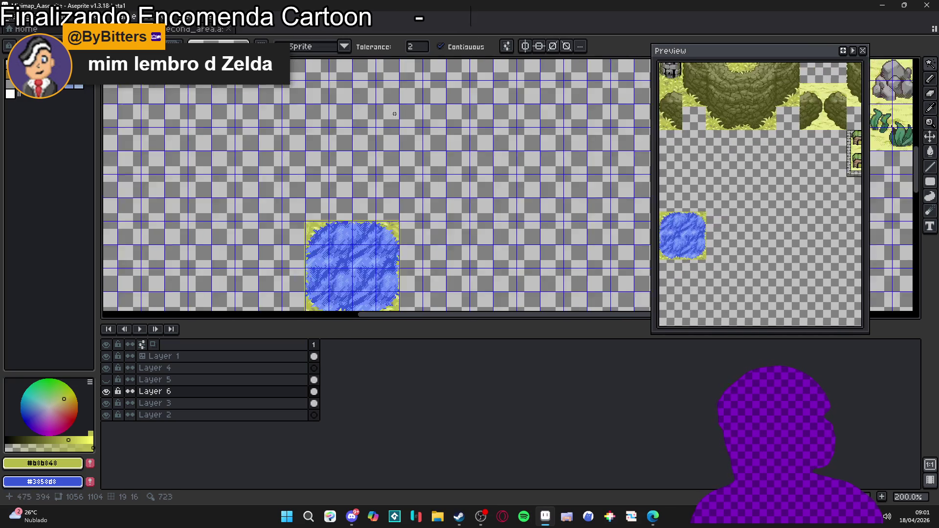
pyautogui.scroll(5, 382, 147)
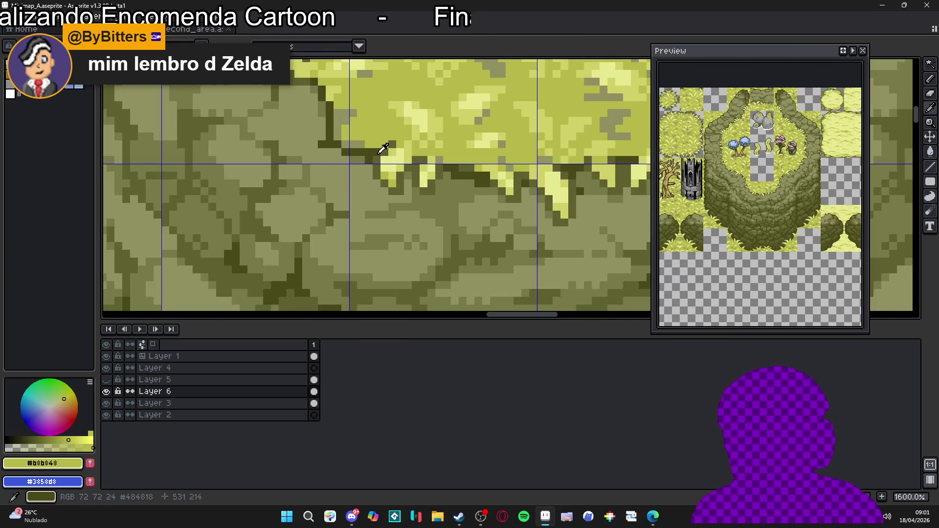
pyautogui.keyDown('alt'); pyautogui.click(382, 149); pyautogui.keyUp('alt')
pyautogui.scroll(-4, 372, 205)
pyautogui.scroll(-5, 368, 224)
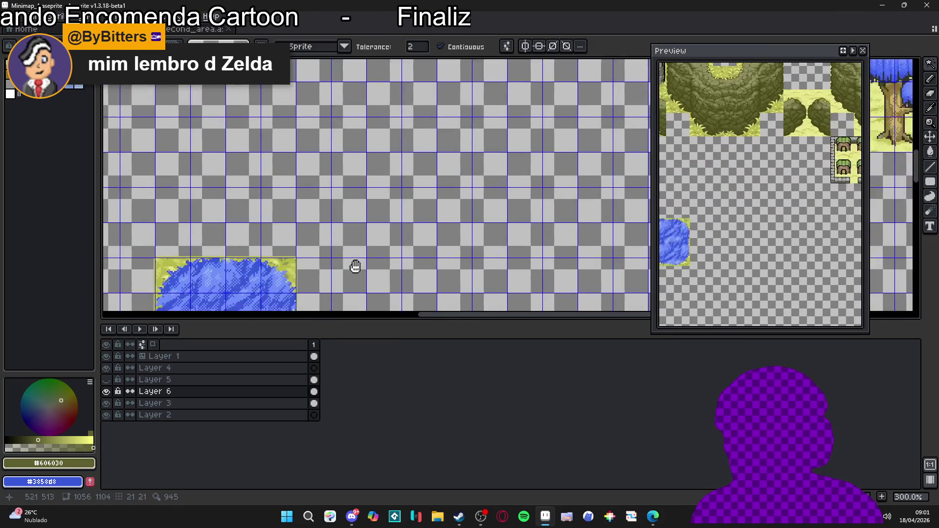
pyautogui.scroll(1, 357, 272)
pyautogui.click(256, 162)
pyautogui.hotkey('ctrl', 'd')
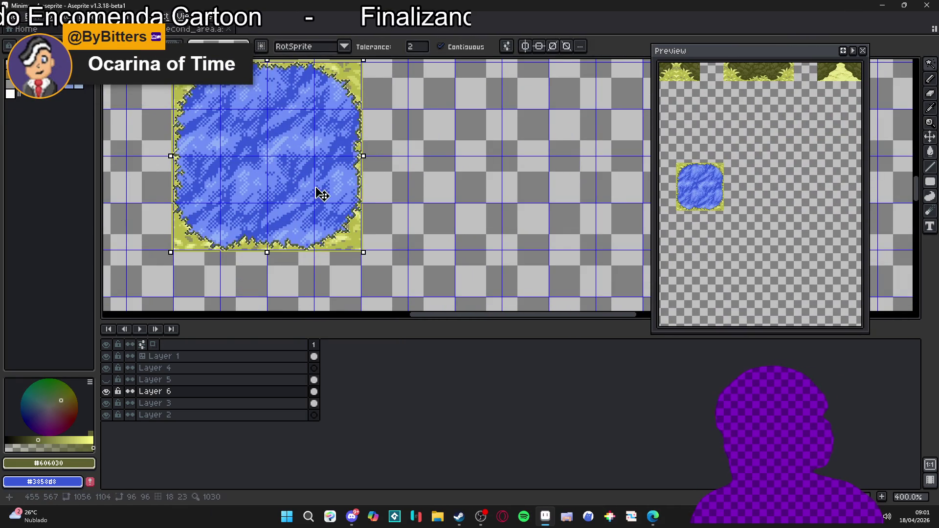
# Step: Switch from Layer 3 back to working on Layer 6
pyautogui.scroll(-1, 327, 212)
pyautogui.scroll(1, 243, 140)
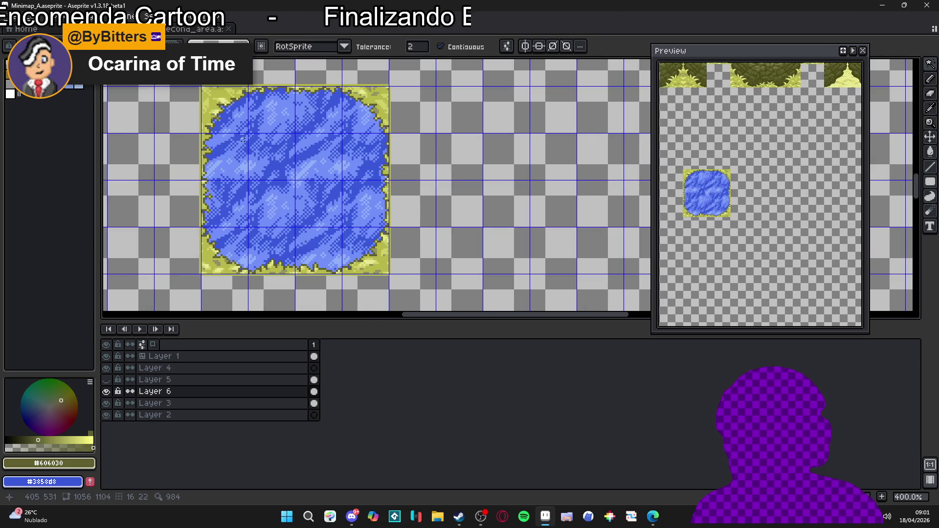
pyautogui.scroll(-1, 298, 210)
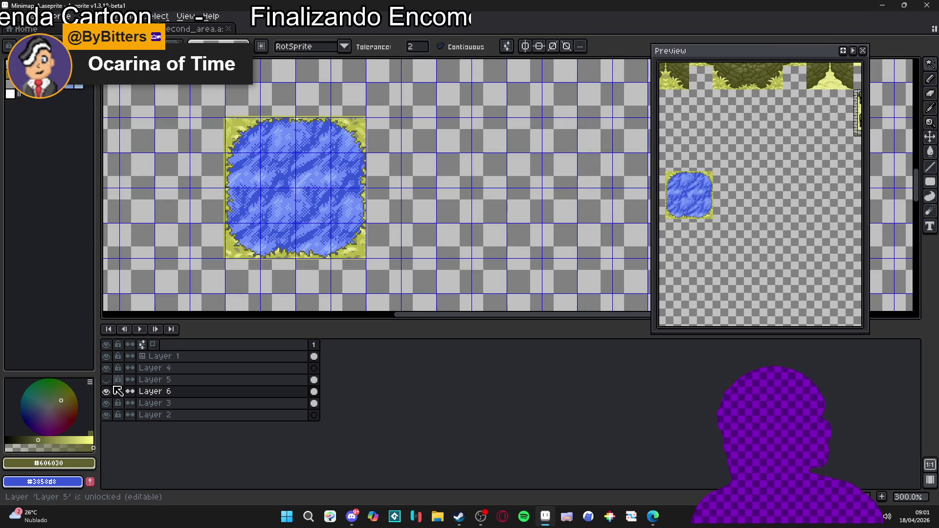
pyautogui.scroll(-2, 227, 238)
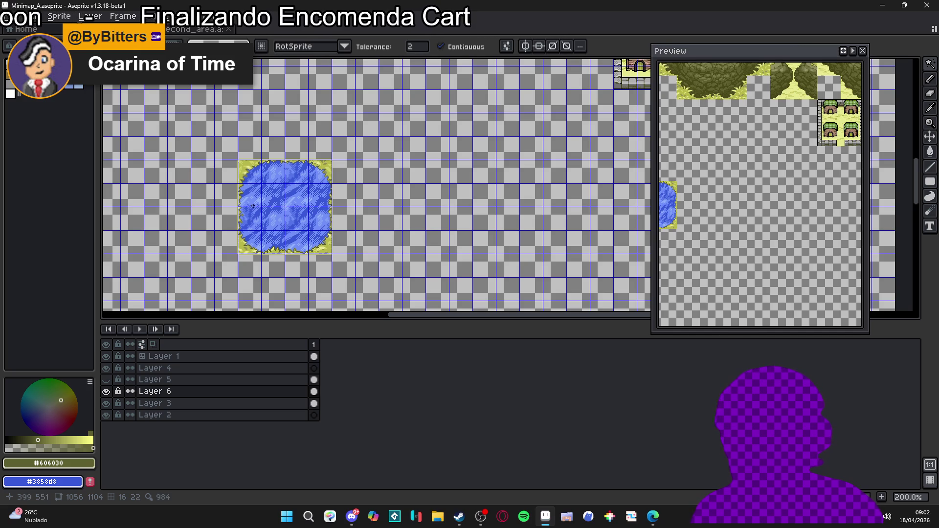
pyautogui.scroll(-1, 252, 206)
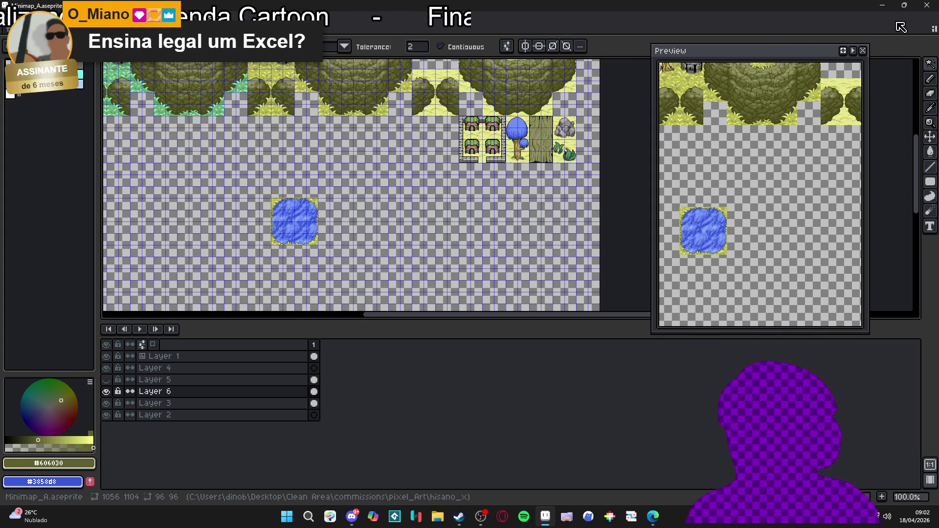
pyautogui.scroll(1, 488, 109)
pyautogui.scroll(-1, 470, 184)
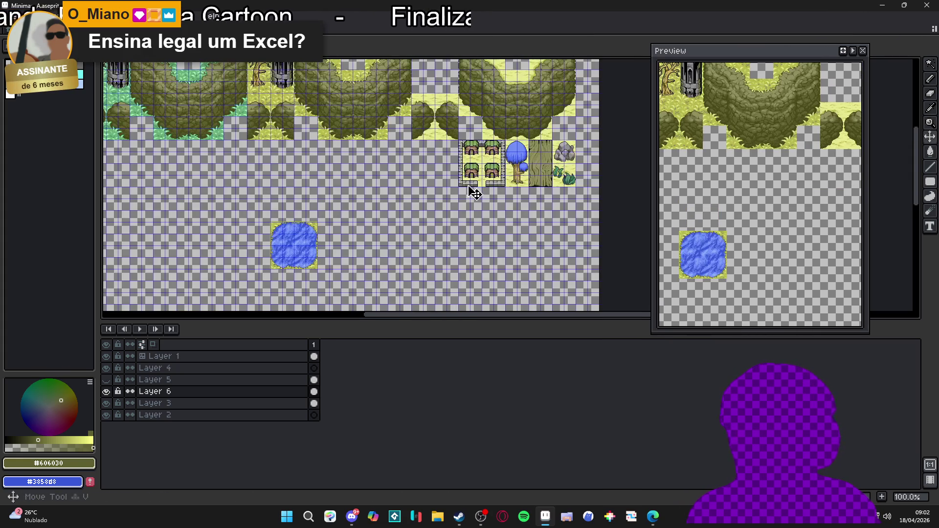
pyautogui.hotkey('alt', 'Down')
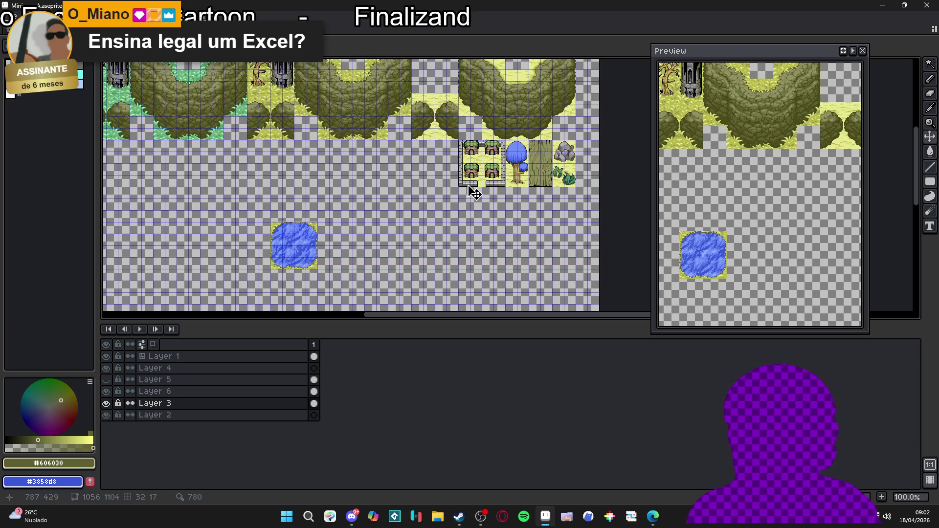
pyautogui.press('m')
pyautogui.scroll(1, 269, 269)
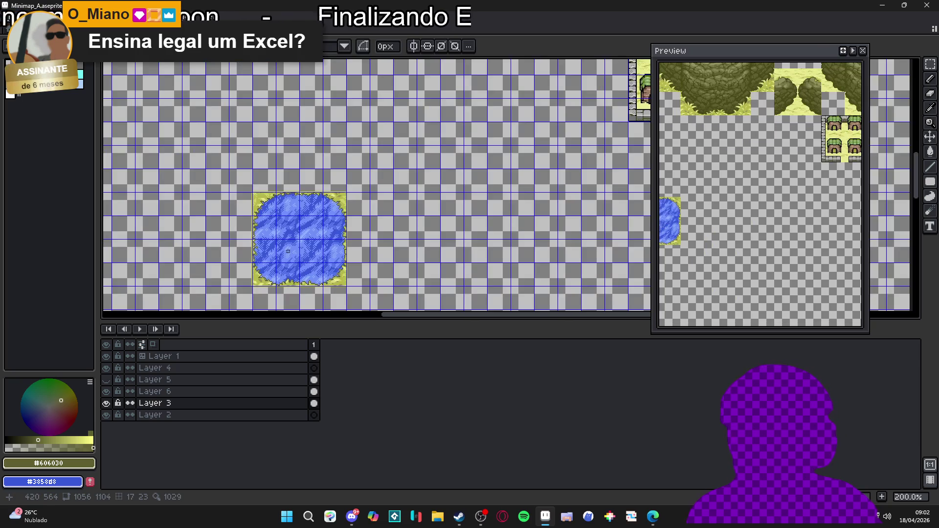
pyautogui.press('v')
pyautogui.keyDown('ctrl'); pyautogui.click(295, 238); pyautogui.keyUp('ctrl')
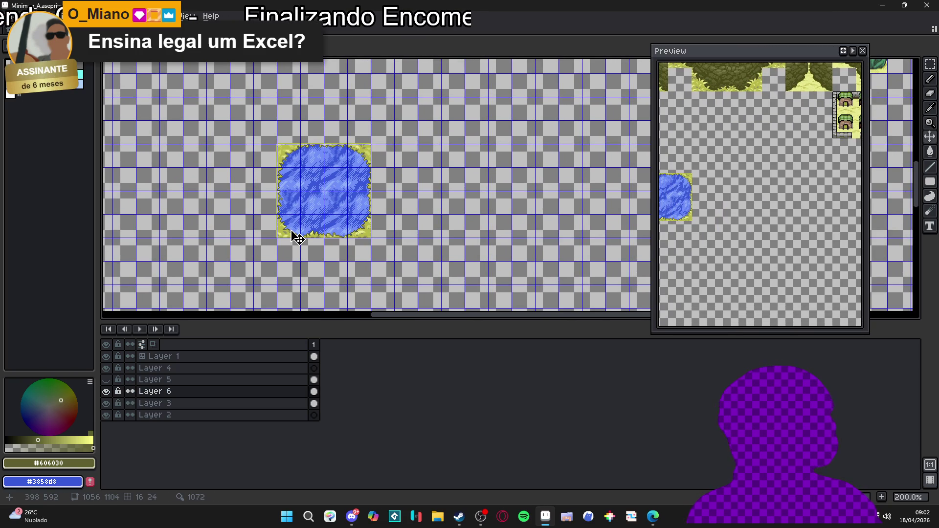
# Step: Select the water tile on Layer 6 with the rectangular marquee
pyautogui.scroll(1, 296, 238)
pyautogui.press('m')
pyautogui.keyDown('ctrl'); pyautogui.click(291, 230); pyautogui.keyUp('ctrl')
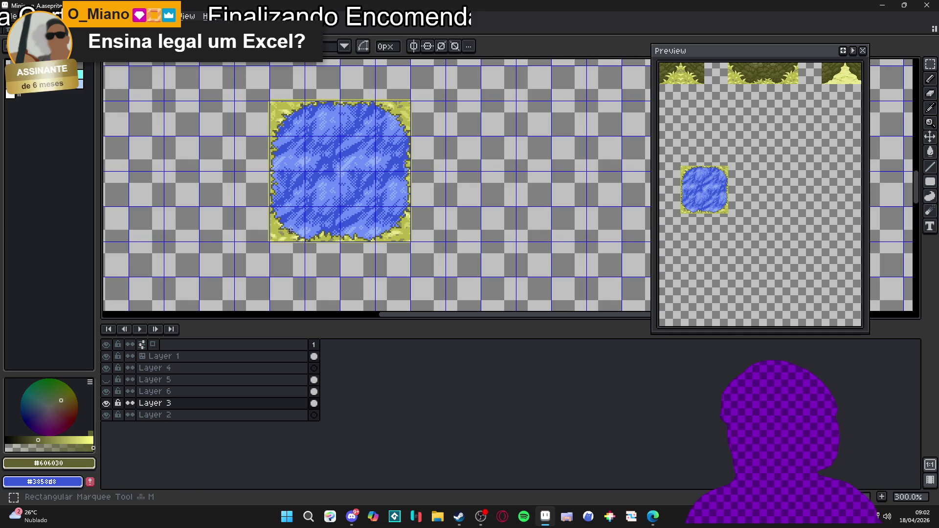
pyautogui.keyDown('ctrl'); pyautogui.click(290, 231); pyautogui.keyUp('ctrl')
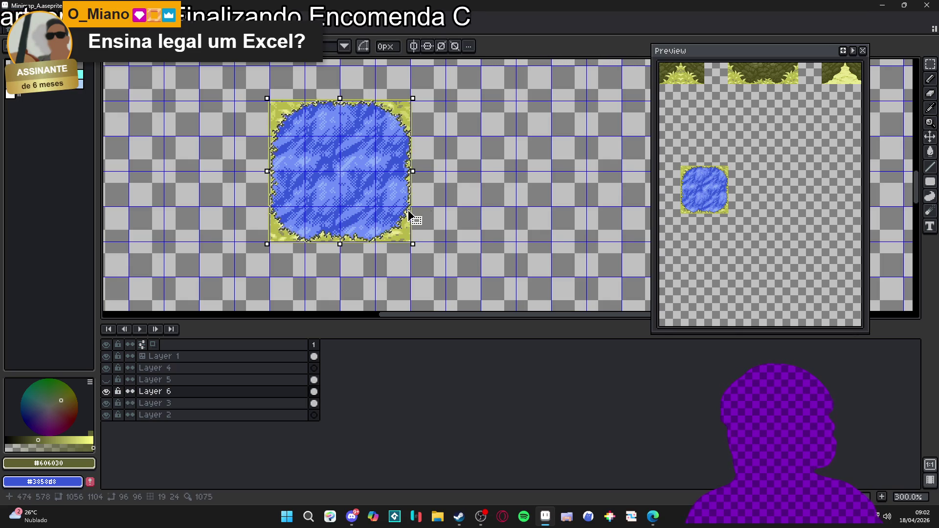
pyautogui.scroll(4, 275, 107)
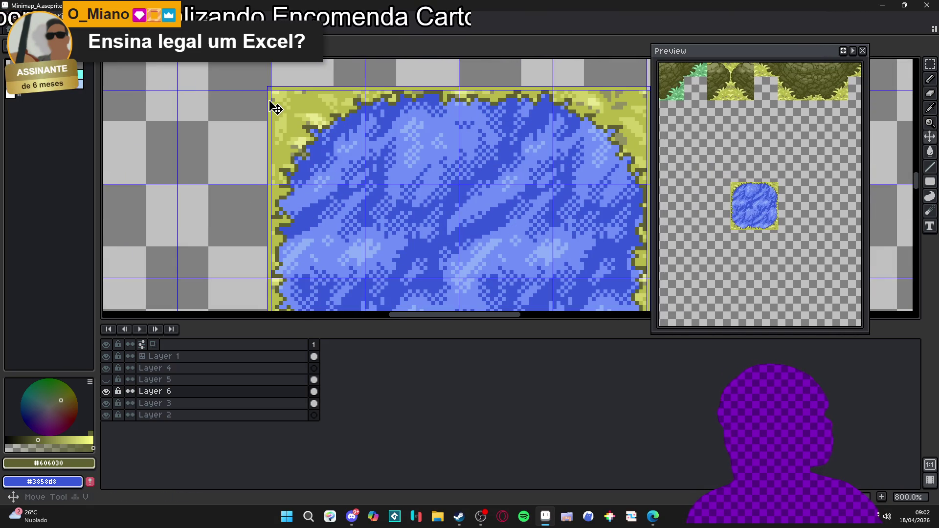
pyautogui.click(269, 96)
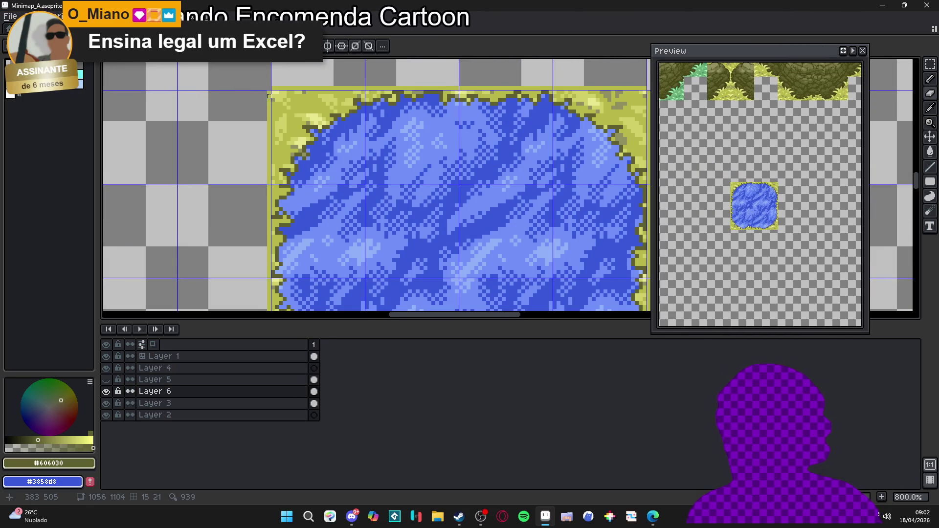
# Step: Erase the stray yellow strip beneath the water tile's bottom edge
pyautogui.scroll(-2, 277, 114)
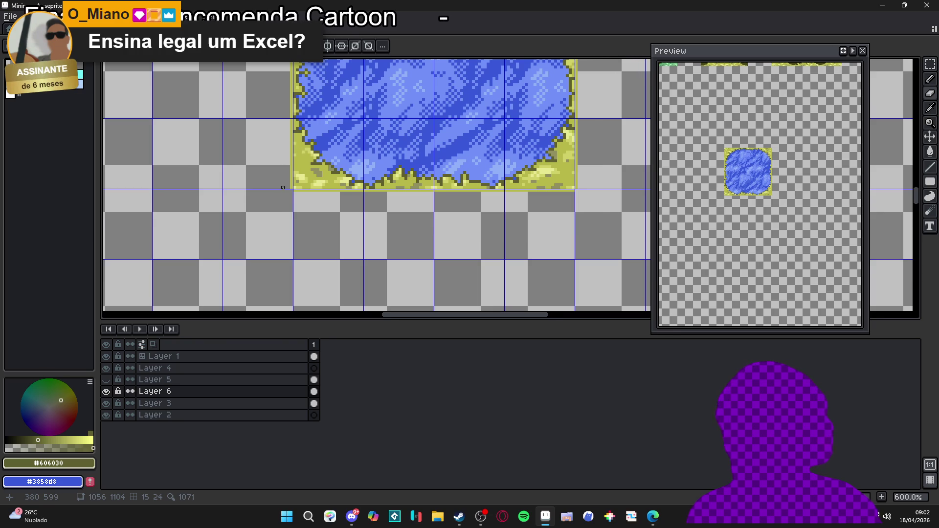
pyautogui.scroll(1, 283, 188)
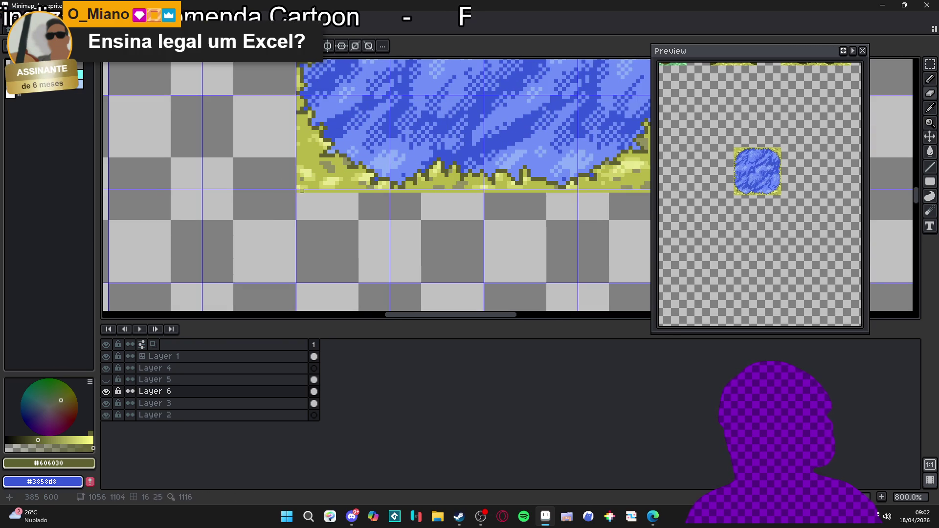
pyautogui.moveTo(294, 187); pyautogui.dragTo(506, 224)
pyautogui.keyDown('shift'); pyautogui.click(494, 220); pyautogui.keyUp('shift')
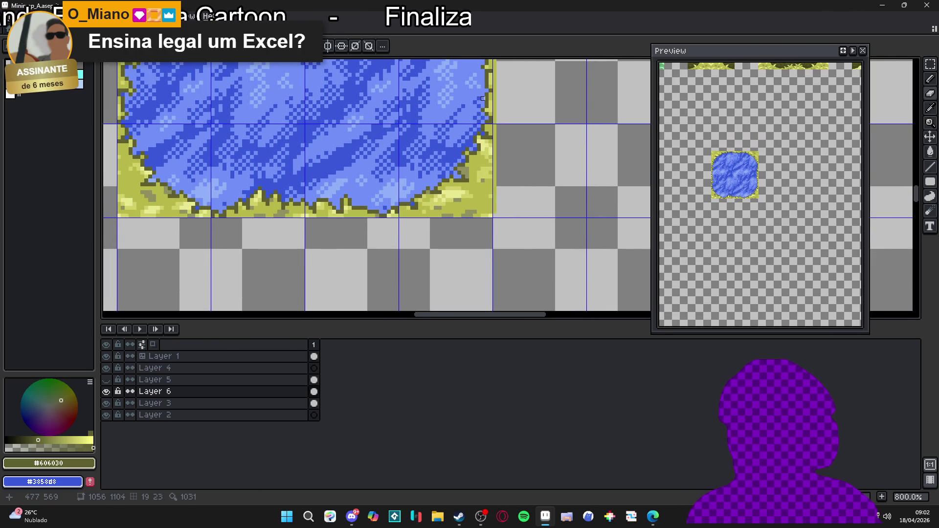
pyautogui.scroll(4, 483, 117)
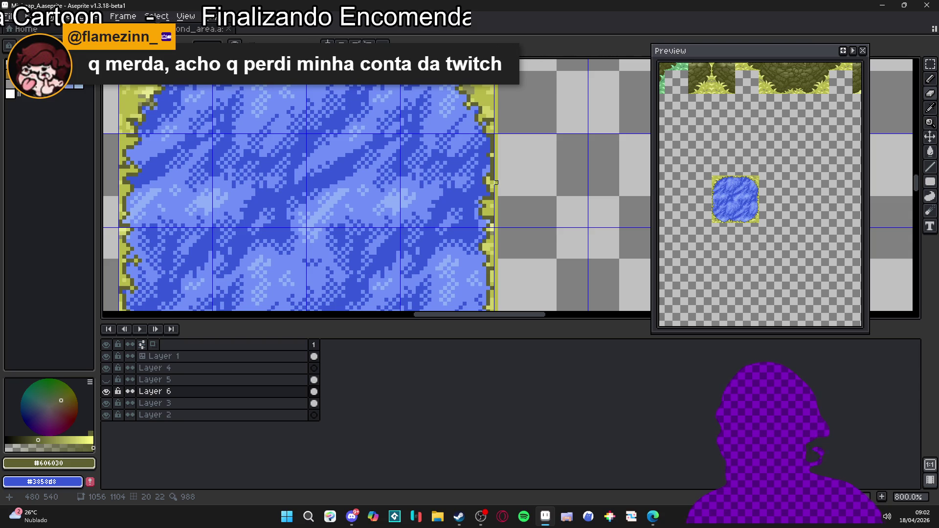
# Step: Erase the single light-green pixel row along the pond tile's top edge, leaving yellow-green grass only at the corners and bottom
pyautogui.scroll(3, 514, 215)
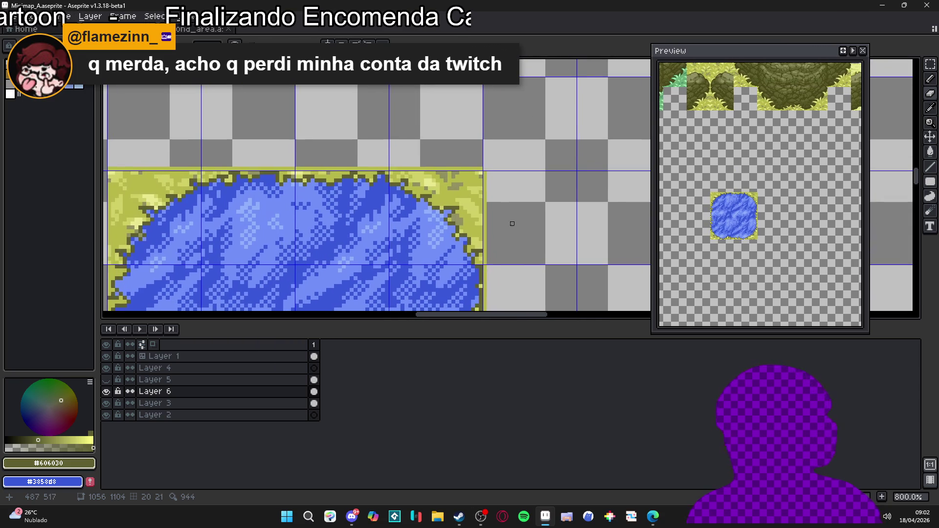
pyautogui.moveTo(315, 174)
pyautogui.mouseDown()
pyautogui.moveTo(400, 208)
pyautogui.moveTo(445, 212)
pyautogui.mouseUp()
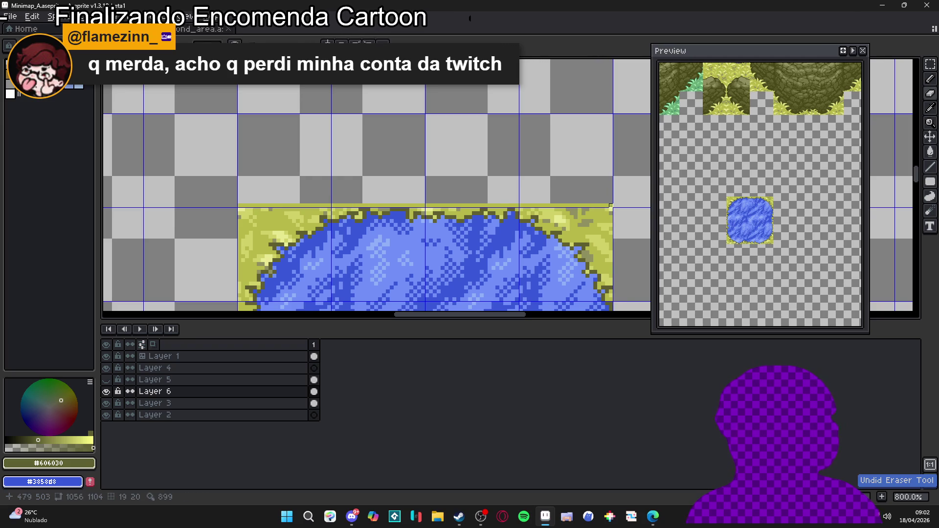
pyautogui.moveTo(513, 206); pyautogui.dragTo(244, 206)
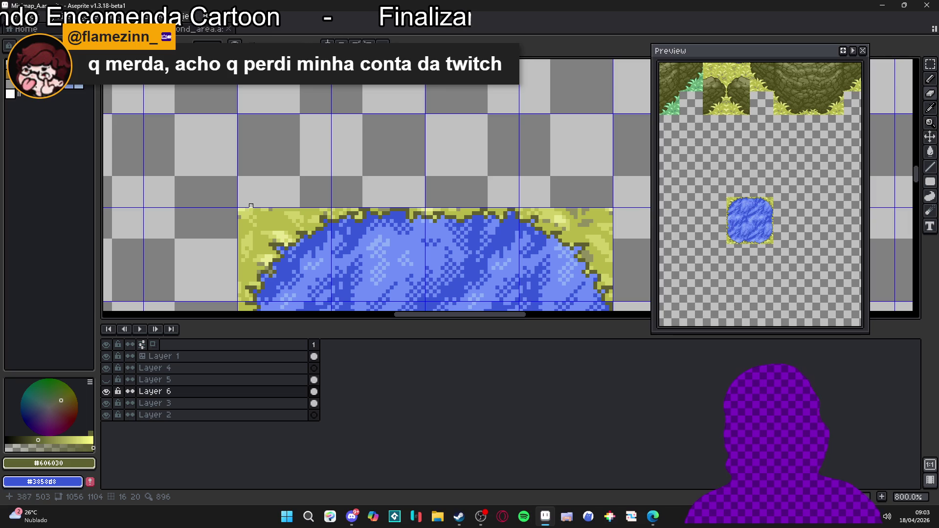
pyautogui.scroll(-4, 289, 201)
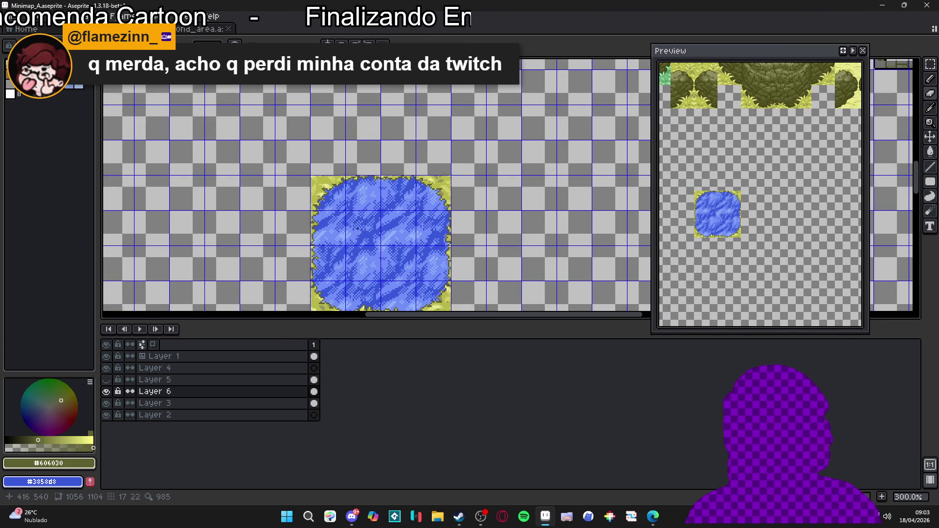
pyautogui.scroll(-2, 354, 191)
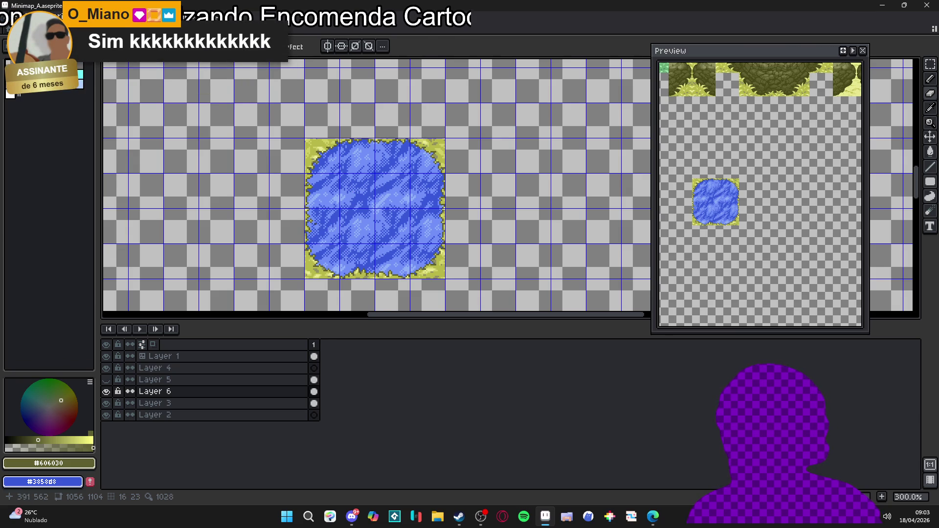
pyautogui.scroll(-1, 315, 224)
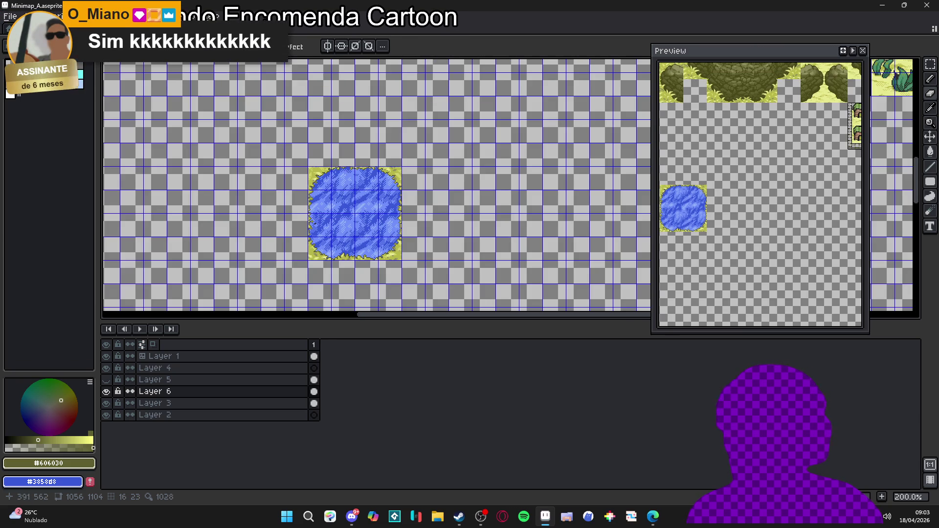
pyautogui.hotkey('ctrl', 'Tab')
pyautogui.scroll(-3, 376, 188)
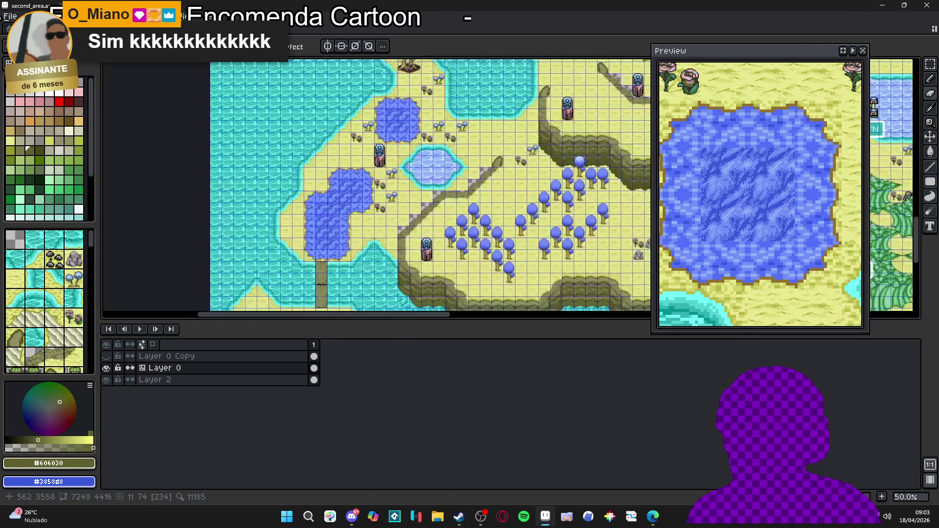
pyautogui.scroll(1, 376, 187)
pyautogui.moveTo(329, 250)
pyautogui.mouseDown()
pyautogui.moveTo(329, 137)
pyautogui.moveTo(277, 152)
pyautogui.moveTo(165, 366)
pyautogui.mouseUp()
pyautogui.moveTo(350, 133); pyautogui.dragTo(252, 275)
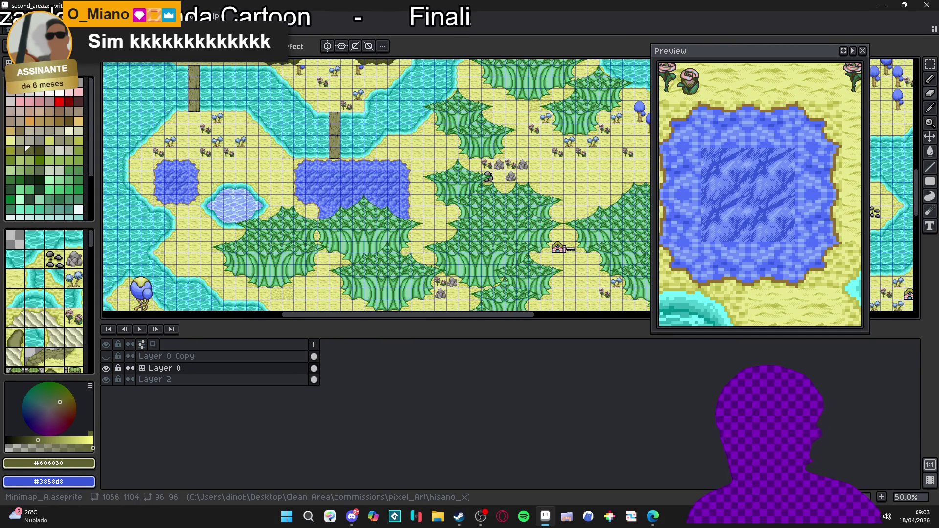
pyautogui.hotkey('ctrl', 'Tab')
pyautogui.moveTo(374, 143)
pyautogui.mouseDown()
pyautogui.moveTo(354, 237)
pyautogui.moveTo(359, 247)
pyautogui.moveTo(353, 235)
pyautogui.mouseUp()
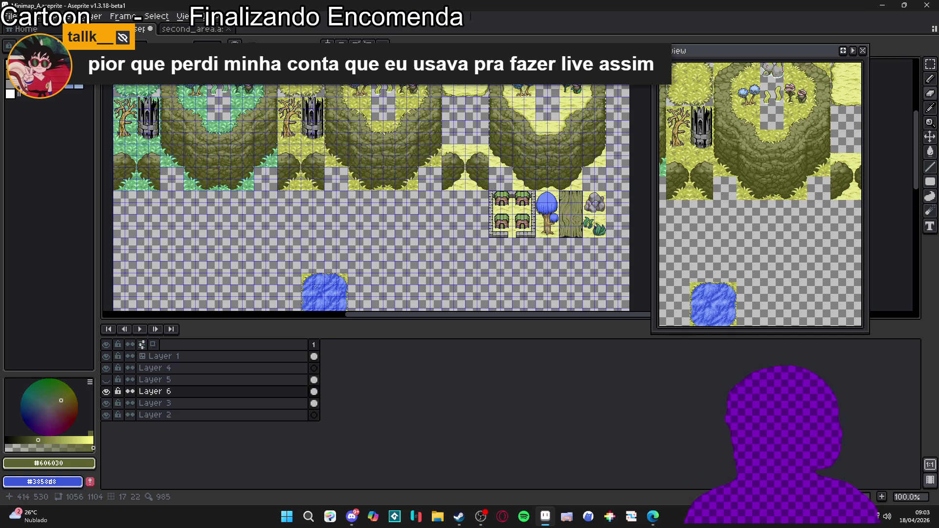
pyautogui.scroll(1, 315, 286)
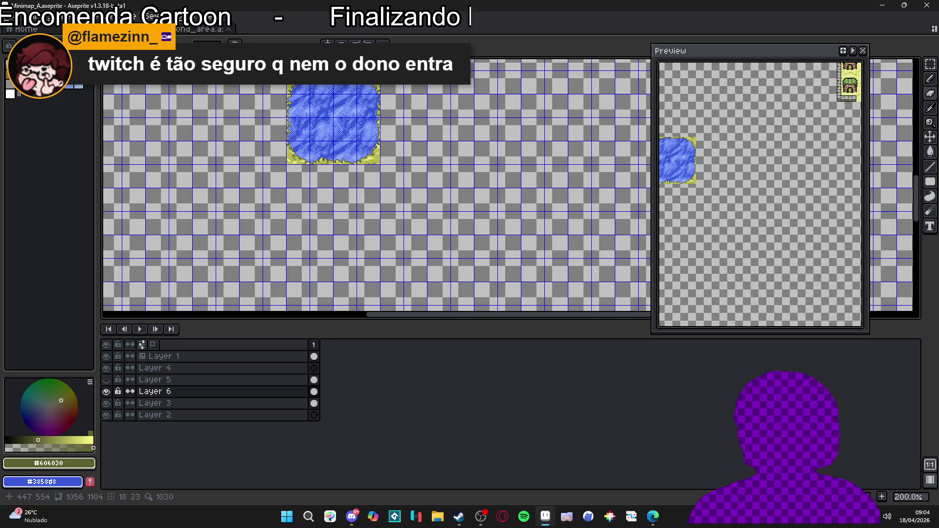
pyautogui.scroll(-2, 348, 120)
pyautogui.scroll(5, 425, 228)
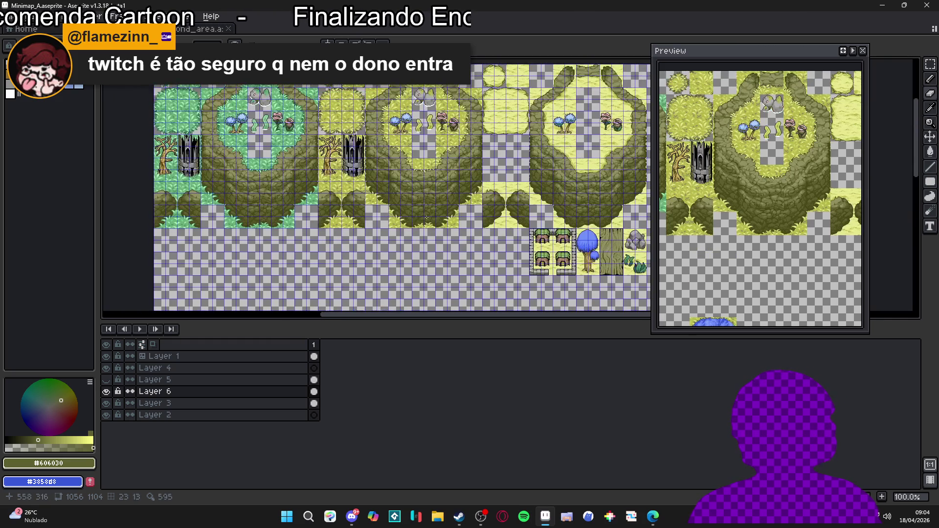
pyautogui.scroll(2, 341, 118)
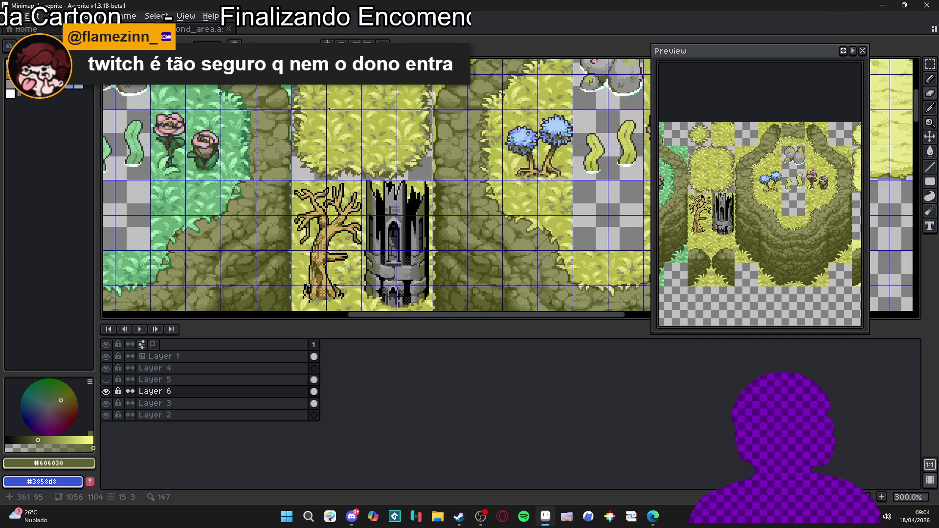
pyautogui.scroll(-1, 327, 109)
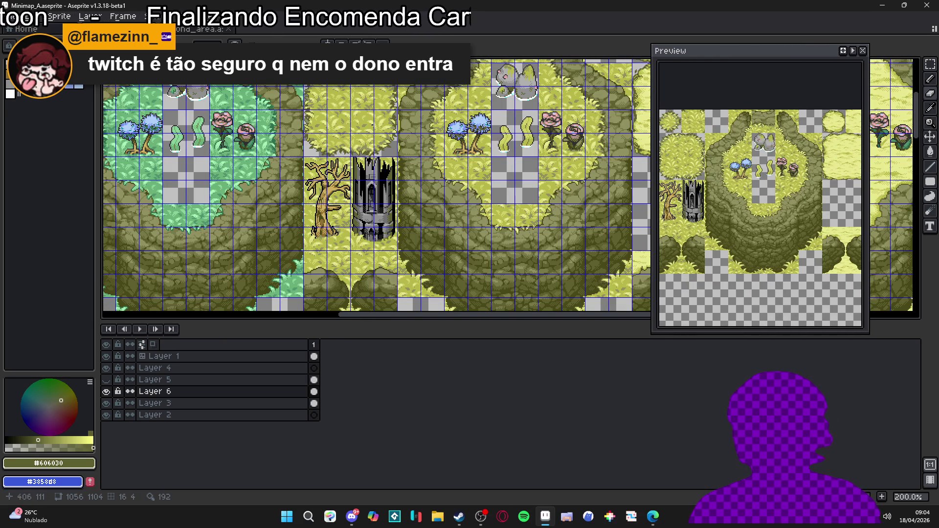
pyautogui.scroll(-1, 379, 132)
pyautogui.scroll(1, 391, 130)
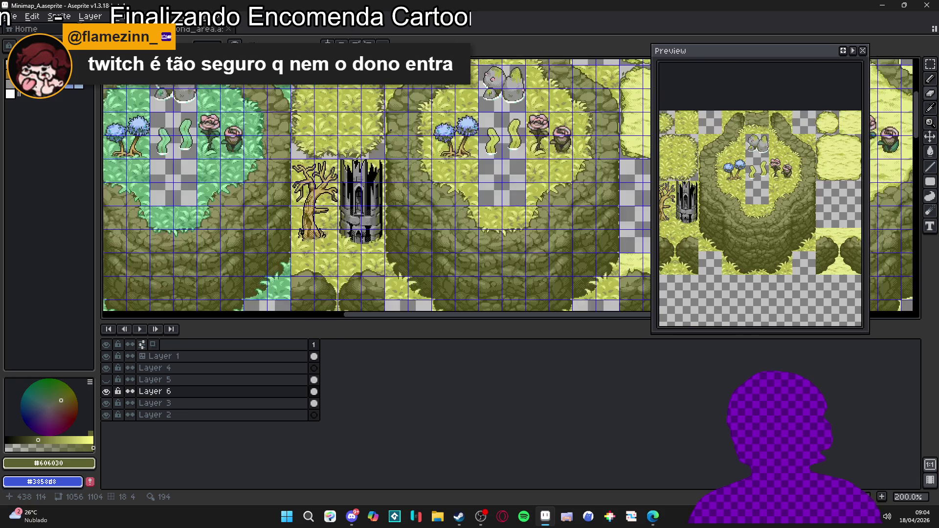
pyautogui.scroll(-10, 391, 129)
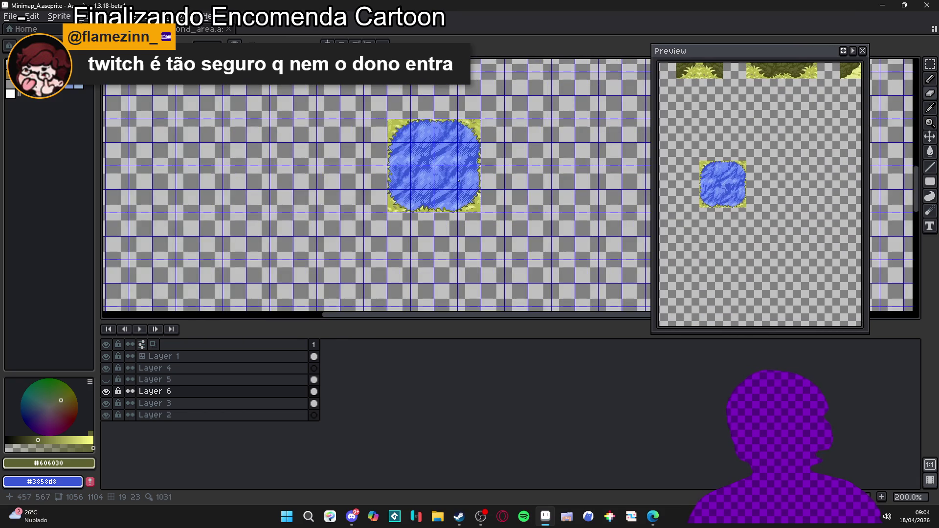
pyautogui.scroll(10, 463, 181)
pyautogui.scroll(-1, 419, 214)
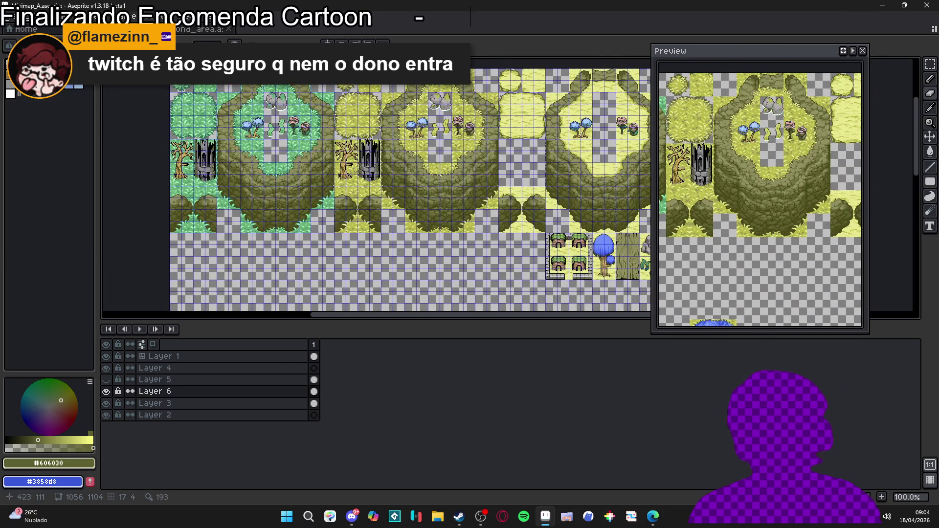
pyautogui.scroll(-2, 392, 272)
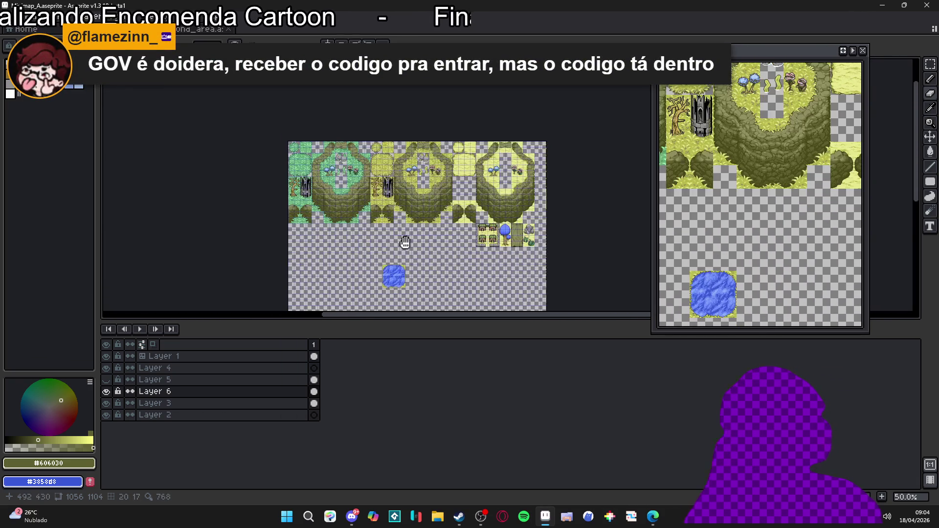
pyautogui.scroll(4, 386, 201)
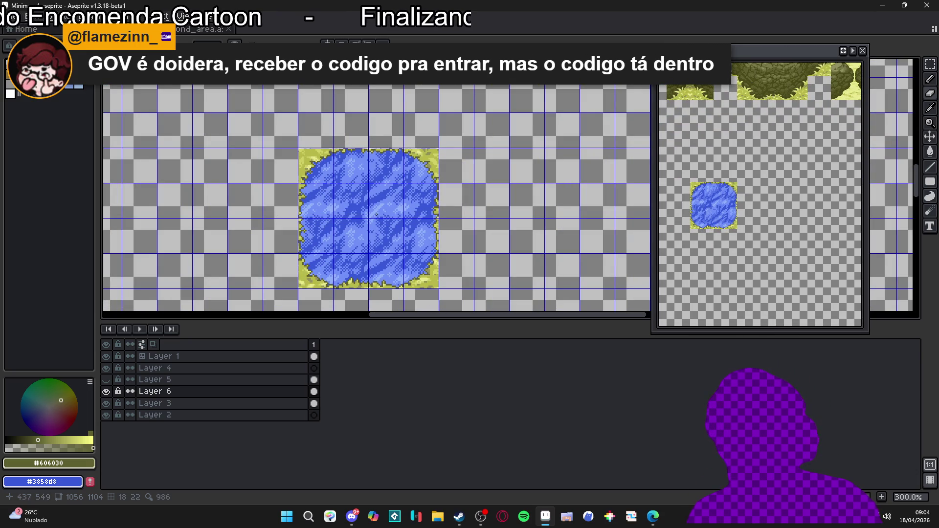
pyautogui.scroll(-1, 375, 216)
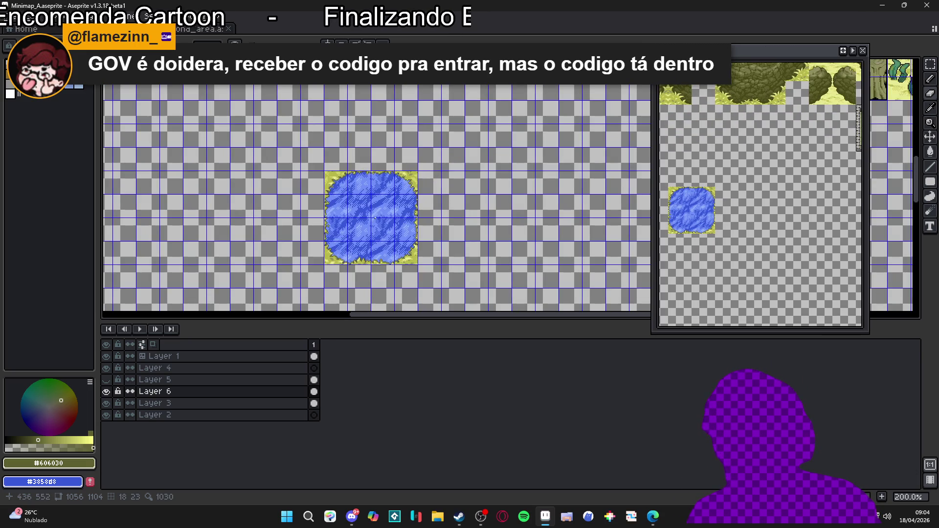
pyautogui.scroll(-1, 375, 220)
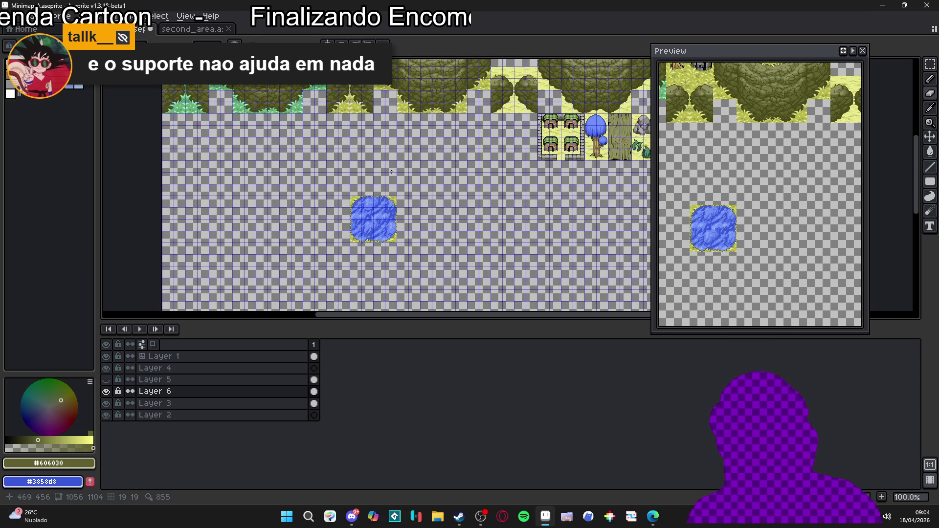
pyautogui.moveTo(400, 149); pyautogui.dragTo(401, 184)
pyautogui.scroll(3, 390, 234)
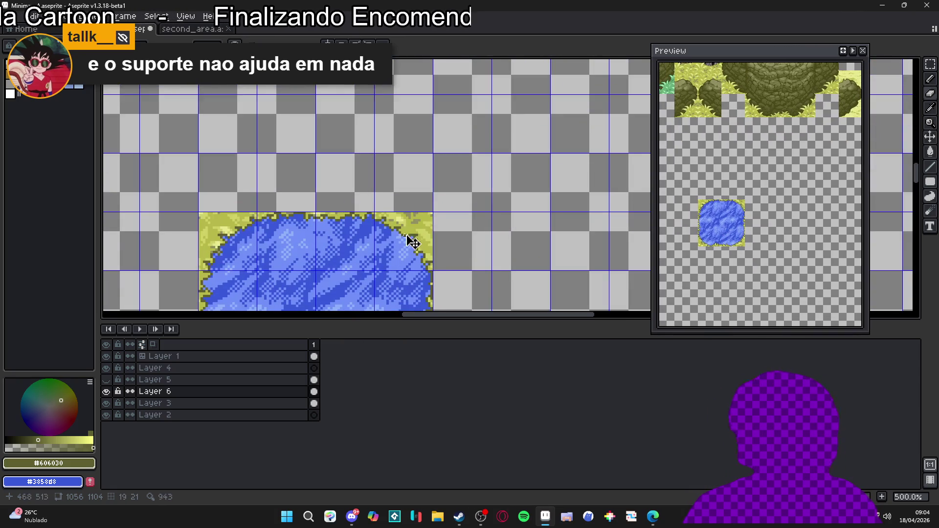
pyautogui.moveTo(371, 232)
pyautogui.mouseDown()
pyautogui.moveTo(411, 236)
pyautogui.moveTo(438, 129)
pyautogui.moveTo(416, 196)
pyautogui.moveTo(293, 284)
pyautogui.moveTo(303, 278)
pyautogui.mouseUp()
# Step: Delete the grass border around the pond, leaving a plain blue water square
pyautogui.press('Delete')
pyautogui.scroll(-3, 303, 278)
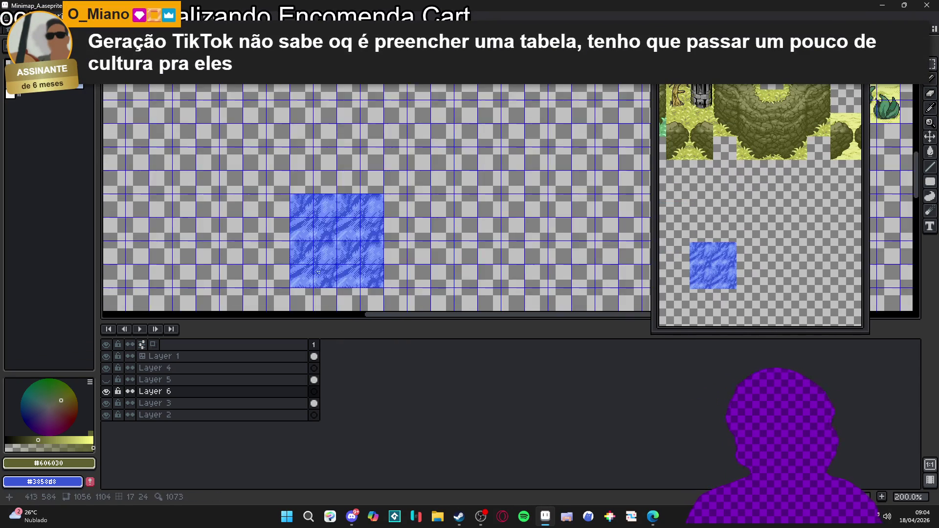
pyautogui.moveTo(409, 182)
pyautogui.mouseDown()
pyautogui.moveTo(408, 265)
pyautogui.moveTo(374, 272)
pyautogui.mouseUp()
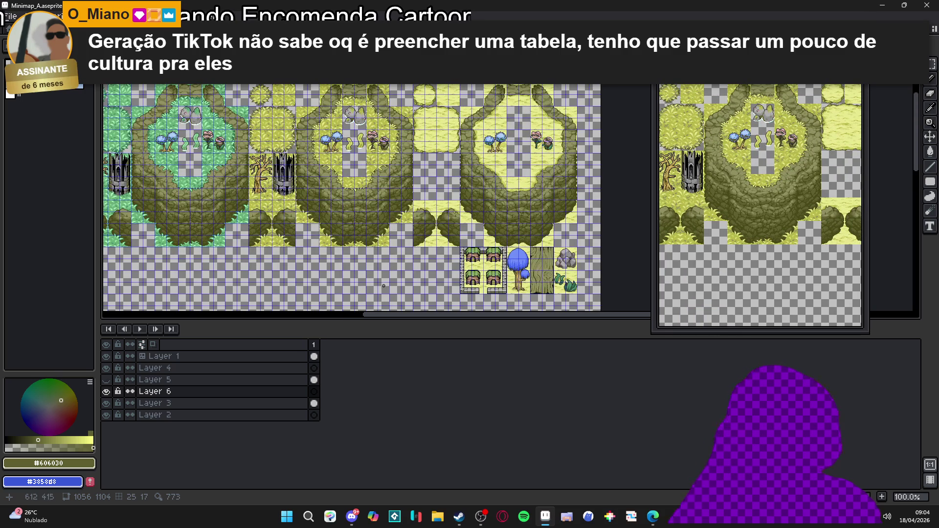
pyautogui.scroll(1, 469, 163)
pyautogui.scroll(1, 469, 162)
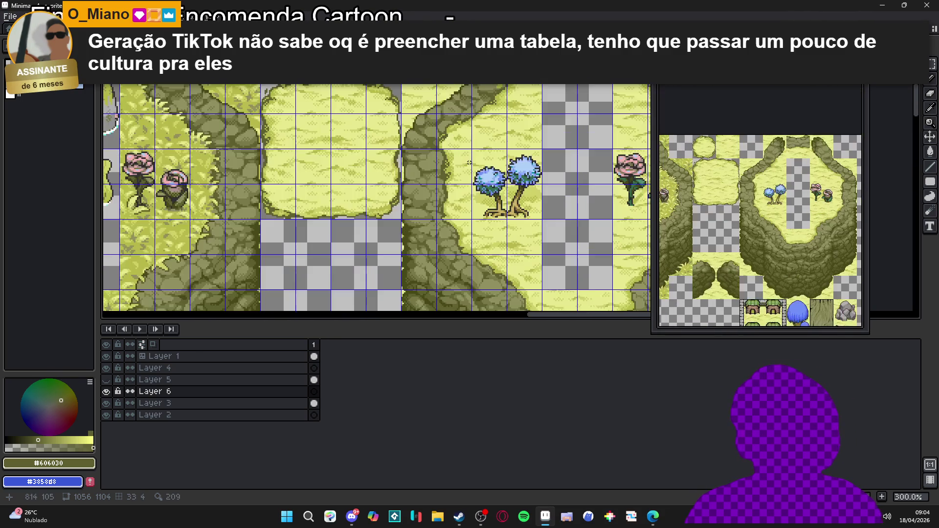
pyautogui.scroll(1, 463, 167)
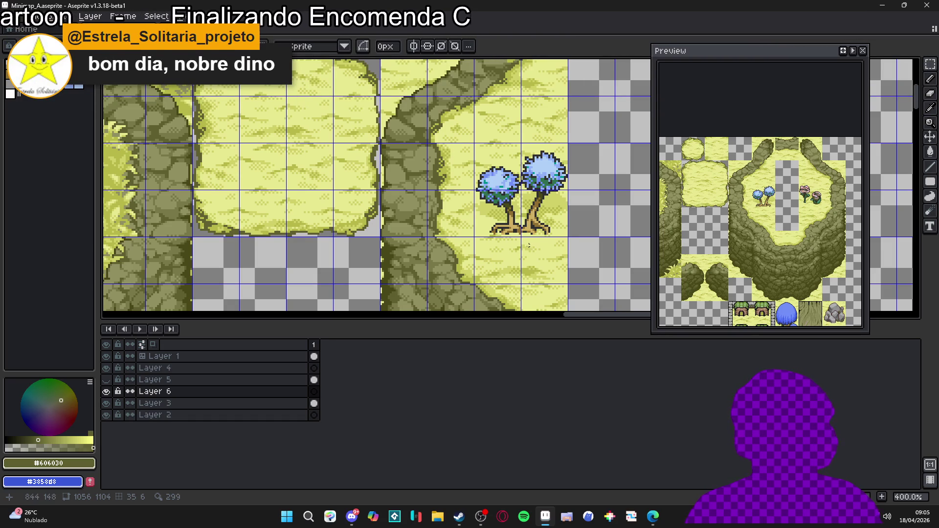
# Step: Switch to the Layer 1 tilemap with the forest tileset in view
pyautogui.press('Up')
pyautogui.press('Up')
pyautogui.press('Up')
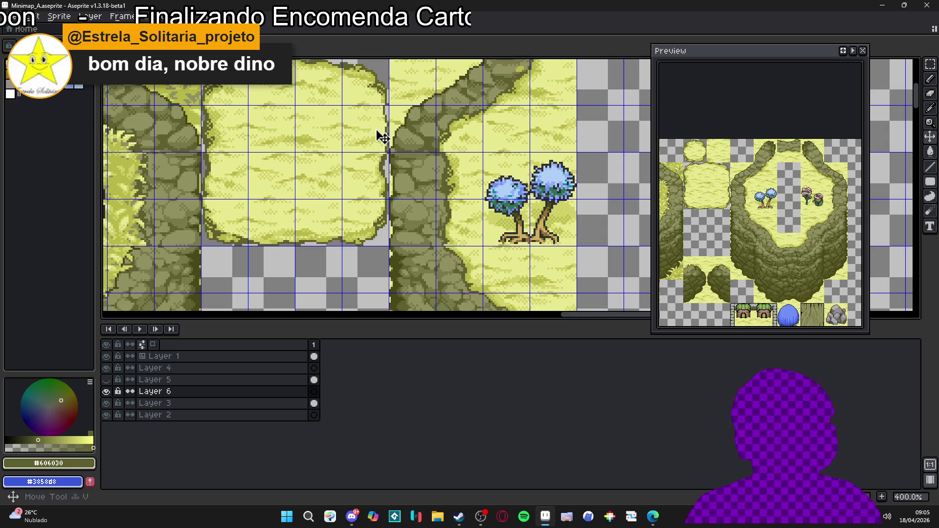
pyautogui.hotkey('ctrl', "'")
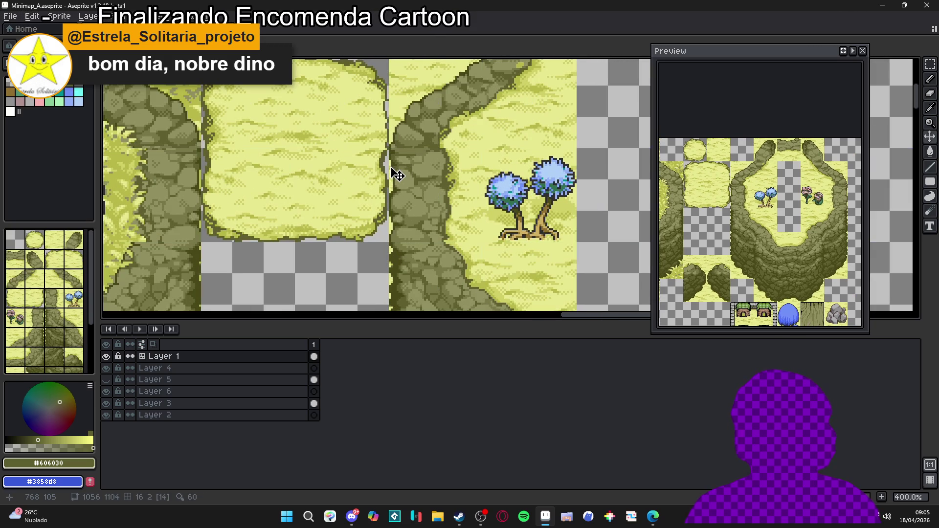
pyautogui.scroll(-3, 384, 152)
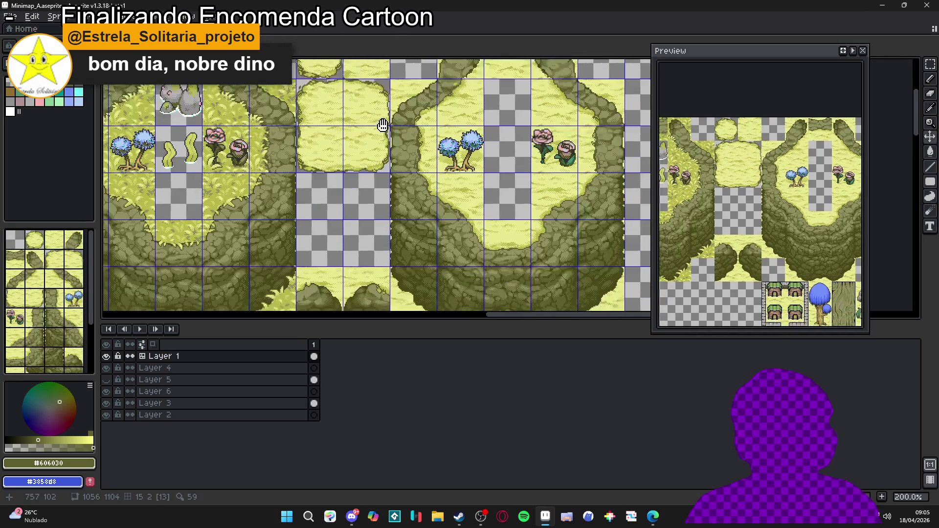
pyautogui.scroll(-2, 409, 101)
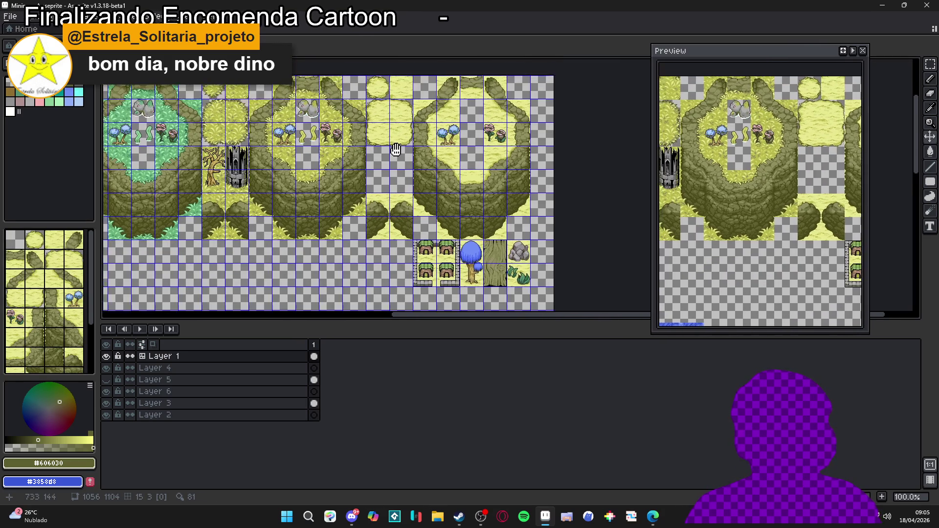
pyautogui.scroll(1, 406, 149)
pyautogui.scroll(-1, 414, 138)
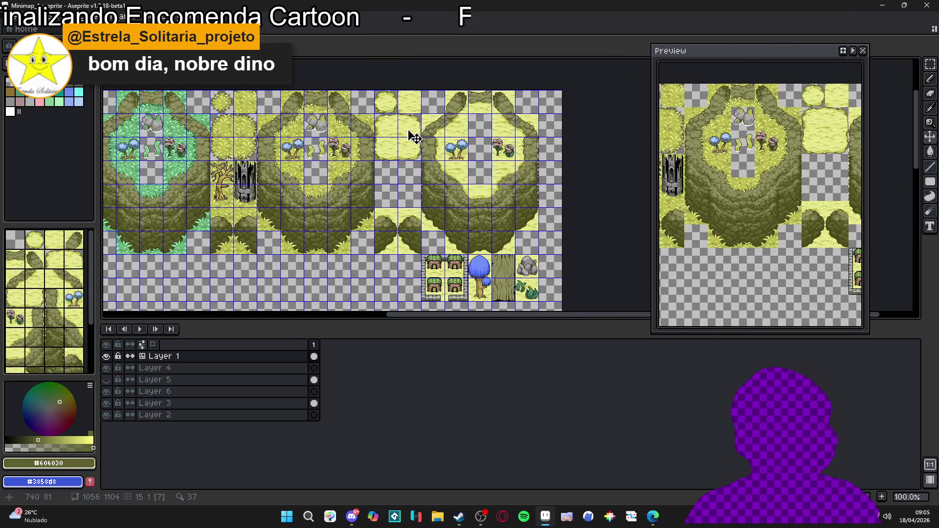
pyautogui.scroll(-1, 411, 137)
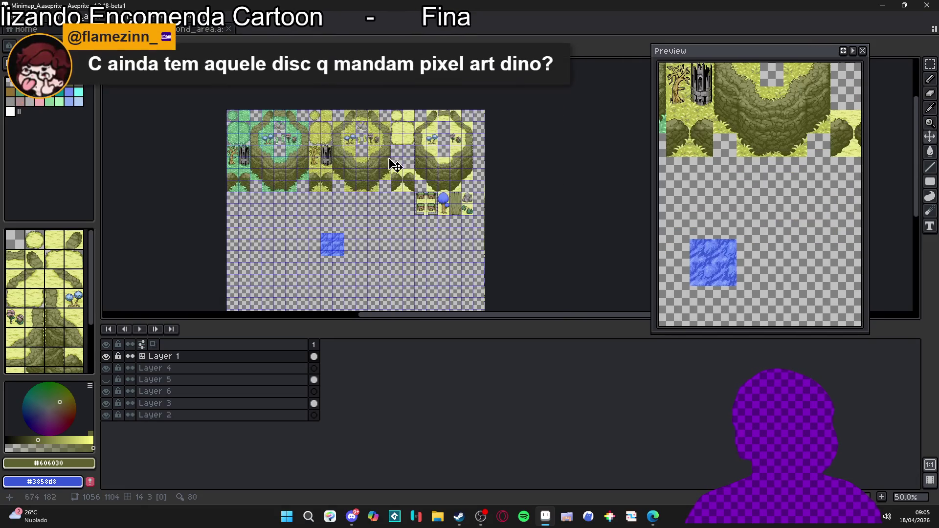
pyautogui.scroll(1, 395, 171)
# Step: Select the yellow sand patch tile with a rectangular marquee and copy it
pyautogui.press('m')
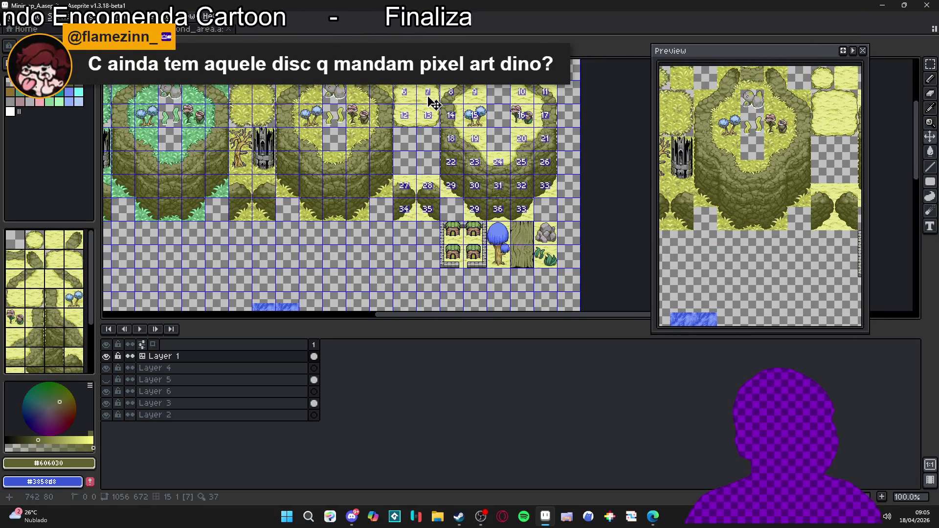
pyautogui.moveTo(427, 96); pyautogui.dragTo(391, 131)
pyautogui.hotkey('ctrl', 'd')
pyautogui.scroll(1, 335, 273)
pyautogui.press('v')
pyautogui.click(272, 392)
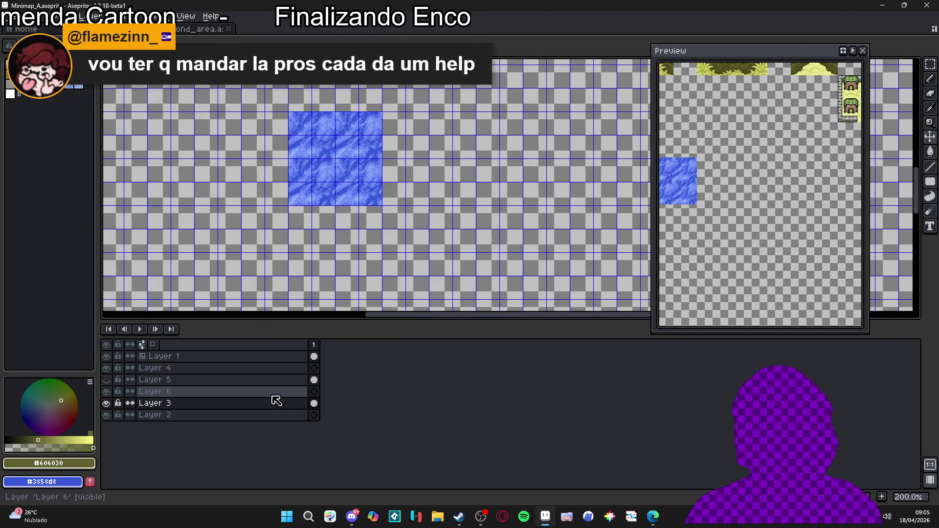
# Step: Paste the copied sand patch onto Layer 6 and commit it just left of the blue water square
pyautogui.hotkey('ctrl', 'v')
pyautogui.moveTo(576, 184)
pyautogui.mouseDown()
pyautogui.moveTo(245, 189)
pyautogui.moveTo(180, 130)
pyautogui.mouseUp()
pyautogui.scroll(1, 181, 130)
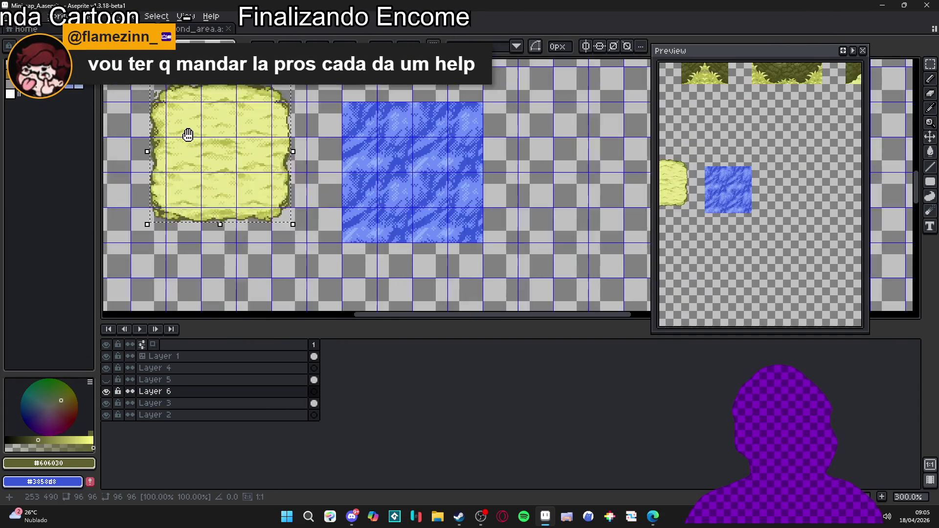
pyautogui.moveTo(262, 198); pyautogui.dragTo(244, 216)
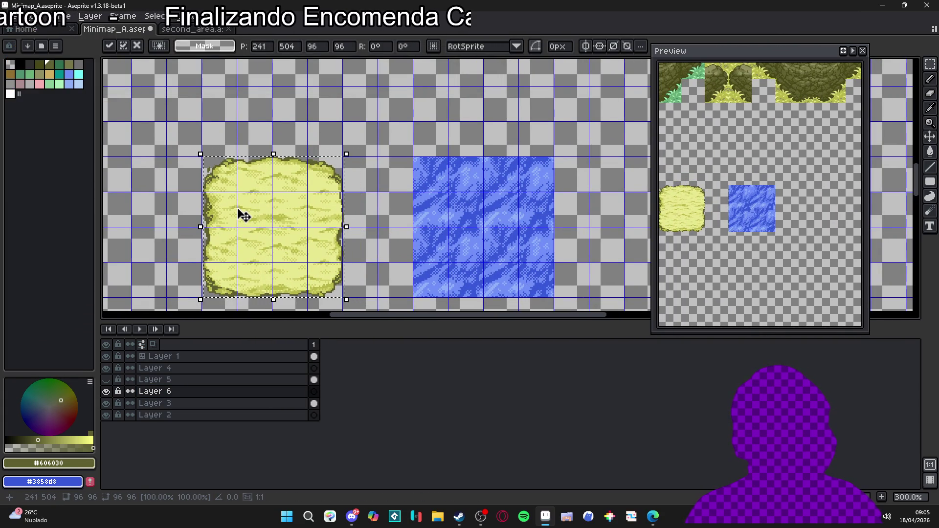
pyautogui.scroll(1, 263, 224)
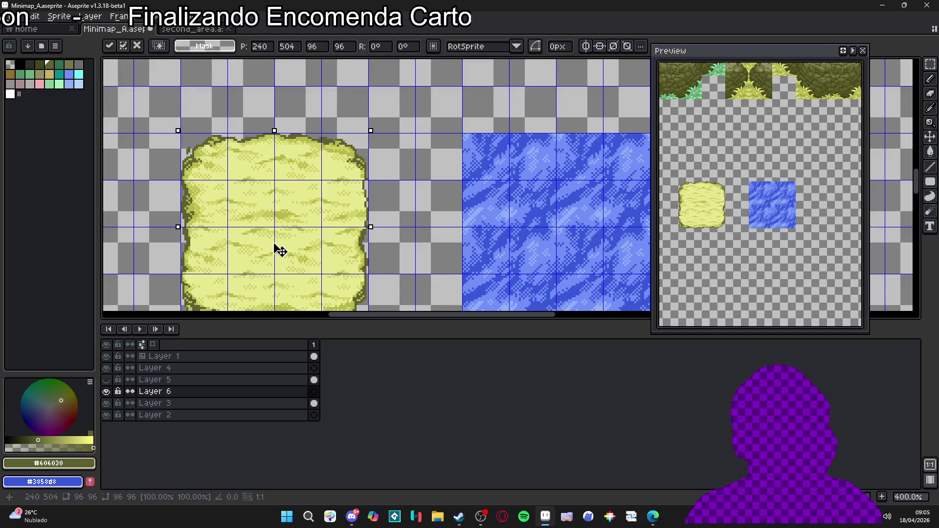
pyautogui.scroll(-1, 279, 250)
pyautogui.hotkey('ctrl', 'd')
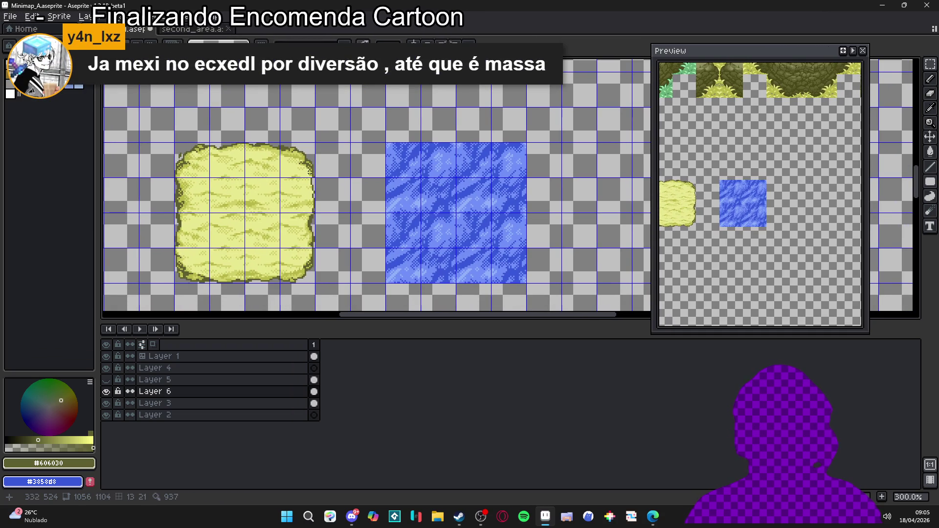
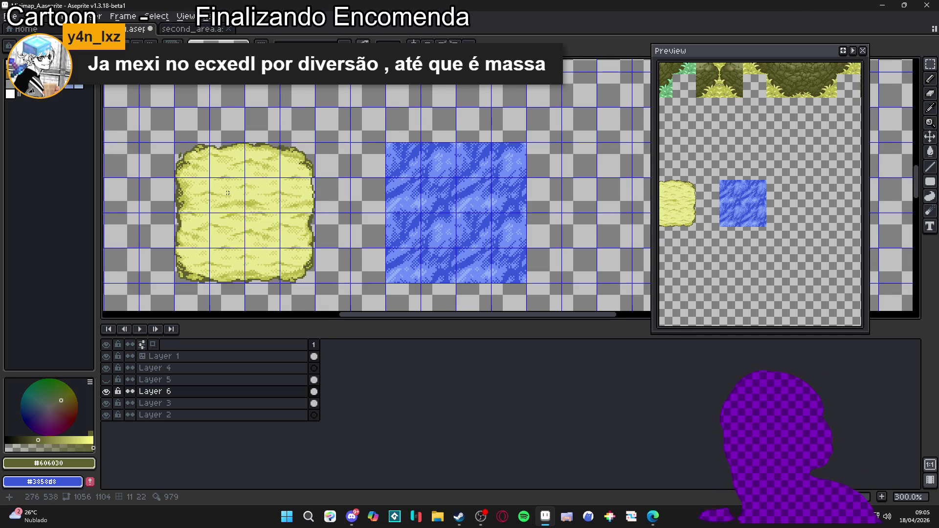
# Step: Select one grid cell at the sand tile's edge in Minimap_A
pyautogui.scroll(1, 207, 197)
pyautogui.click(207, 198)
pyautogui.scroll(1, 278, 205)
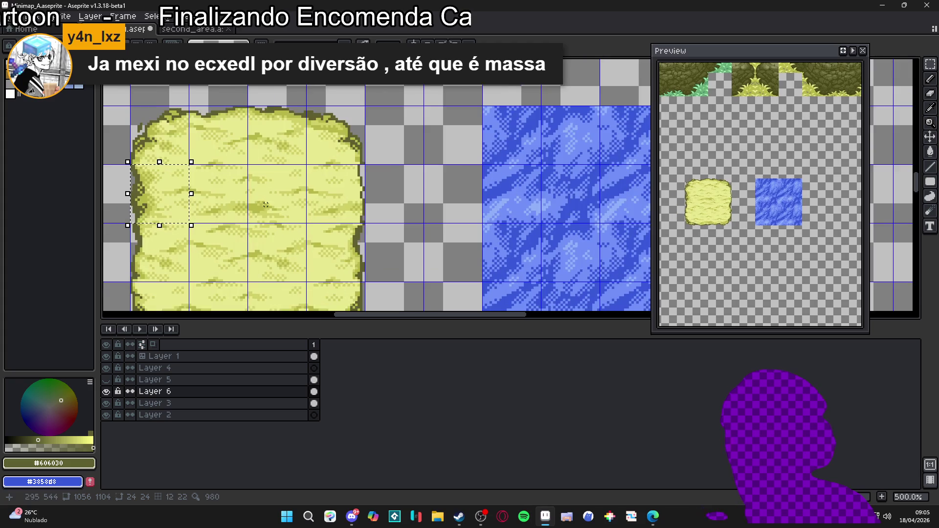
pyautogui.scroll(-1, 244, 206)
# Step: Glance at the second_area map, then come back to the Minimap_A tileset
pyautogui.hotkey('ctrl', 'Tab')
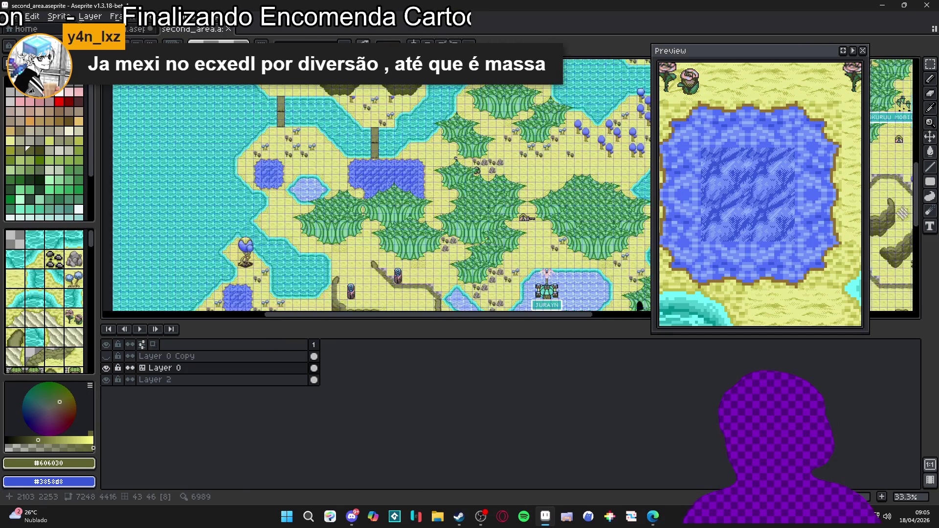
pyautogui.scroll(5, 391, 200)
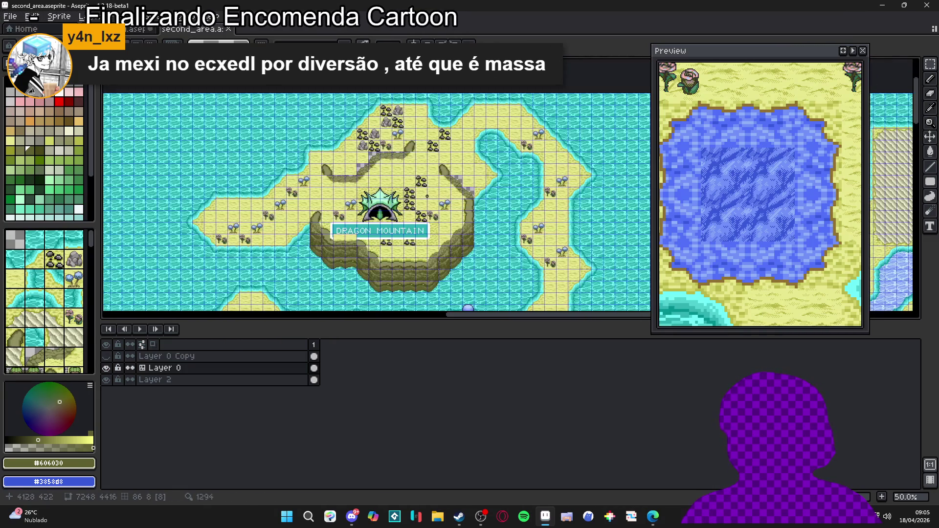
pyautogui.scroll(-3, 479, 196)
pyautogui.hotkey('ctrl', 'Tab')
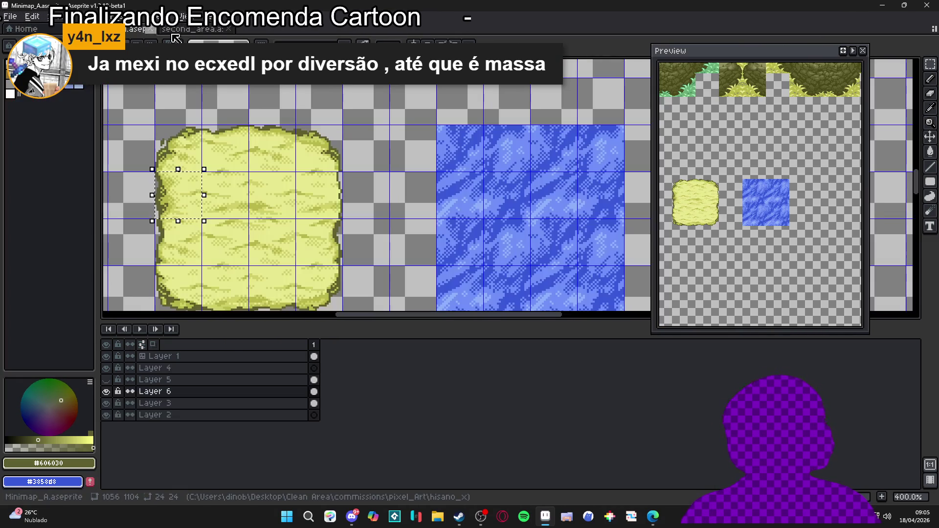
pyautogui.scroll(1, 317, 259)
pyautogui.hscroll(-3, 313, 240)
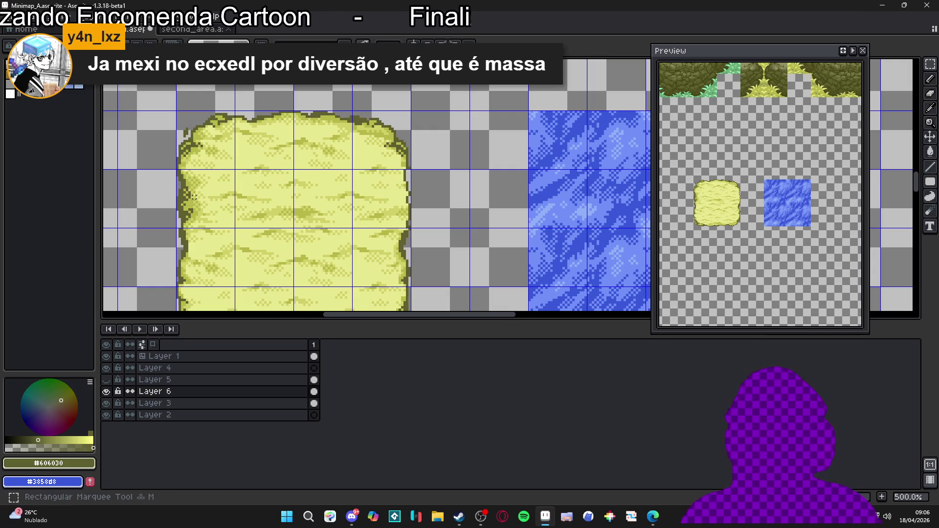
pyautogui.scroll(5, 174, 190)
# Step: Select the dark pixels along the sand tile's left edge, then clear that selection
pyautogui.moveTo(174, 152); pyautogui.dragTo(211, 290)
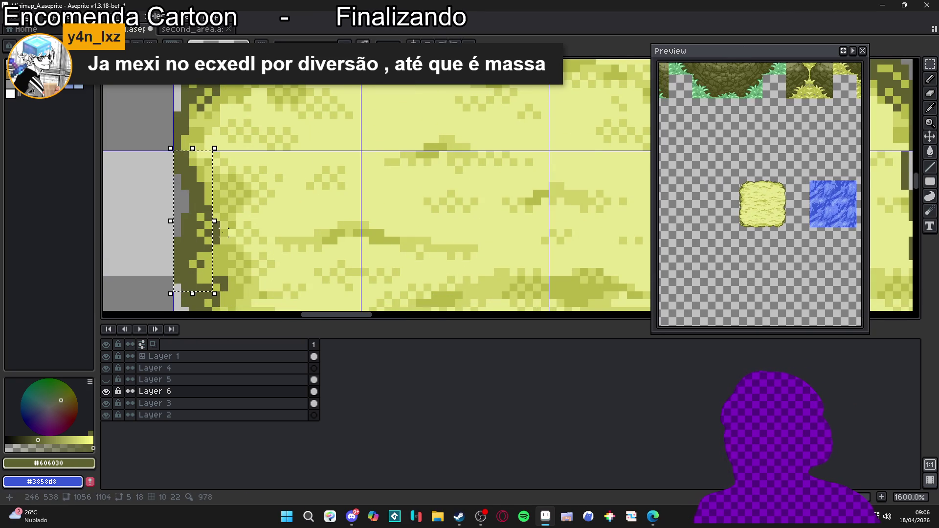
pyautogui.scroll(-2, 225, 241)
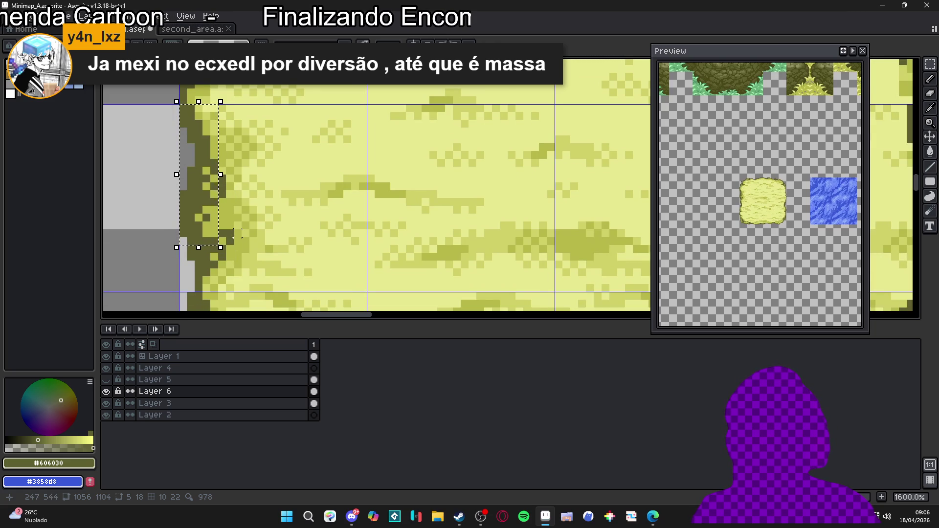
pyautogui.moveTo(237, 232); pyautogui.dragTo(341, 186)
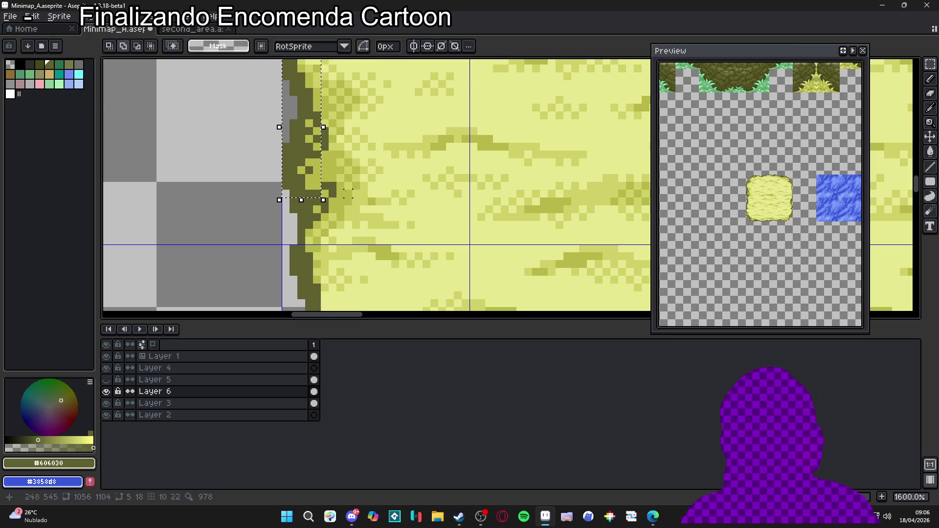
pyautogui.scroll(2, 326, 182)
pyautogui.moveTo(337, 159)
pyautogui.keyDown('shift'); pyautogui.mouseDown()
pyautogui.moveTo(287, 224)
pyautogui.moveTo(268, 230)
pyautogui.moveTo(272, 277)
pyautogui.moveTo(256, 277)
pyautogui.mouseUp(); pyautogui.keyUp('shift')
pyautogui.keyDown('shift'); pyautogui.moveTo(262, 208); pyautogui.dragTo(262, 228); pyautogui.keyUp('shift')
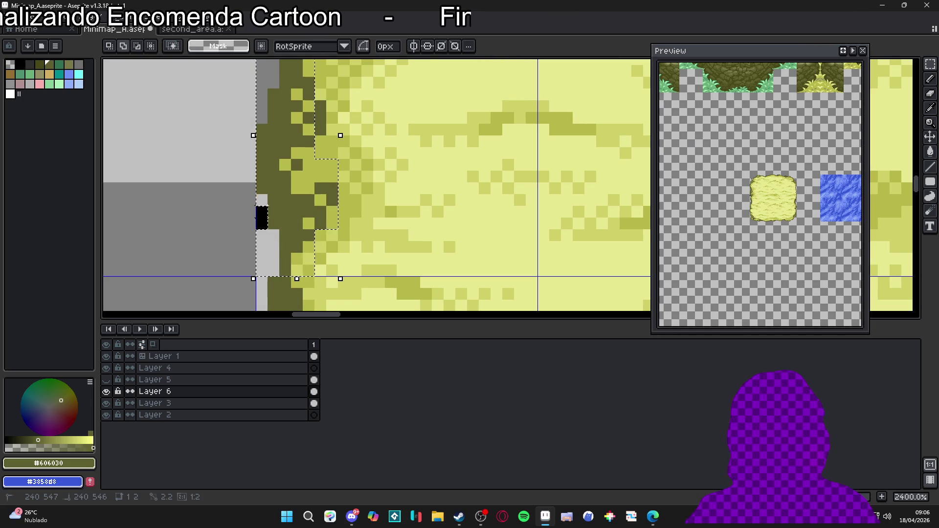
pyautogui.scroll(-4, 337, 201)
pyautogui.click(343, 192)
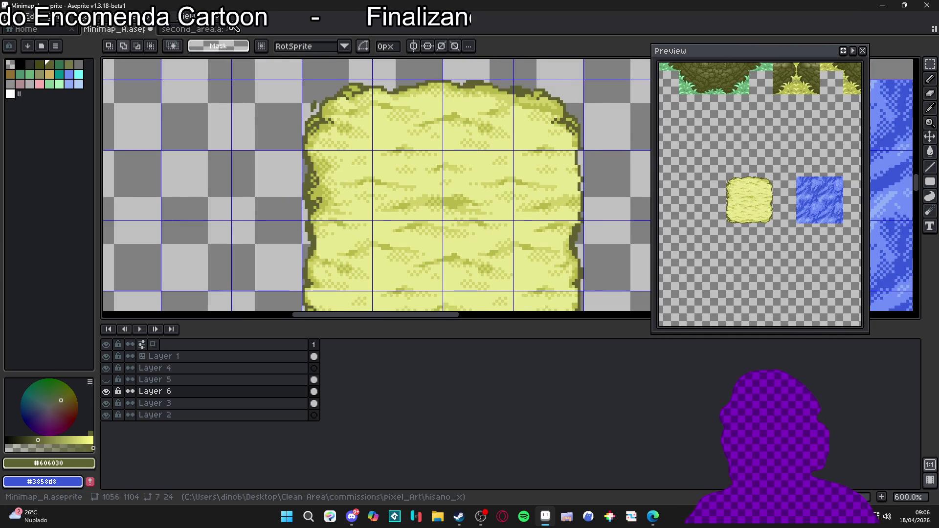
# Step: In second_area, hide the tile index numbers and paste the copied edge strip
pyautogui.click(191, 29)
pyautogui.scroll(4, 478, 182)
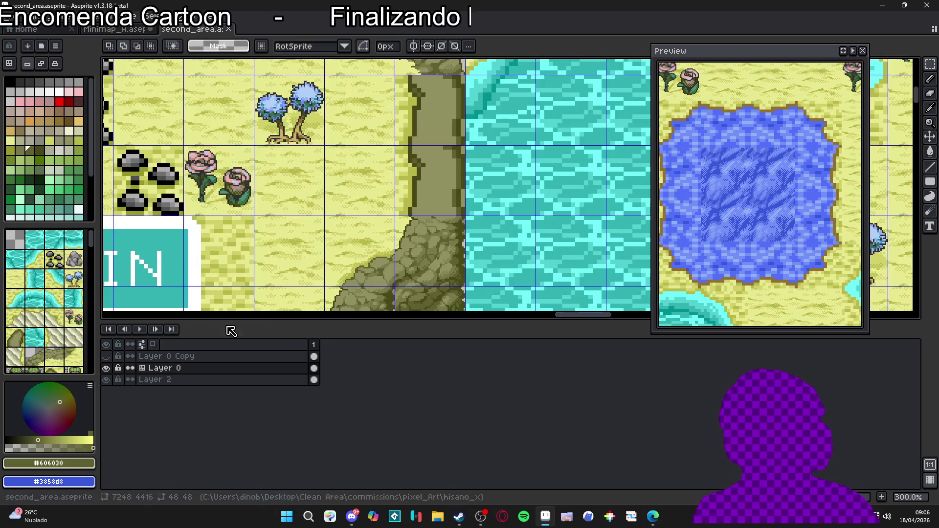
pyautogui.press('v')
pyautogui.hotkey('space', 'Tab')
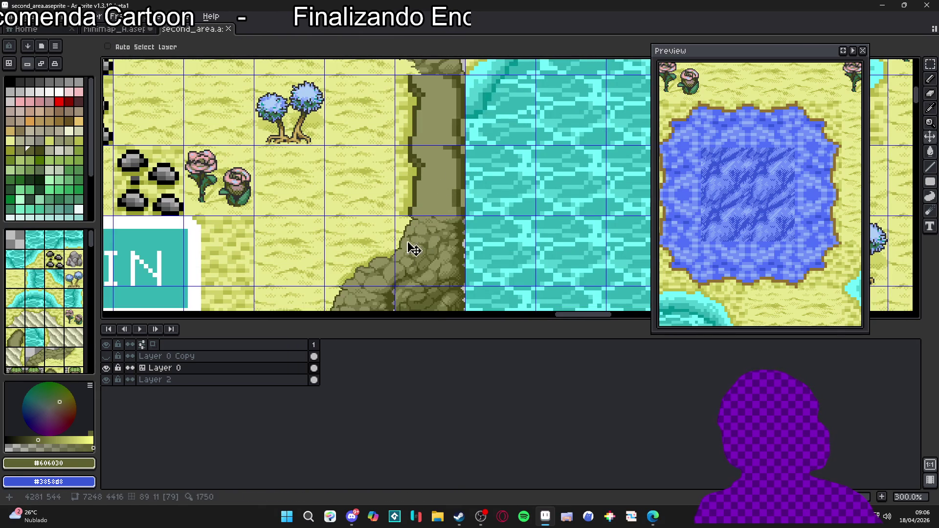
pyautogui.hotkey('ctrl', 'v')
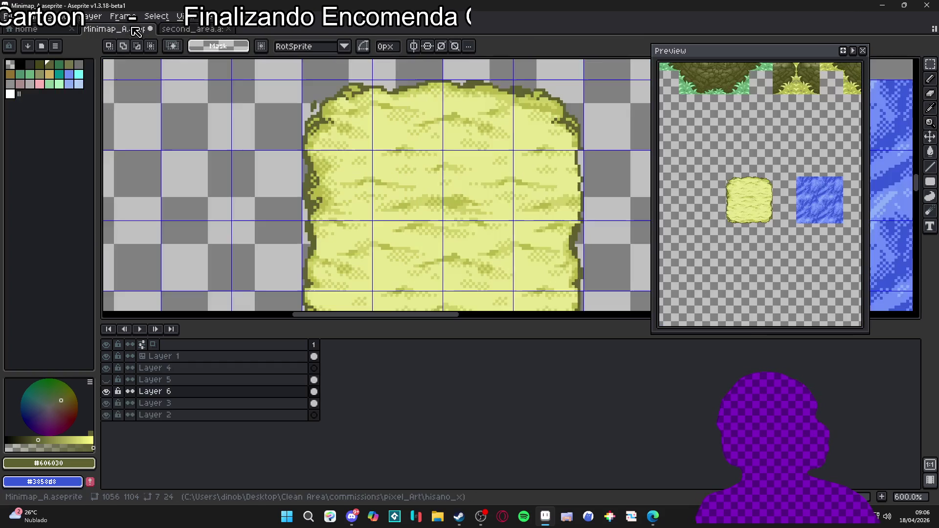
# Step: Copy the full-height 7x48 left edge strip of the Minimap_A sand tile
pyautogui.click(115, 29)
pyautogui.scroll(1, 329, 198)
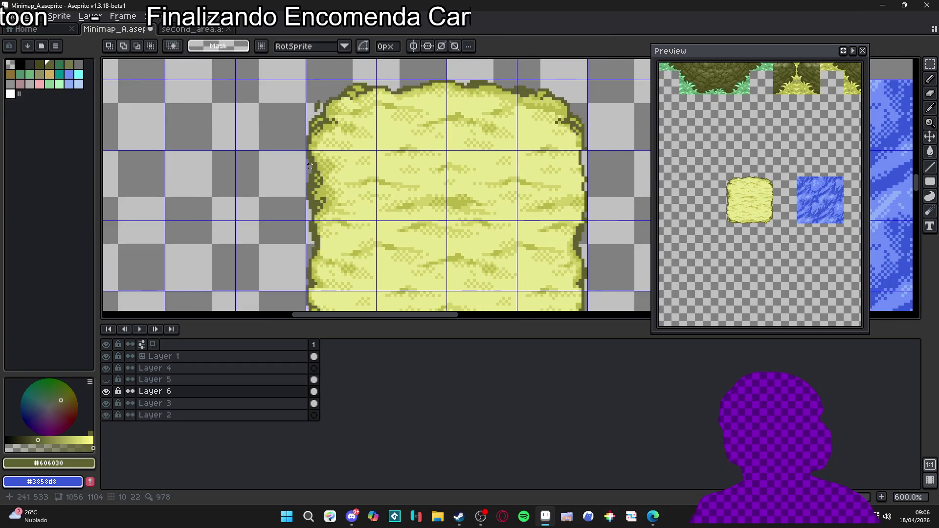
pyautogui.scroll(1, 316, 161)
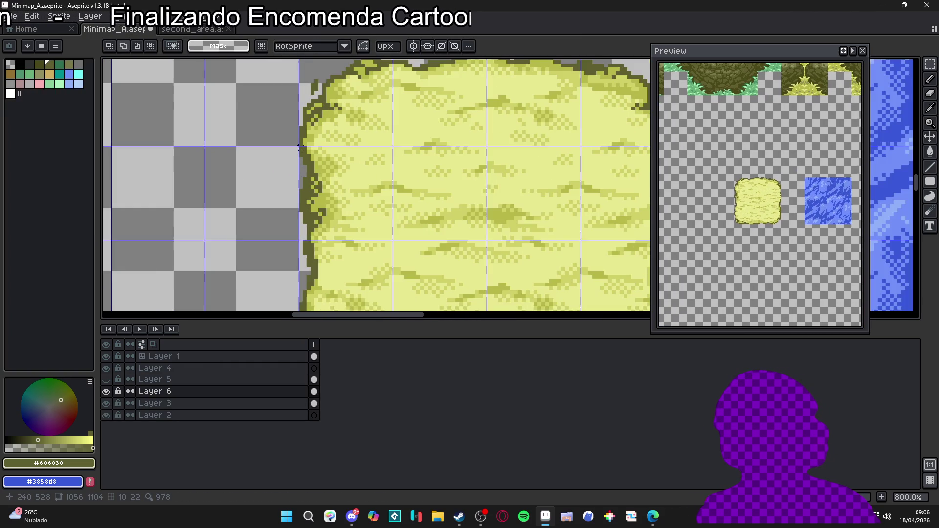
pyautogui.moveTo(307, 152)
pyautogui.mouseDown()
pyautogui.moveTo(313, 235)
pyautogui.moveTo(324, 228)
pyautogui.mouseUp()
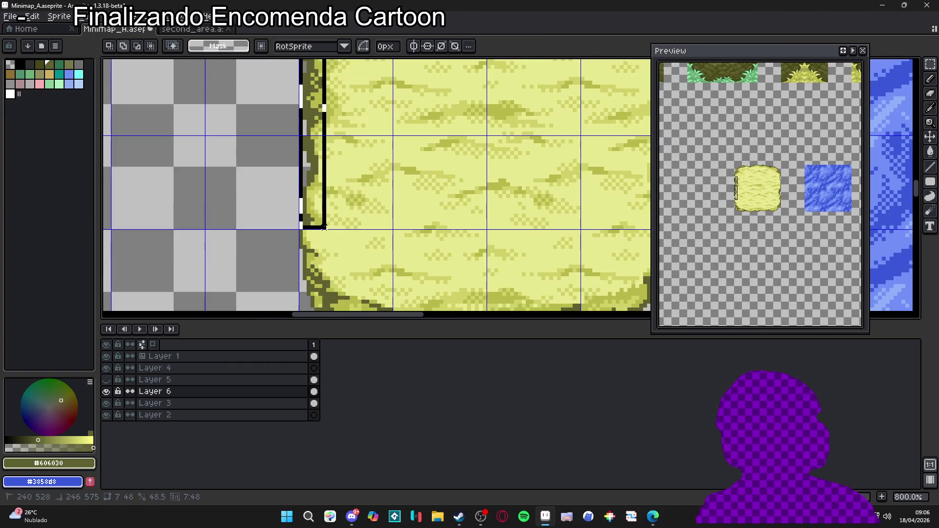
pyautogui.press('Delete')
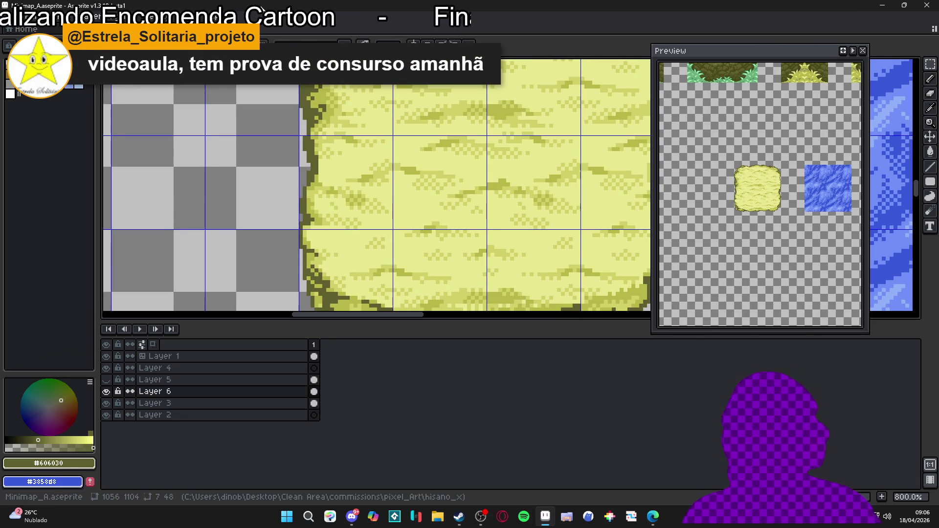
pyautogui.hotkey('ctrl', 'Tab')
pyautogui.scroll(1, 423, 168)
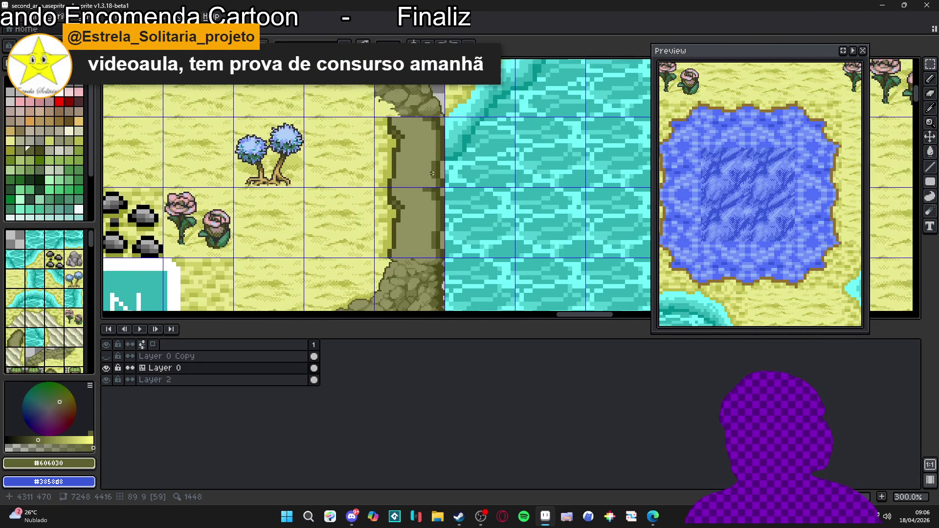
# Step: Paste the edge strip into second_area, drop it, then undo to float it again
pyautogui.hscroll(2, 423, 168)
pyautogui.hotkey('ctrl', 'v')
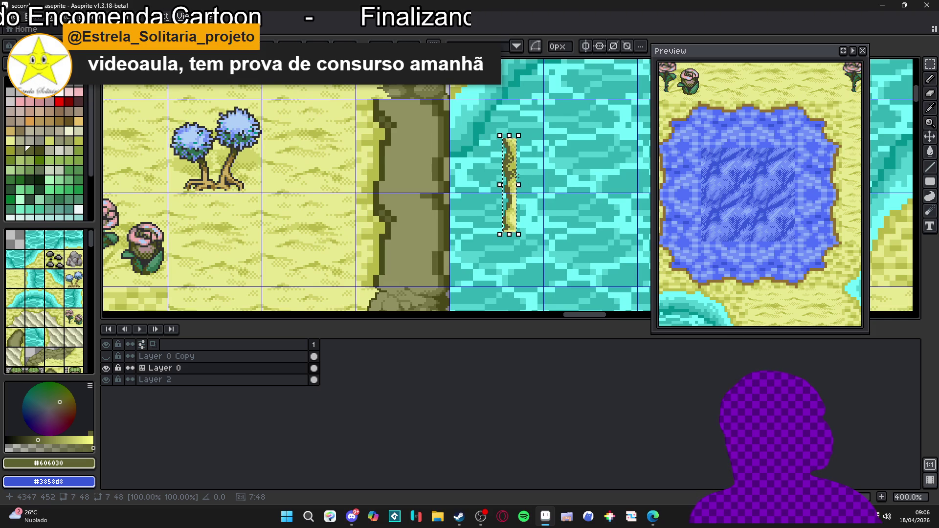
pyautogui.scroll(-4, 518, 179)
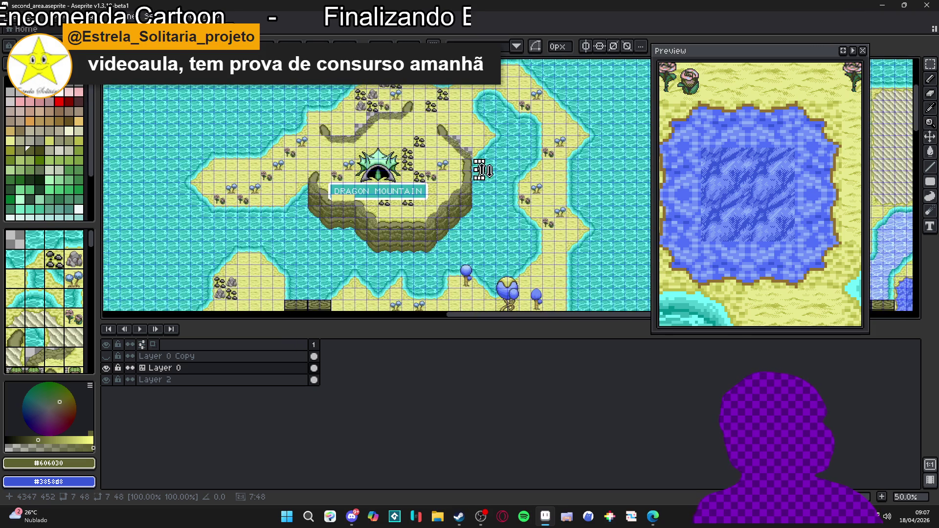
pyautogui.scroll(6, 482, 171)
pyautogui.hotkey('ctrl', 'd')
pyautogui.scroll(-4, 390, 188)
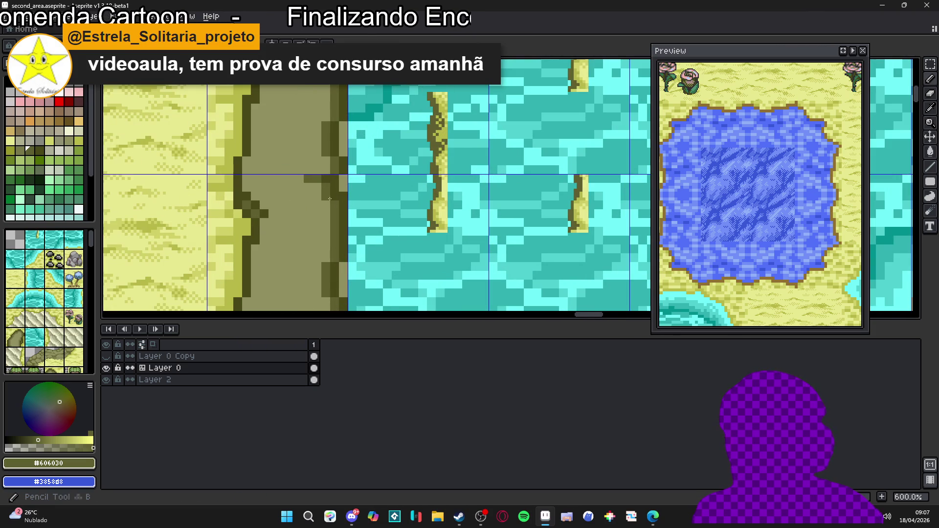
pyautogui.scroll(-2, 387, 185)
pyautogui.hotkey('ctrl', 'z')
# Step: Move the strip onto the cliff edge near Dragon Mountain, then undo the paste
pyautogui.scroll(5, 383, 182)
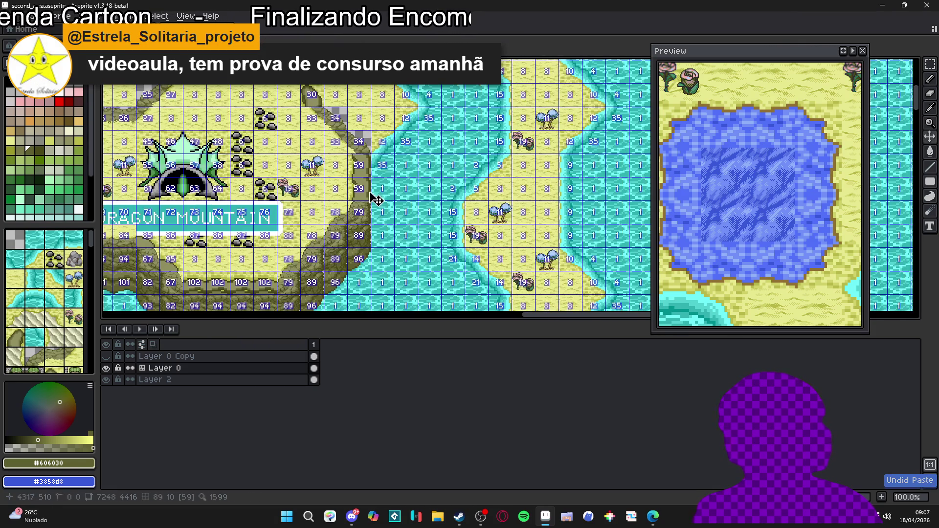
pyautogui.moveTo(511, 175)
pyautogui.mouseDown()
pyautogui.moveTo(340, 168)
pyautogui.moveTo(370, 164)
pyautogui.mouseUp()
pyautogui.scroll(-5, 370, 165)
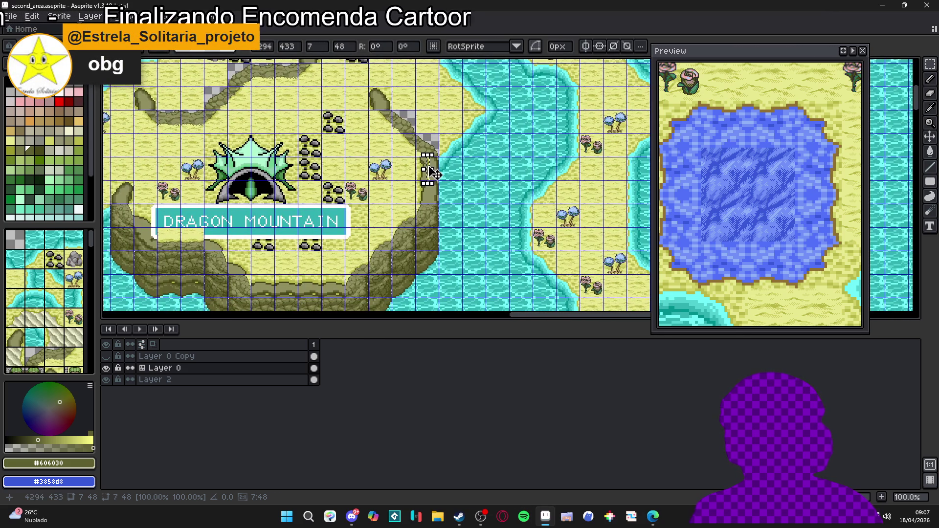
pyautogui.scroll(3, 427, 166)
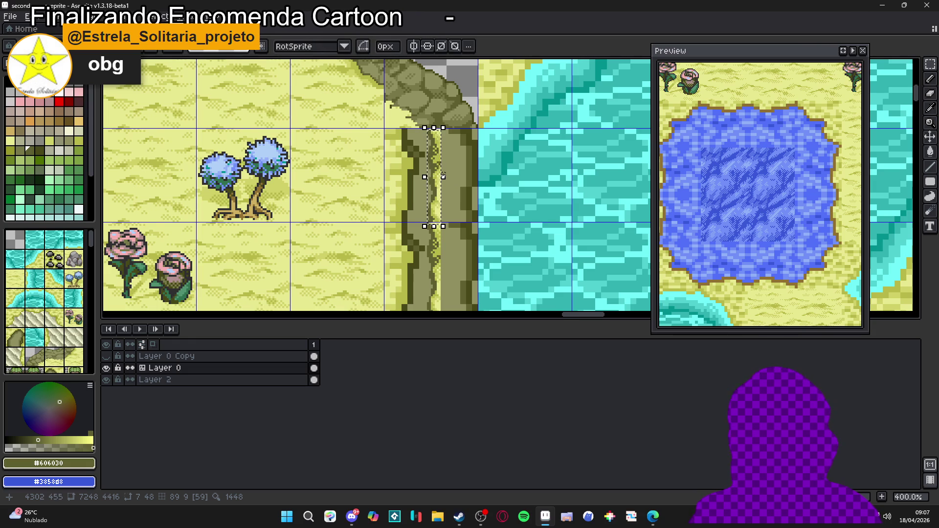
pyautogui.hotkey('ctrl', 'z')
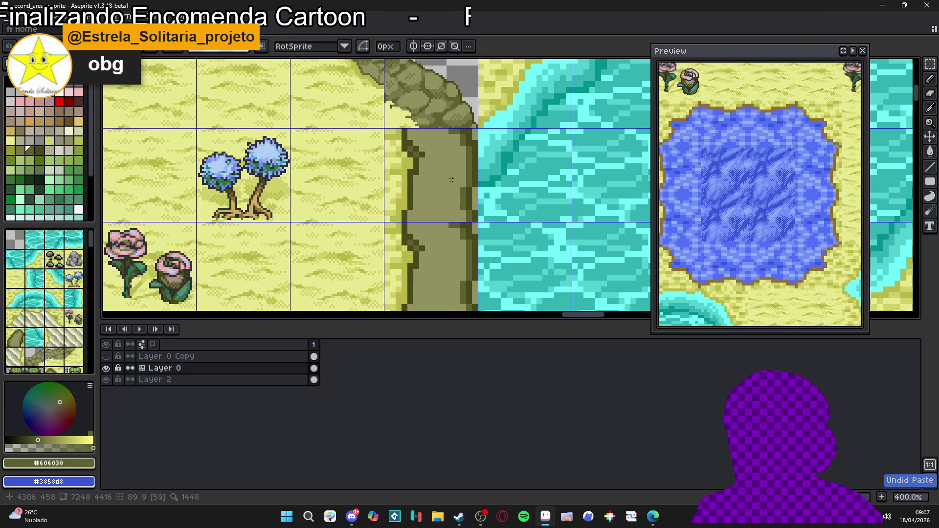
pyautogui.scroll(-1, 436, 172)
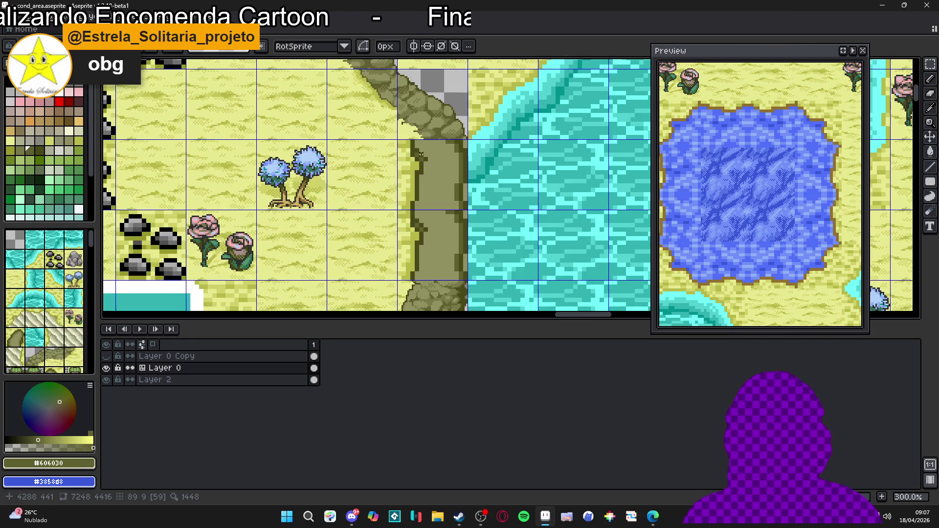
pyautogui.hotkey('ctrl', 'Tab')
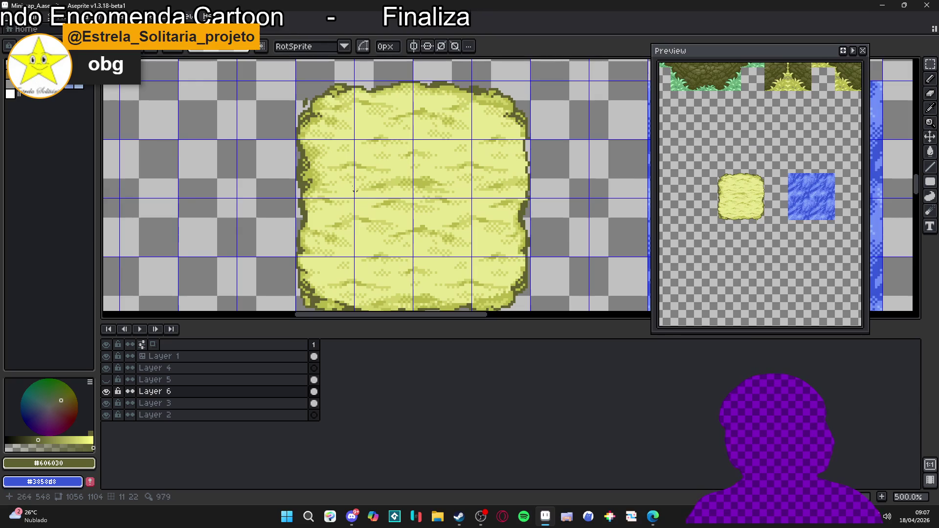
pyautogui.scroll(2, 292, 146)
pyautogui.moveTo(297, 142); pyautogui.dragTo(311, 81)
pyautogui.press('b')
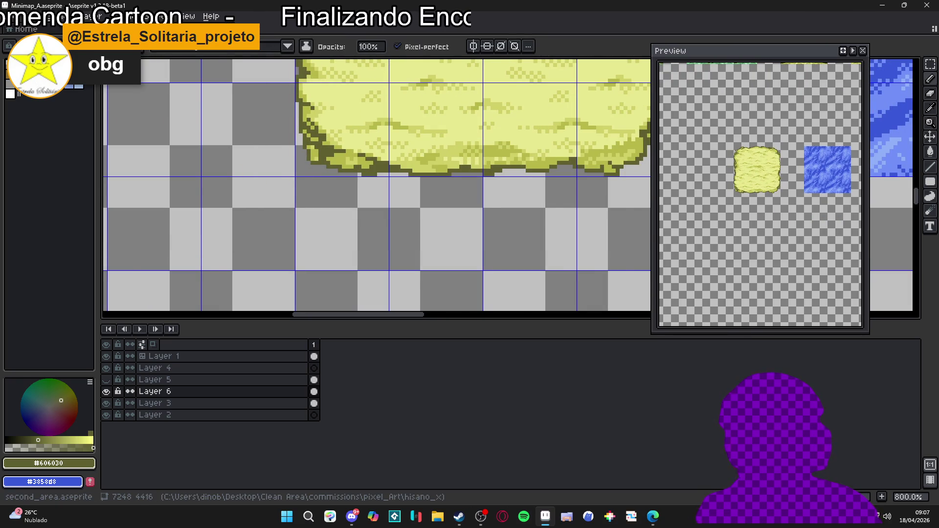
pyautogui.click(206, 29)
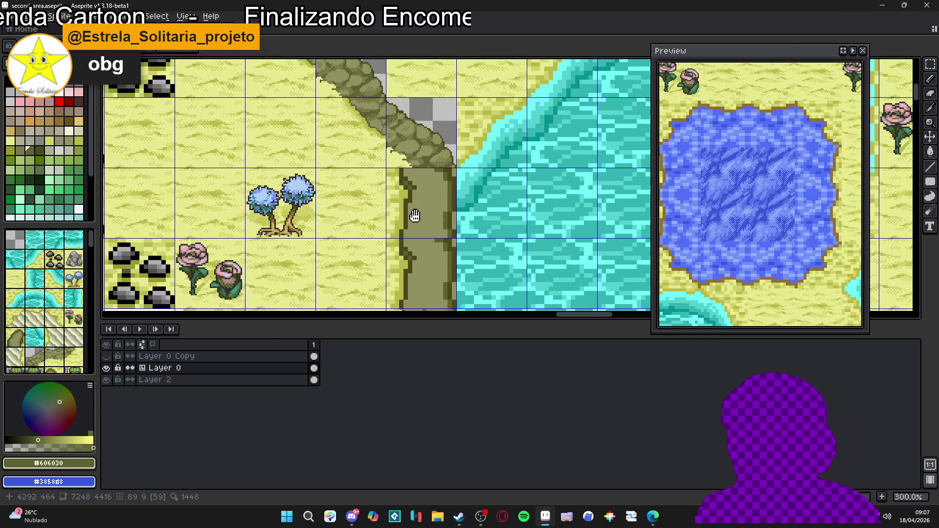
pyautogui.scroll(1, 411, 211)
pyautogui.scroll(1, 405, 204)
pyautogui.moveTo(405, 205); pyautogui.dragTo(416, 202)
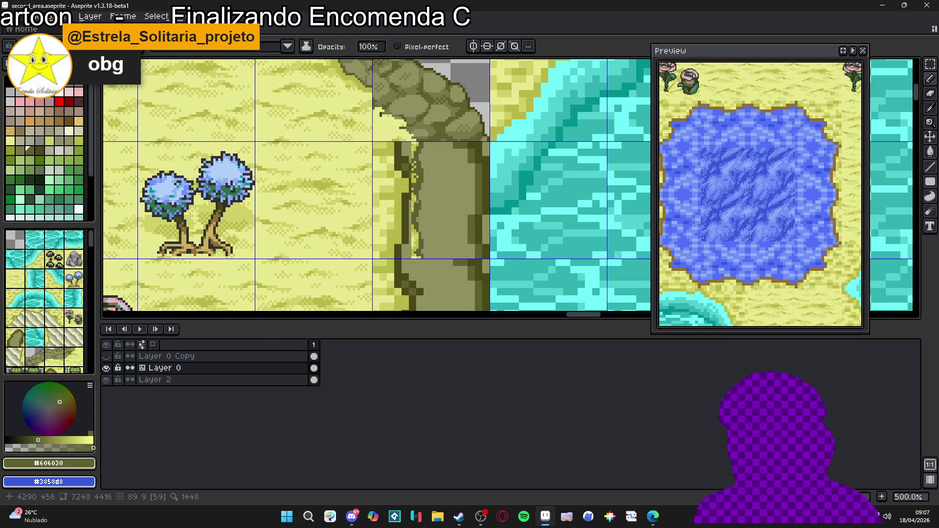
pyautogui.scroll(-5, 419, 201)
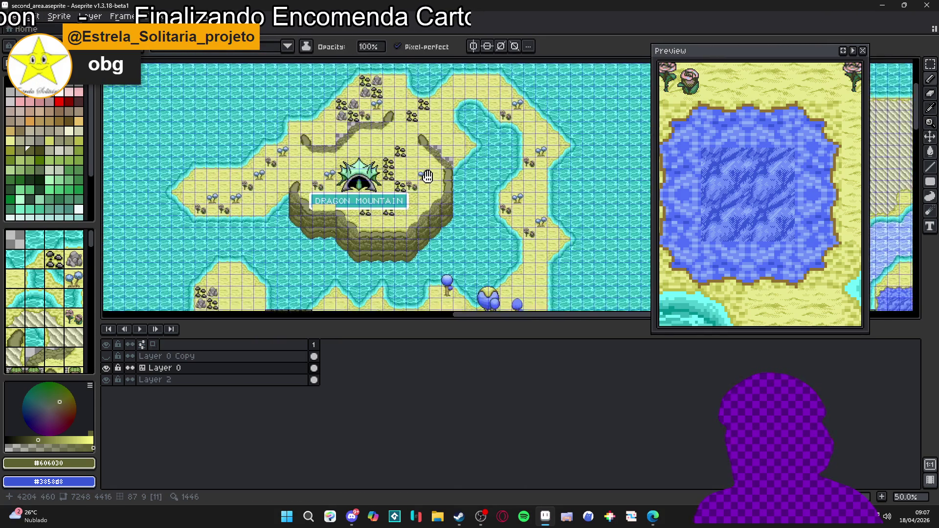
pyautogui.scroll(1, 411, 203)
pyautogui.scroll(-4, 411, 203)
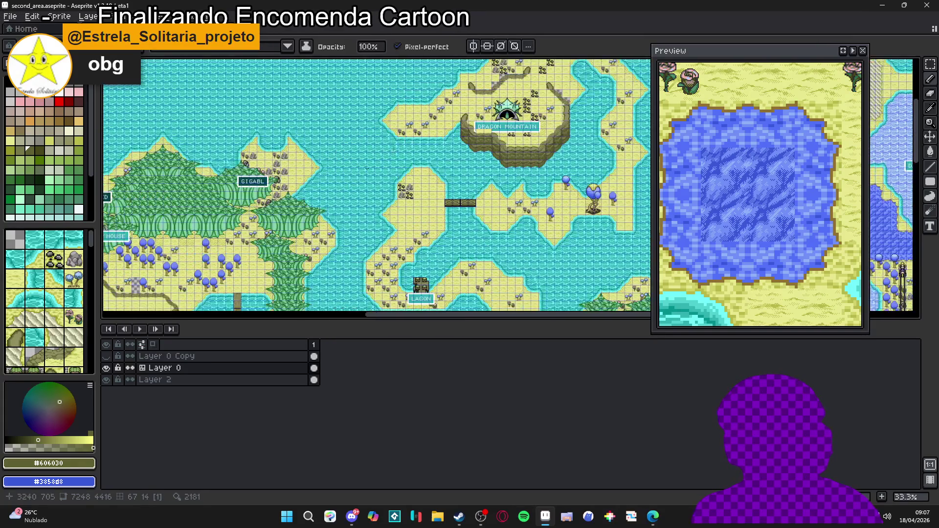
pyautogui.scroll(-3, 410, 203)
pyautogui.hscroll(-2, 411, 204)
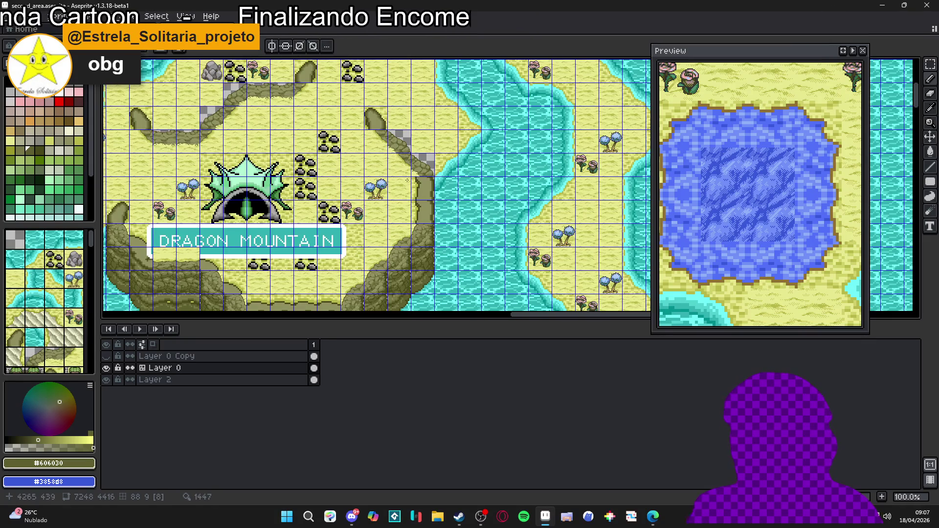
pyautogui.moveTo(302, 223); pyautogui.dragTo(399, 102)
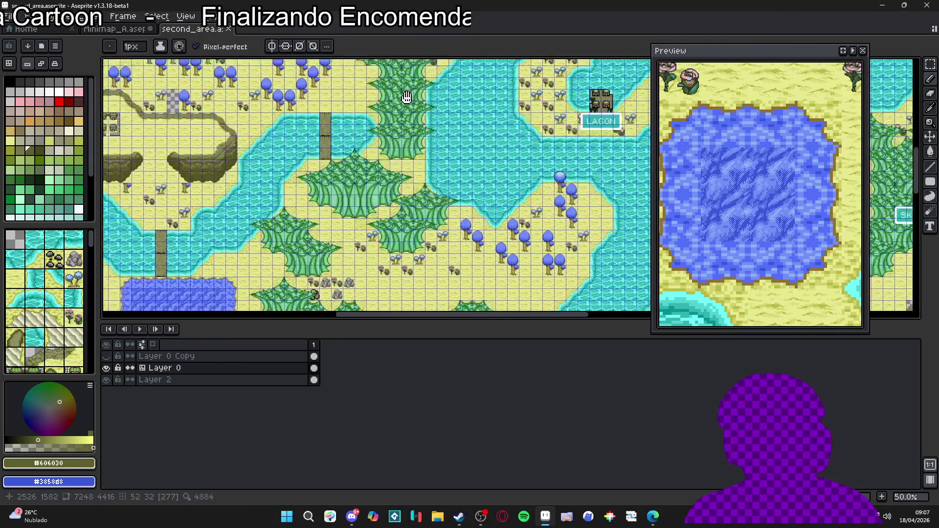
# Step: Pan the second_area map to bring the plateau houses into view
pyautogui.moveTo(454, 197); pyautogui.dragTo(461, 208)
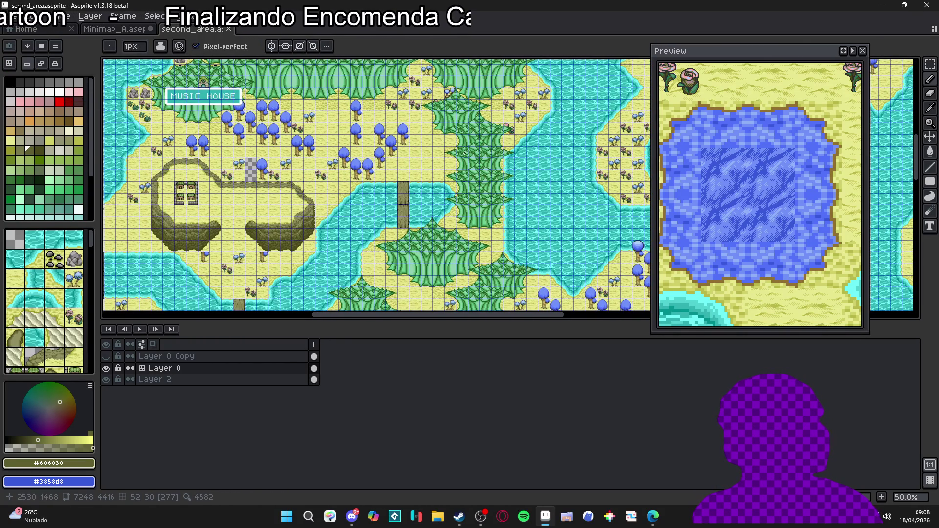
pyautogui.scroll(3, 161, 205)
pyautogui.scroll(-2, 392, 198)
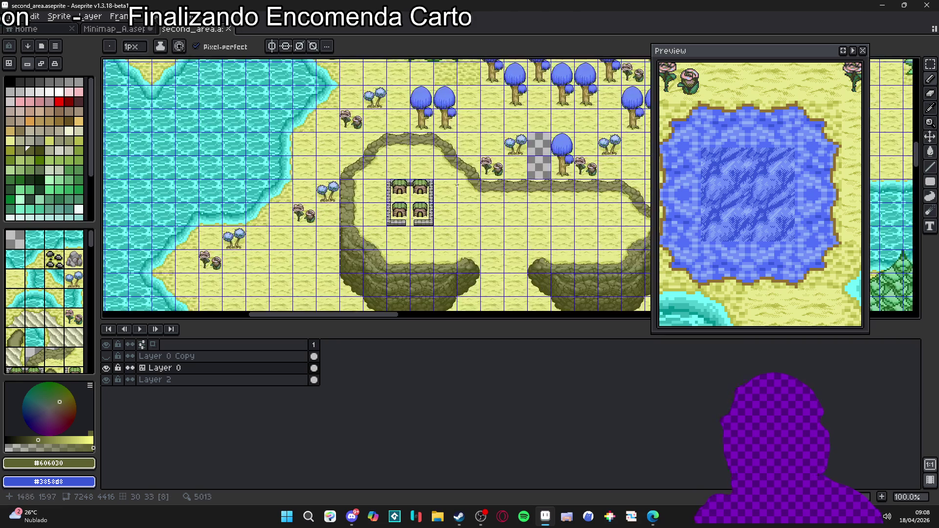
pyautogui.moveTo(494, 178); pyautogui.dragTo(231, 184)
# Step: Copy a 48×48 cliff tile from Minimap_A's tilemap Layer 1 and return to second_area
pyautogui.hotkey('ctrl', 'shift', 'Tab')
pyautogui.scroll(-2, 306, 264)
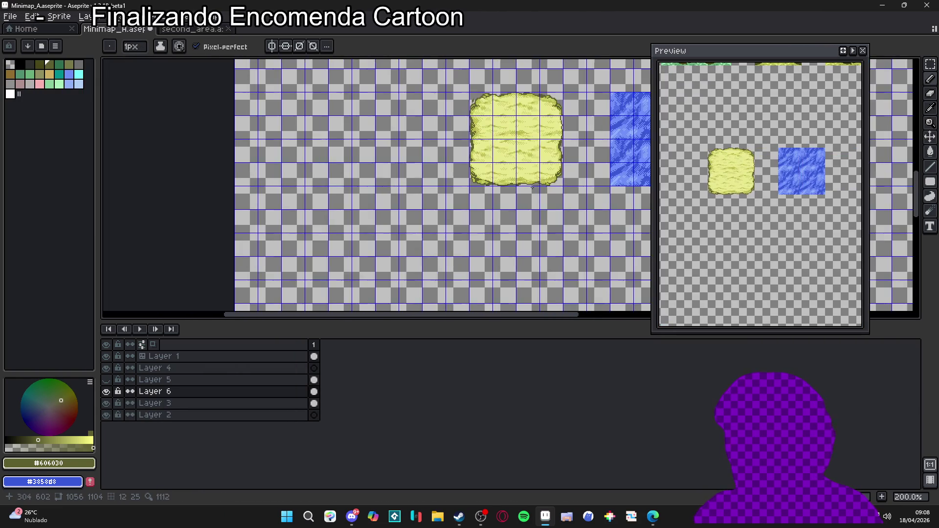
pyautogui.scroll(-2, 304, 264)
pyautogui.scroll(2, 510, 228)
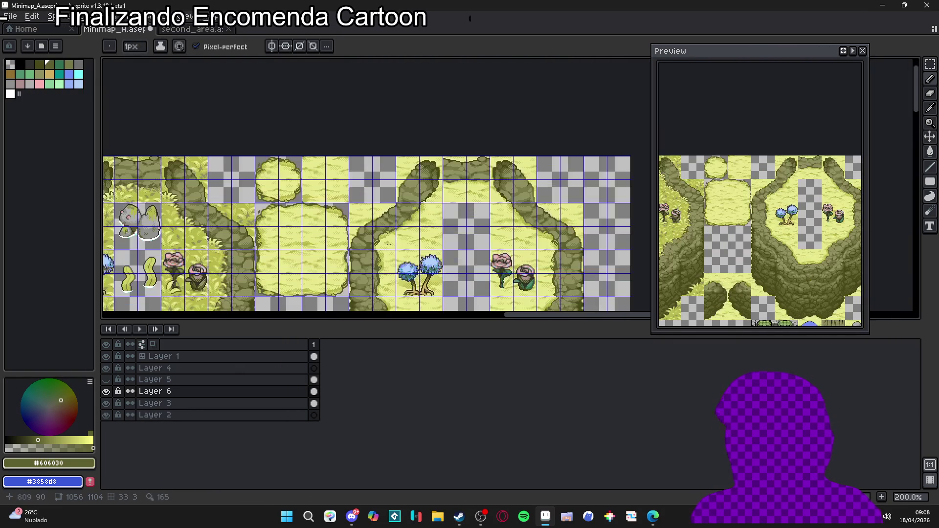
pyautogui.scroll(3, 510, 228)
pyautogui.press('v')
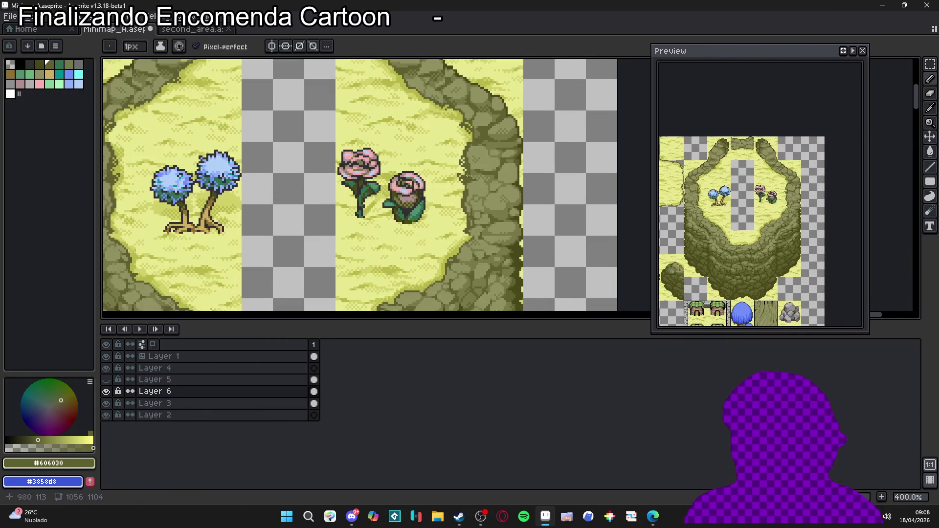
pyautogui.click(472, 179)
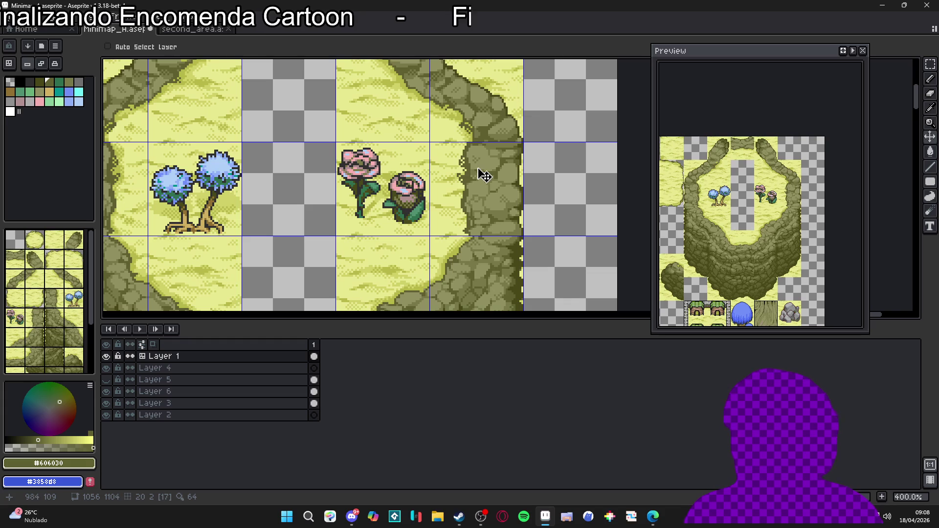
pyautogui.press('m')
pyautogui.hotkey('ctrl', 'd')
pyautogui.click(214, 30)
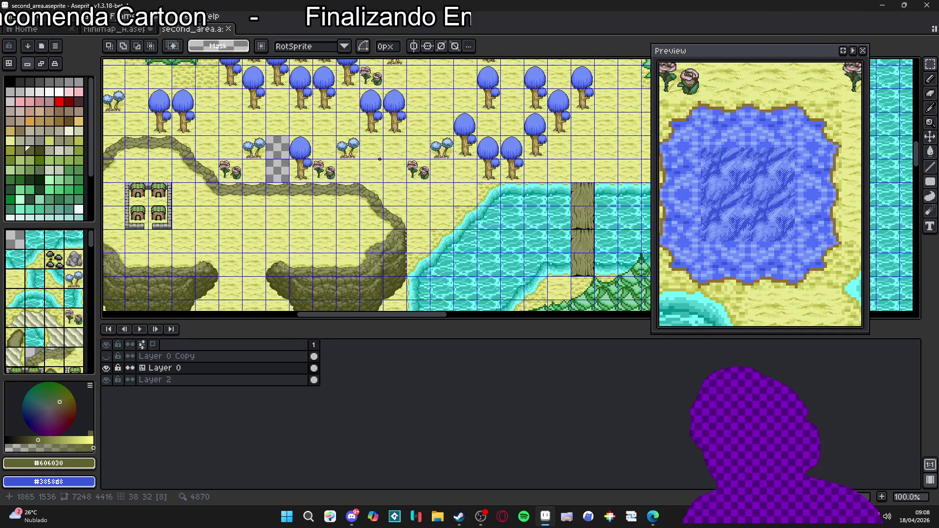
# Step: Paste the cliff tile and commit it on the cliff edge near Dragon Mountain
pyautogui.scroll(-1, 392, 167)
pyautogui.hscroll(10, 392, 167)
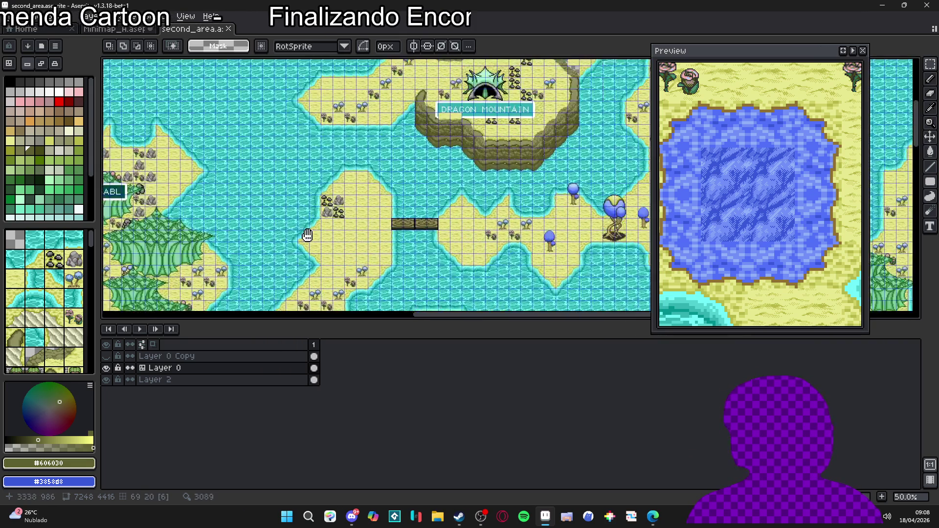
pyautogui.scroll(3, 524, 124)
pyautogui.hotkey('ctrl', 'v')
pyautogui.moveTo(504, 193)
pyautogui.mouseDown()
pyautogui.moveTo(444, 199)
pyautogui.moveTo(447, 142)
pyautogui.mouseUp()
pyautogui.scroll(2, 457, 180)
pyautogui.scroll(-1, 463, 178)
pyautogui.press('Return')
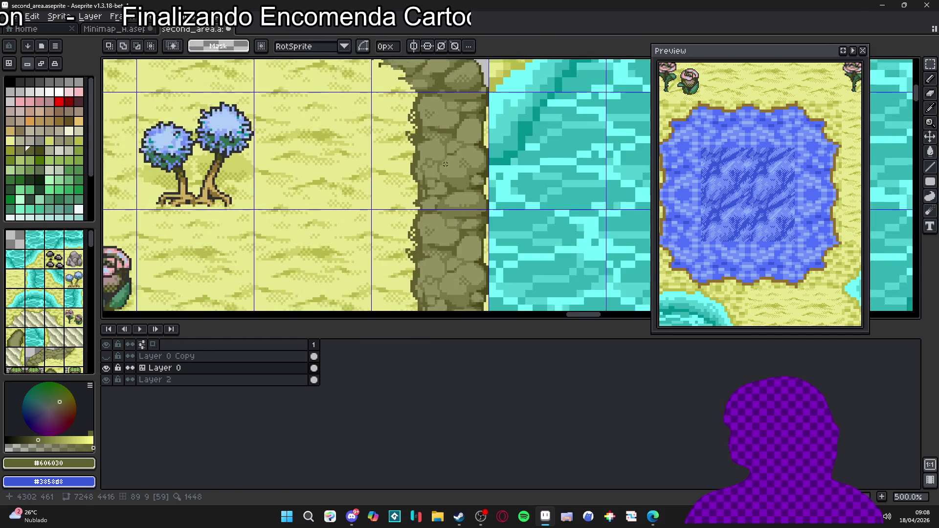
# Step: Zoom in and out to inspect the patched cliff edge
pyautogui.scroll(-3, 454, 181)
pyautogui.scroll(-1, 454, 182)
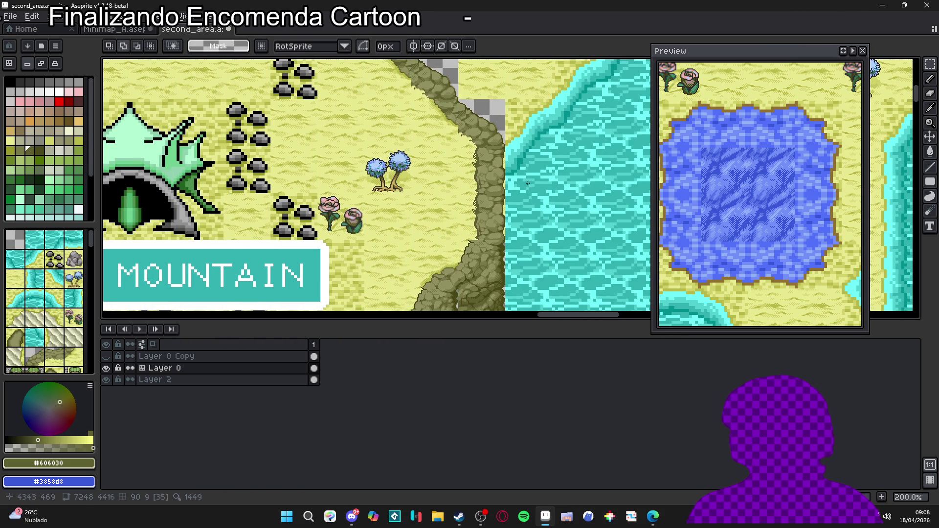
pyautogui.scroll(-2, 504, 185)
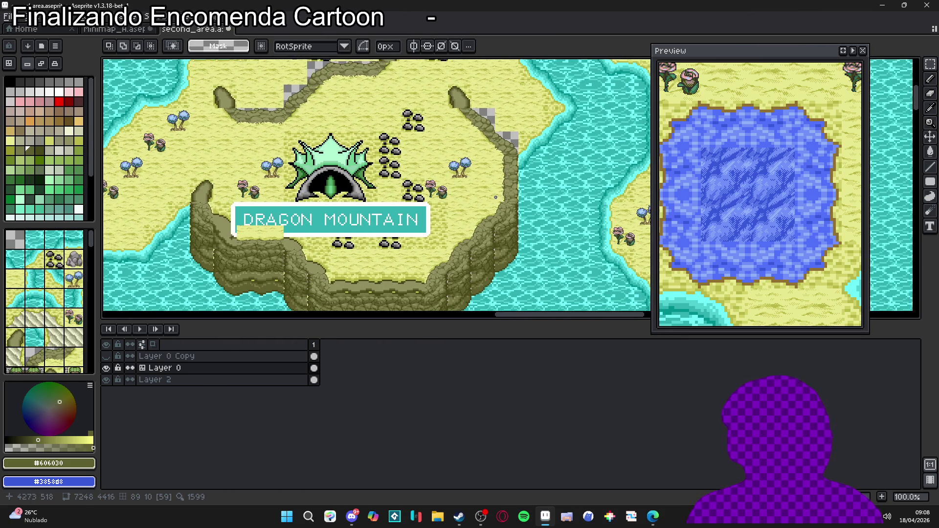
pyautogui.scroll(4, 293, 238)
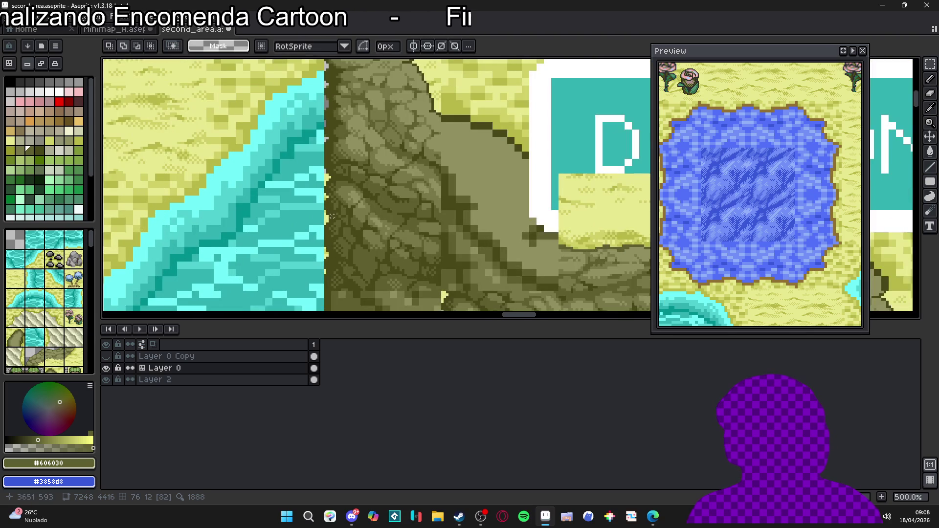
pyautogui.scroll(2, 332, 216)
pyautogui.scroll(-5, 329, 217)
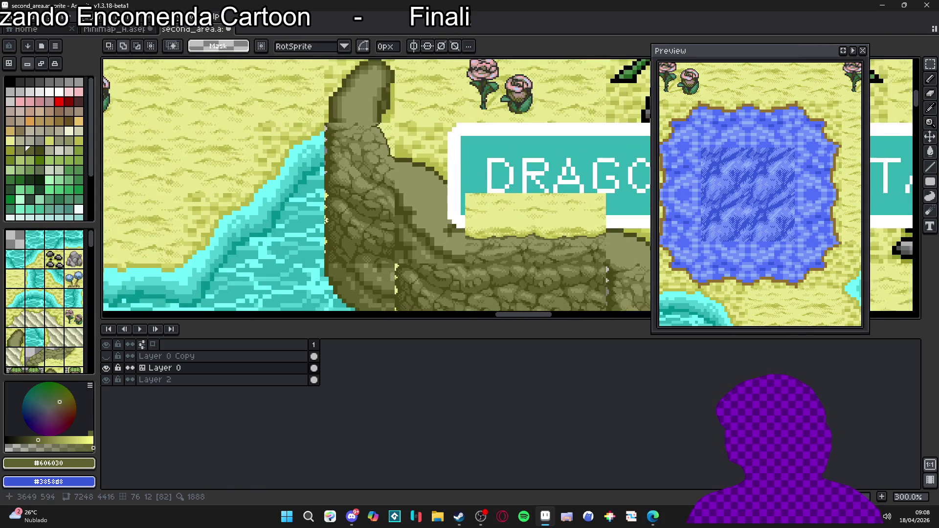
pyautogui.scroll(2, 327, 221)
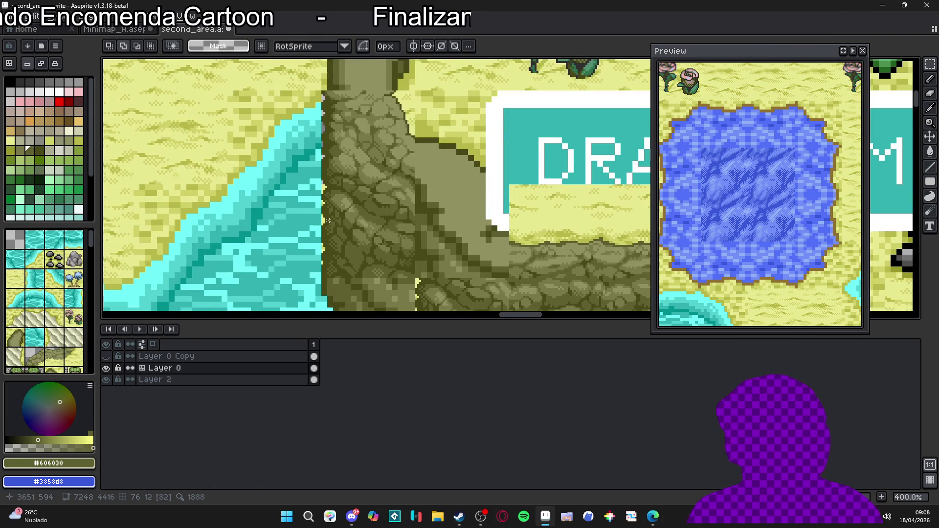
pyautogui.scroll(-1, 327, 220)
pyautogui.scroll(-2, 334, 225)
pyautogui.scroll(2, 330, 231)
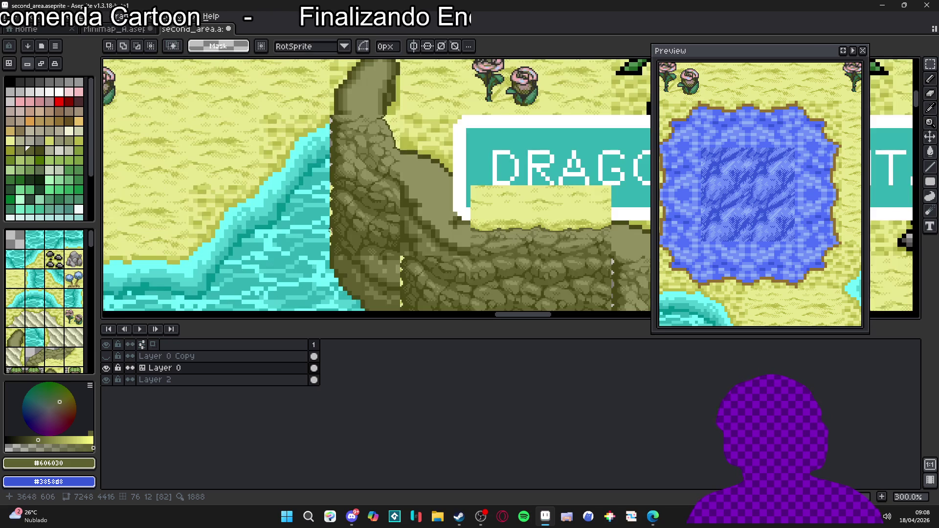
pyautogui.scroll(-2, 330, 230)
pyautogui.scroll(5, 332, 231)
# Step: Pan the map to view the water left of the island
pyautogui.press('v')
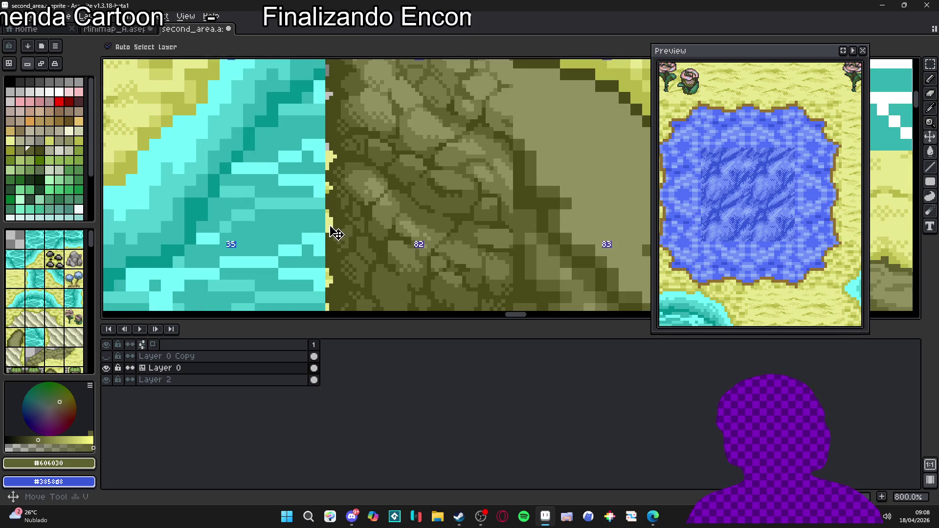
pyautogui.scroll(-5, 336, 231)
pyautogui.moveTo(156, 263)
pyautogui.mouseDown()
pyautogui.moveTo(221, 204)
pyautogui.moveTo(316, 209)
pyautogui.moveTo(506, 93)
pyautogui.moveTo(618, 74)
pyautogui.mouseUp()
pyautogui.scroll(-1, 293, 196)
pyautogui.scroll(3, 260, 207)
pyautogui.scroll(-4, 261, 207)
pyautogui.scroll(1, 271, 221)
pyautogui.scroll(1, 271, 221)
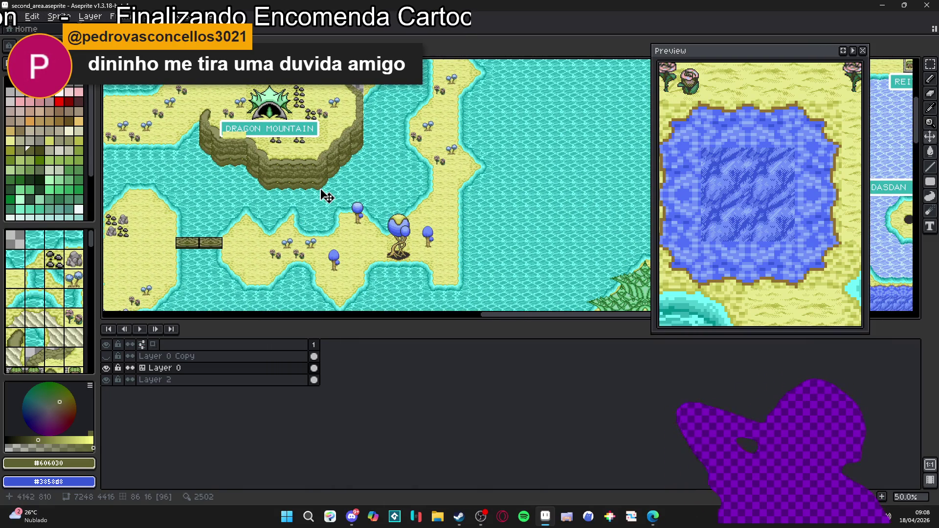
# Step: Erase the stray pixels along the cliff's right edge beside the water
pyautogui.scroll(1, 322, 195)
pyautogui.scroll(-2, 335, 195)
pyautogui.moveTo(433, 142); pyautogui.dragTo(407, 203)
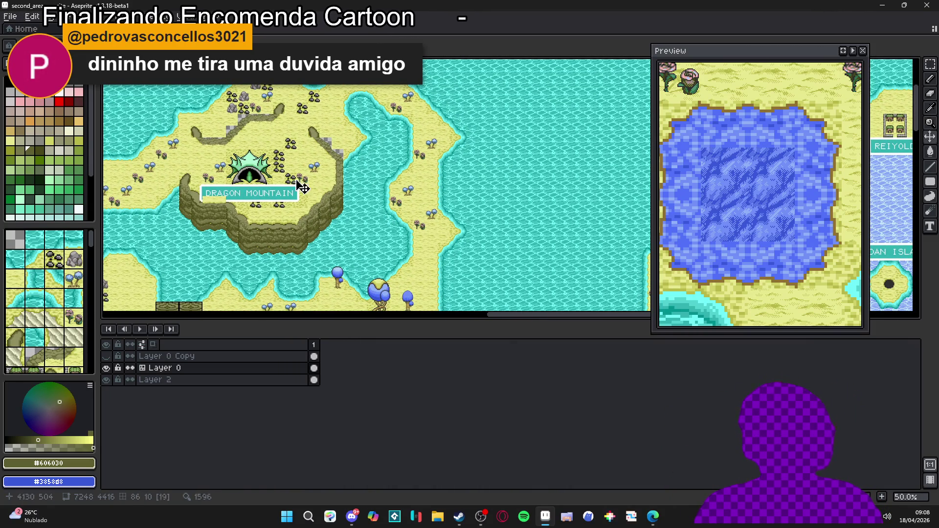
pyautogui.moveTo(203, 218); pyautogui.dragTo(346, 208)
pyautogui.scroll(2, 479, 172)
pyautogui.scroll(1, 489, 168)
pyautogui.moveTo(489, 168); pyautogui.dragTo(401, 193)
pyautogui.scroll(5, 434, 223)
pyautogui.press('e')
pyautogui.moveTo(431, 234); pyautogui.dragTo(430, 283)
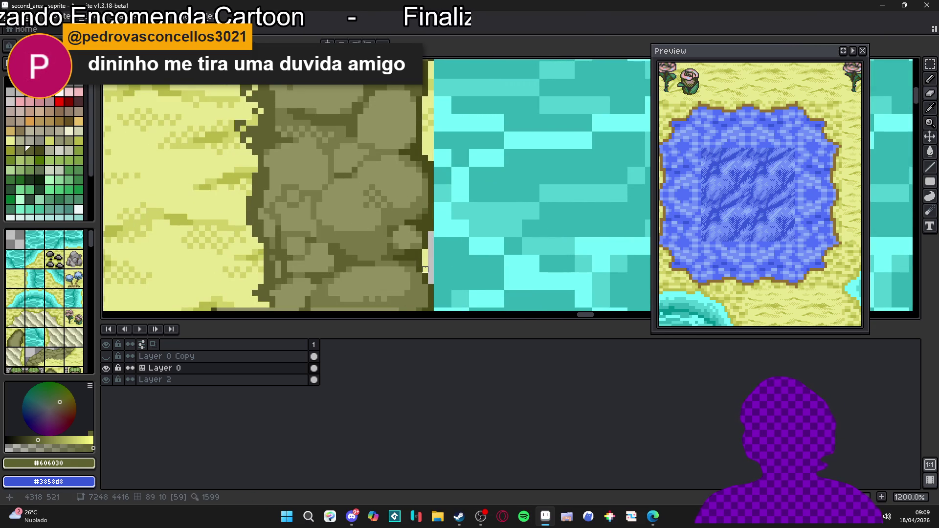
# Step: Erase a straight line down the cliff's right edge
pyautogui.scroll(3, 421, 205)
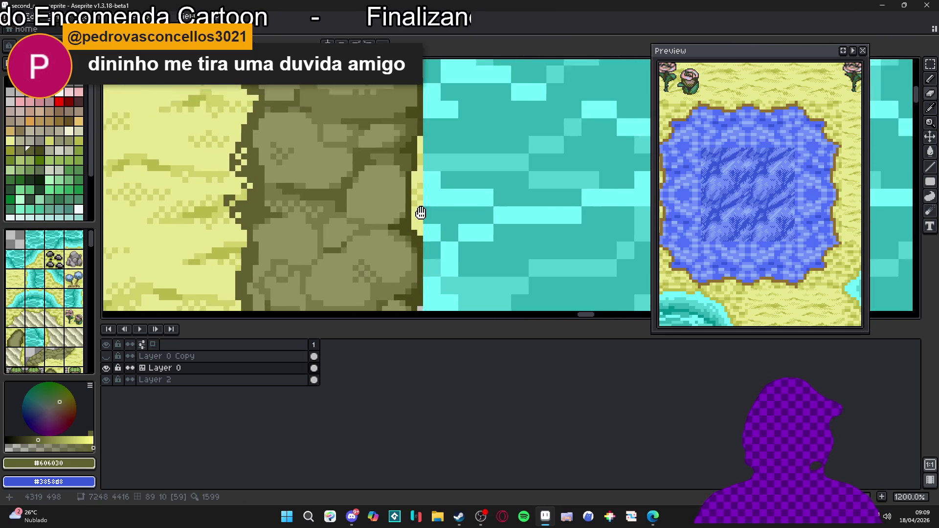
pyautogui.scroll(3, 421, 205)
pyautogui.scroll(2, 443, 239)
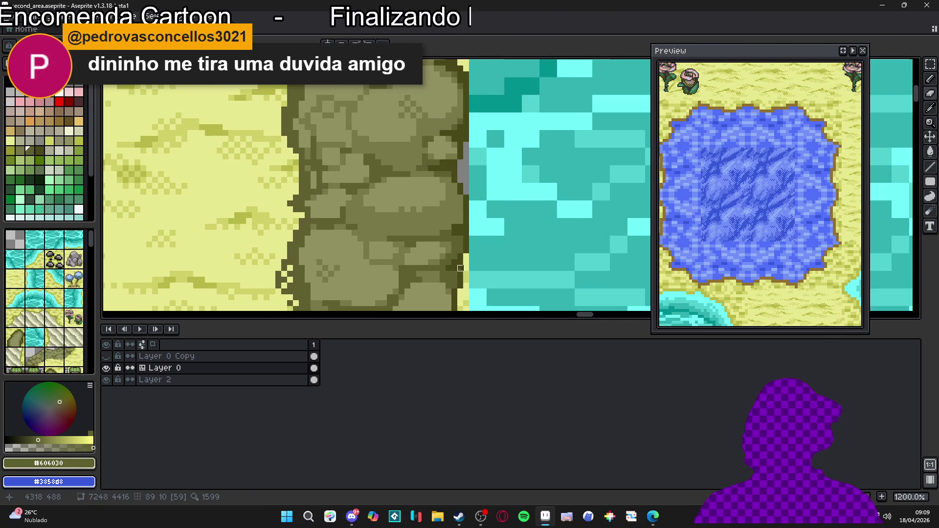
pyautogui.hscroll(2, 466, 262)
pyautogui.moveTo(447, 153)
pyautogui.mouseDown()
pyautogui.moveTo(452, 249)
pyautogui.moveTo(440, 191)
pyautogui.mouseUp()
pyautogui.scroll(-8, 408, 236)
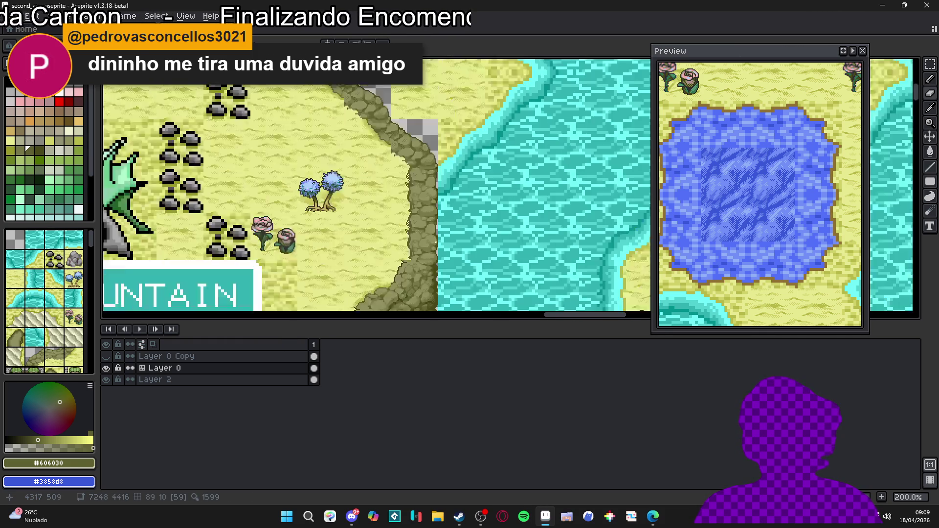
# Step: Pan across the second_area map, then switch to the Minimap_A document
pyautogui.moveTo(408, 236); pyautogui.dragTo(418, 242)
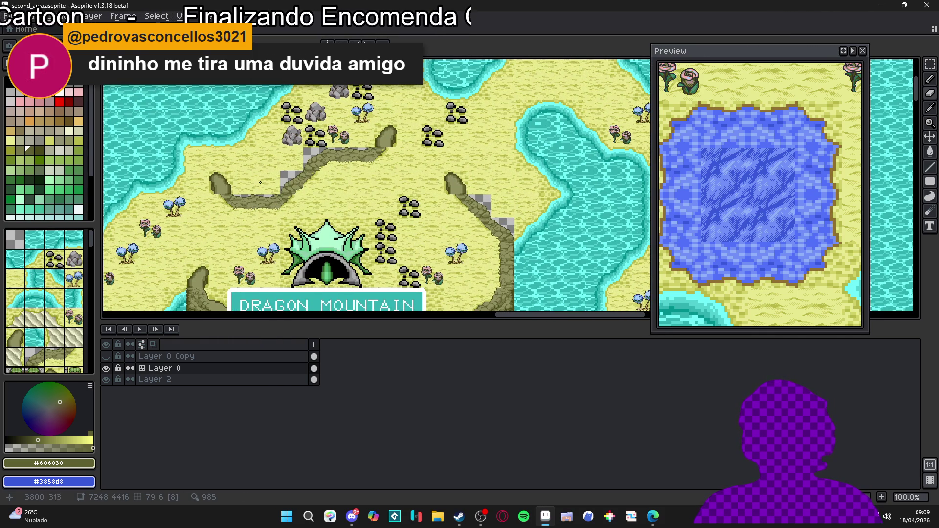
pyautogui.scroll(-3, 273, 189)
pyautogui.scroll(2, 294, 205)
pyautogui.moveTo(274, 308); pyautogui.dragTo(329, 216)
pyautogui.hscroll(-5, 329, 216)
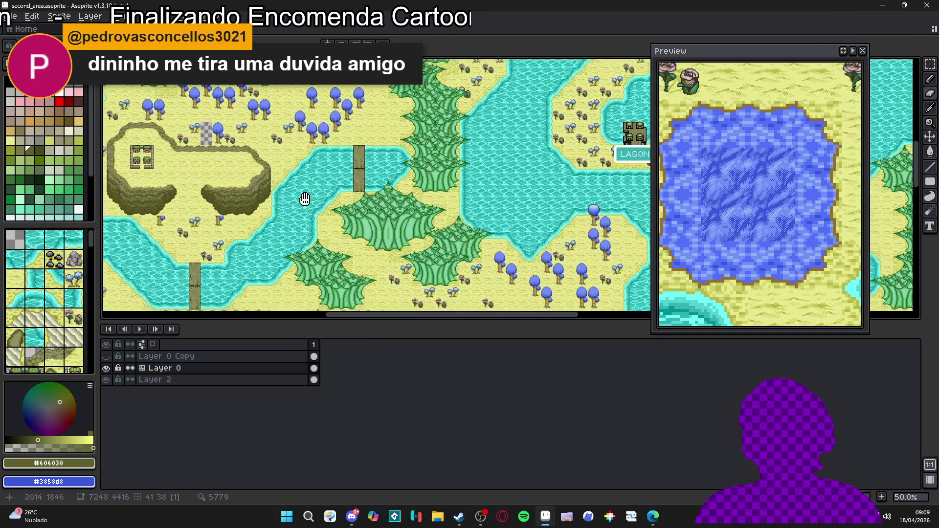
pyautogui.hotkey('ctrl', 'Tab')
pyautogui.scroll(4, 377, 190)
pyautogui.scroll(2, 436, 189)
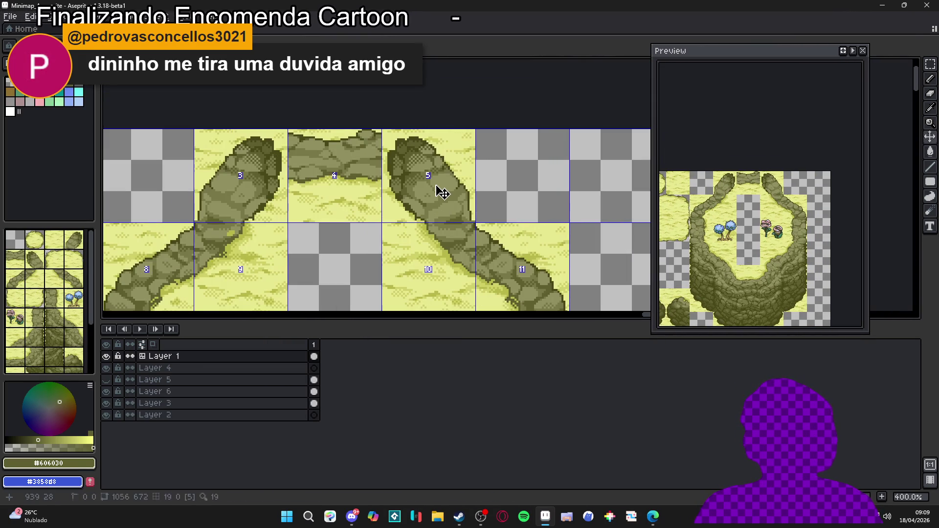
# Step: Select and then deselect a rock-path tile in Minimap_A
pyautogui.scroll(-2, 441, 193)
pyautogui.scroll(2, 441, 193)
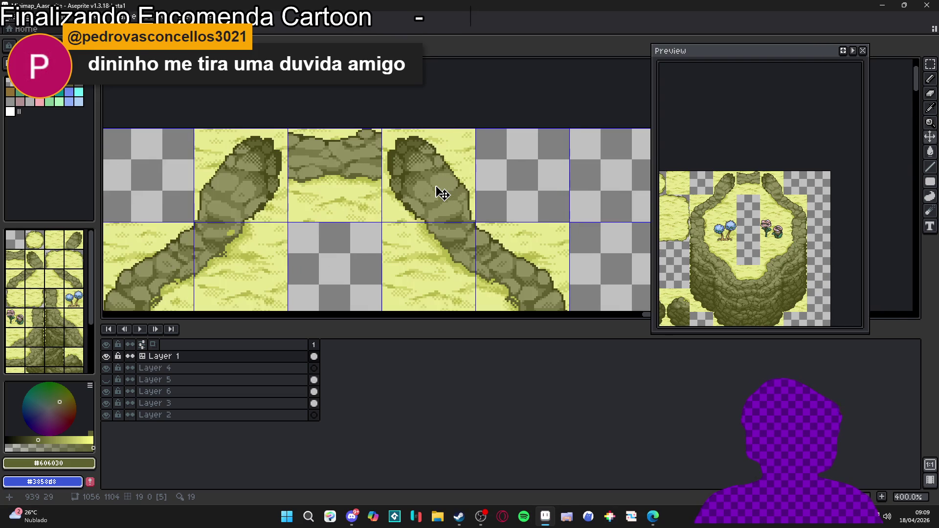
pyautogui.click(442, 193)
pyautogui.click(438, 189)
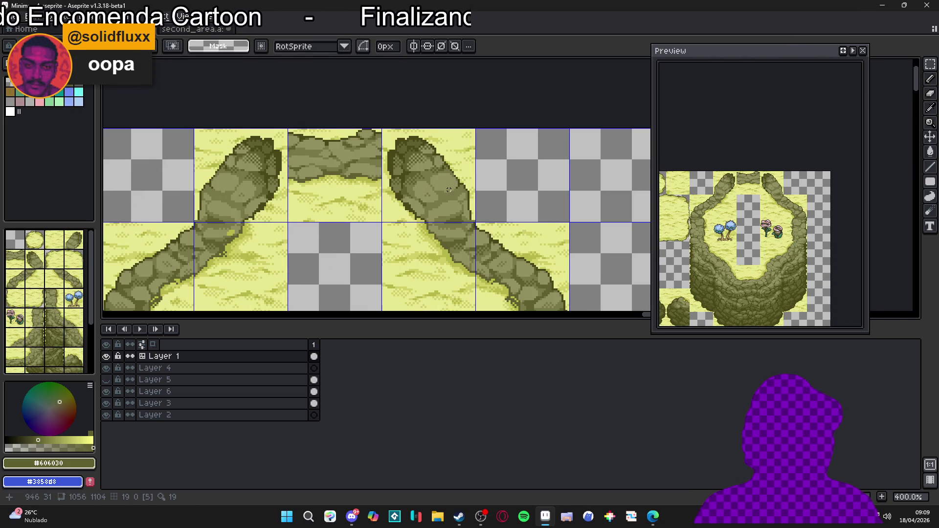
# Step: In second_area, paste the copied rock tile onto the rock path's end
pyautogui.click(206, 29)
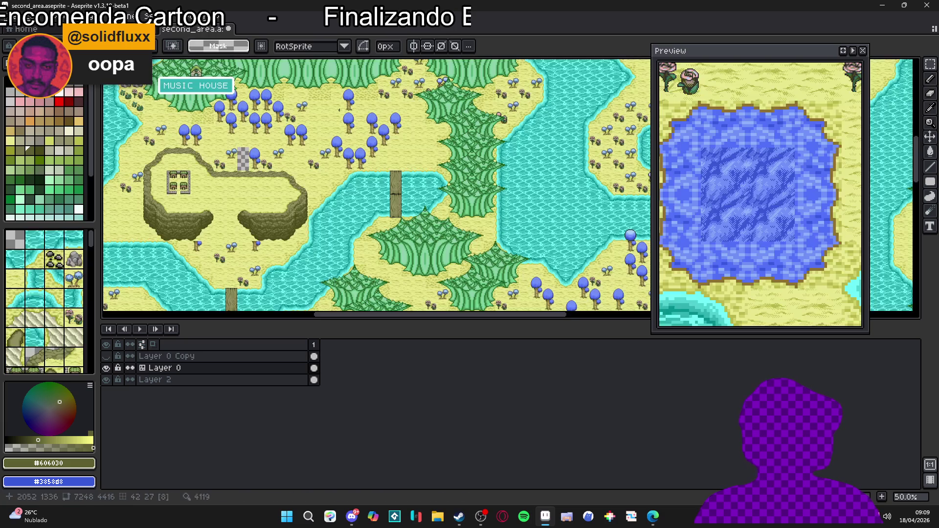
pyautogui.hscroll(5, 325, 209)
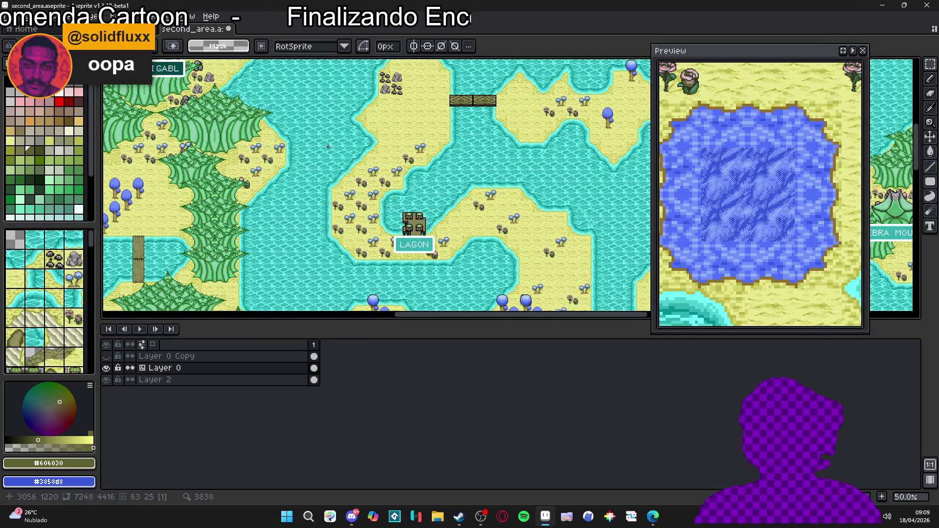
pyautogui.scroll(5, 485, 212)
pyautogui.scroll(-5, 485, 213)
pyautogui.hscroll(-5, 446, 274)
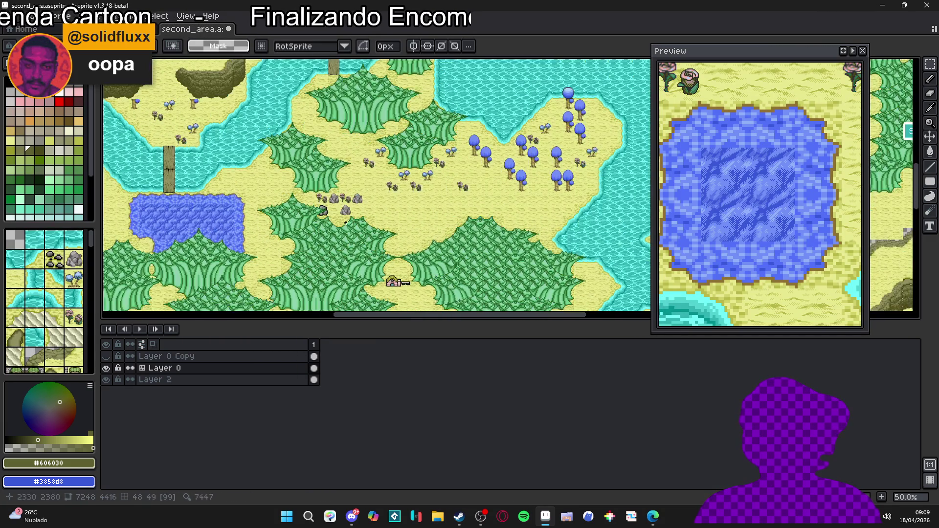
pyautogui.scroll(3, 445, 275)
pyautogui.scroll(-1, 445, 218)
pyautogui.hscroll(5, 444, 218)
pyautogui.scroll(2, 557, 221)
pyautogui.hscroll(5, 557, 221)
pyautogui.scroll(1, 417, 227)
pyautogui.scroll(6, 379, 167)
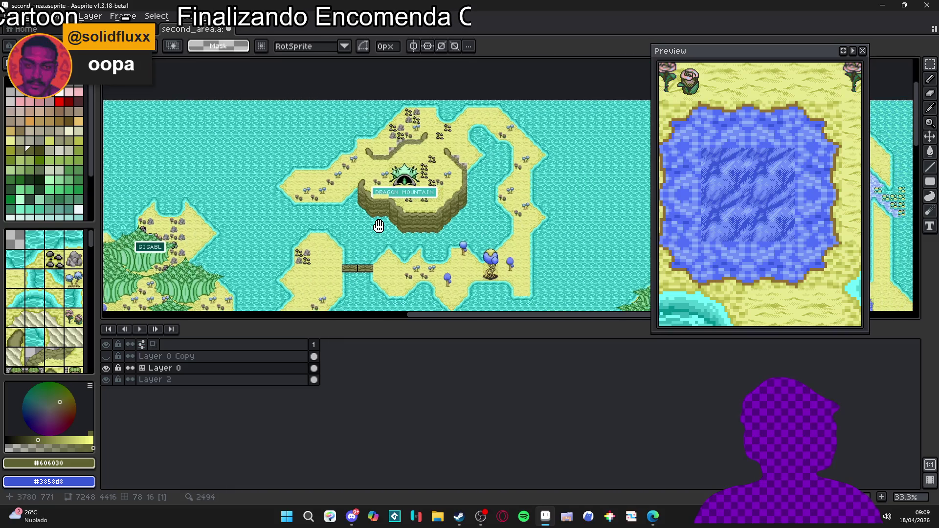
pyautogui.scroll(2, 379, 167)
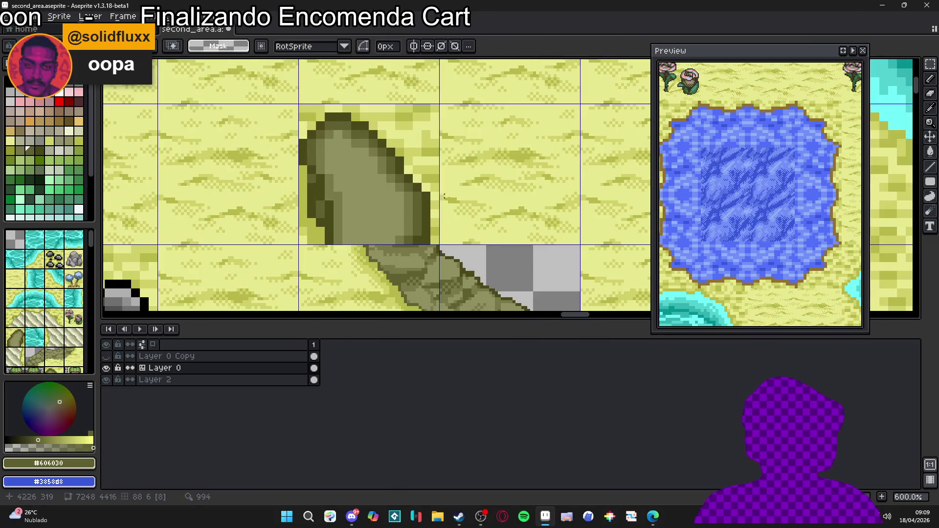
pyautogui.hotkey('ctrl', 'v')
pyautogui.moveTo(520, 226)
pyautogui.mouseDown()
pyautogui.moveTo(383, 207)
pyautogui.moveTo(413, 224)
pyautogui.moveTo(428, 251)
pyautogui.mouseUp()
pyautogui.scroll(3, 414, 223)
pyautogui.press('Return')
# Step: Center the map on Dragon Mountain and select the rock path's upper-curve tile in Minimap_A
pyautogui.scroll(-7, 428, 250)
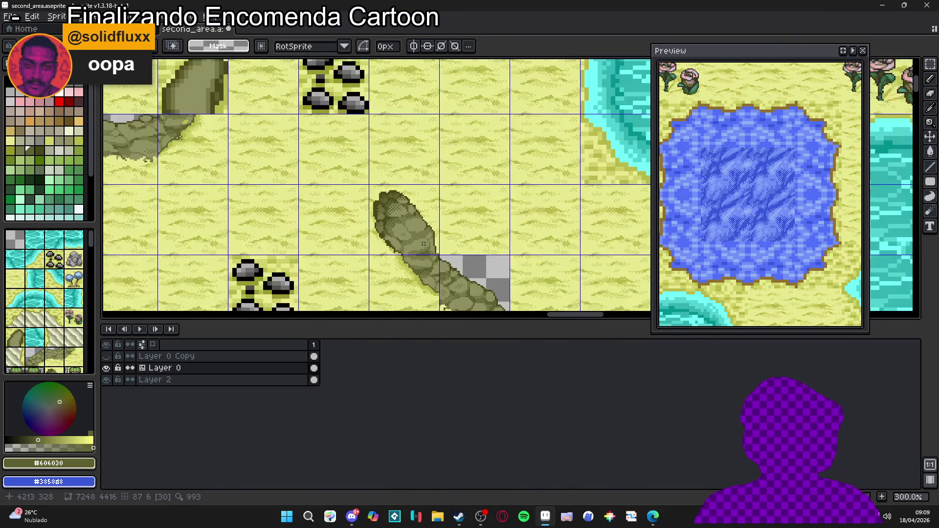
pyautogui.moveTo(318, 202); pyautogui.dragTo(333, 203)
pyautogui.scroll(-5, 333, 204)
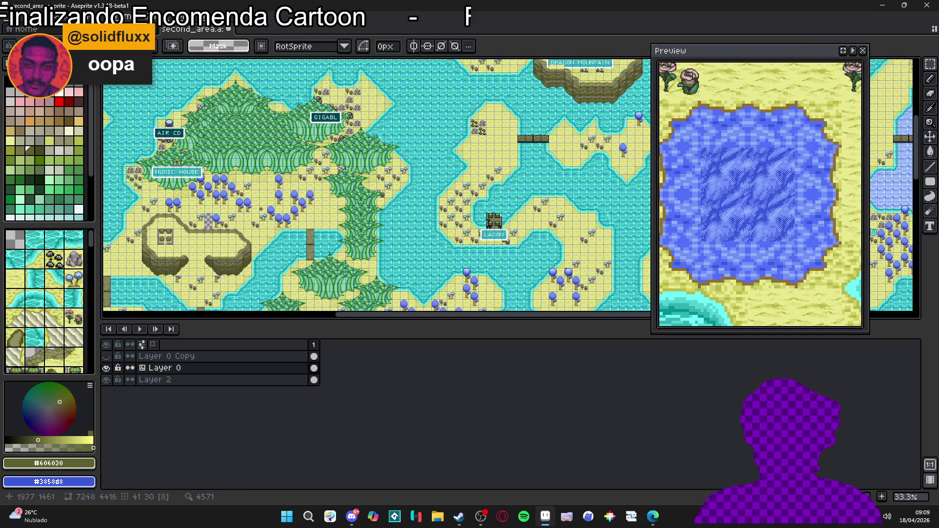
pyautogui.moveTo(442, 127); pyautogui.dragTo(338, 260)
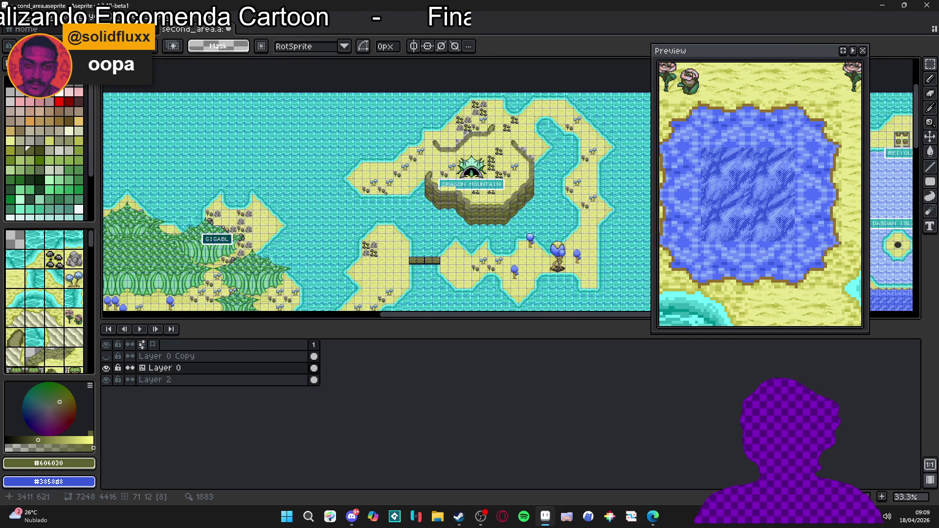
pyautogui.moveTo(415, 191); pyautogui.dragTo(443, 177)
pyautogui.scroll(1, 338, 195)
pyautogui.click(113, 29)
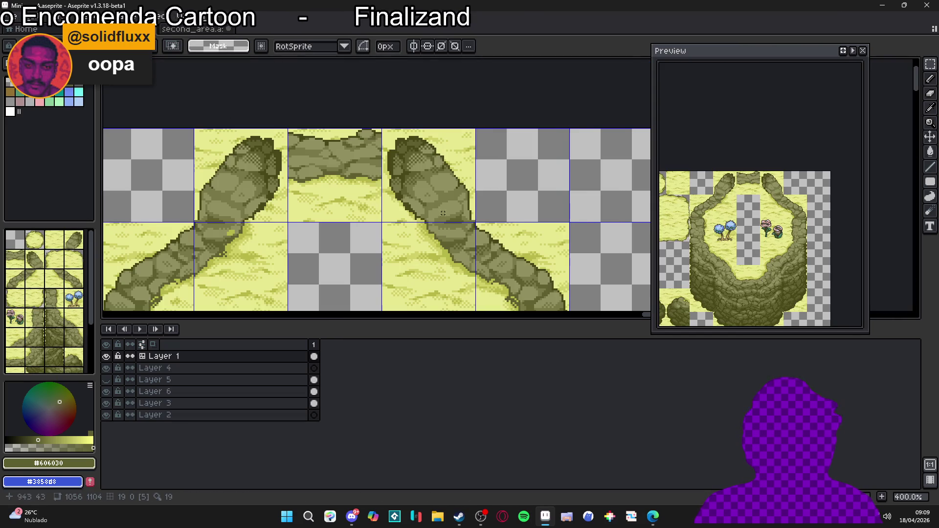
pyautogui.click(245, 194)
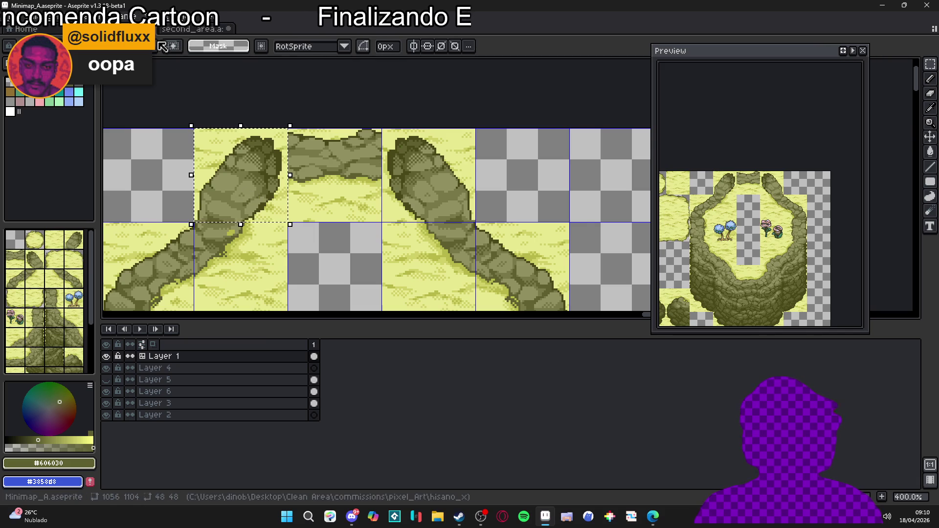
pyautogui.click(193, 29)
pyautogui.scroll(3, 514, 121)
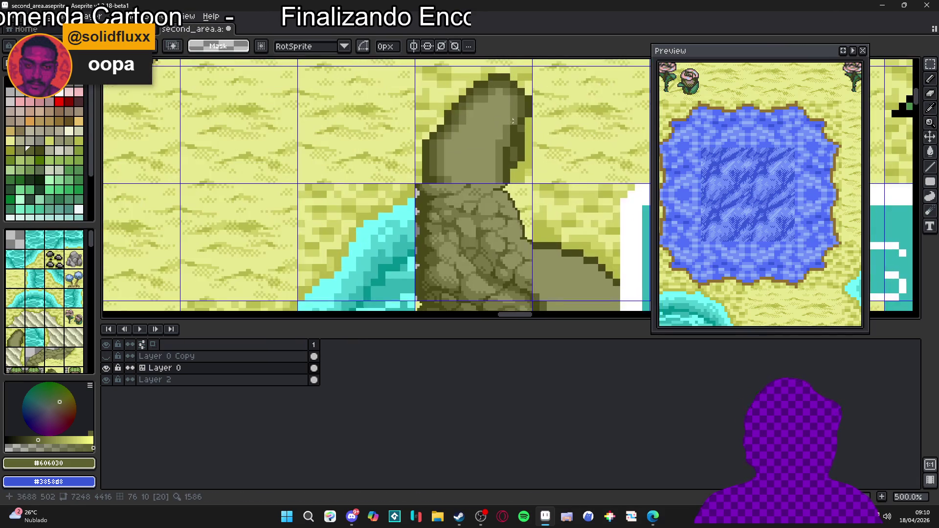
# Step: Paste the copied rock tile into its map cell beside the water
pyautogui.scroll(1, 513, 121)
pyautogui.hotkey('ctrl', 'v')
pyautogui.moveTo(535, 210); pyautogui.dragTo(432, 223)
pyautogui.press('Return')
pyautogui.scroll(-2, 426, 217)
pyautogui.scroll(3, 400, 238)
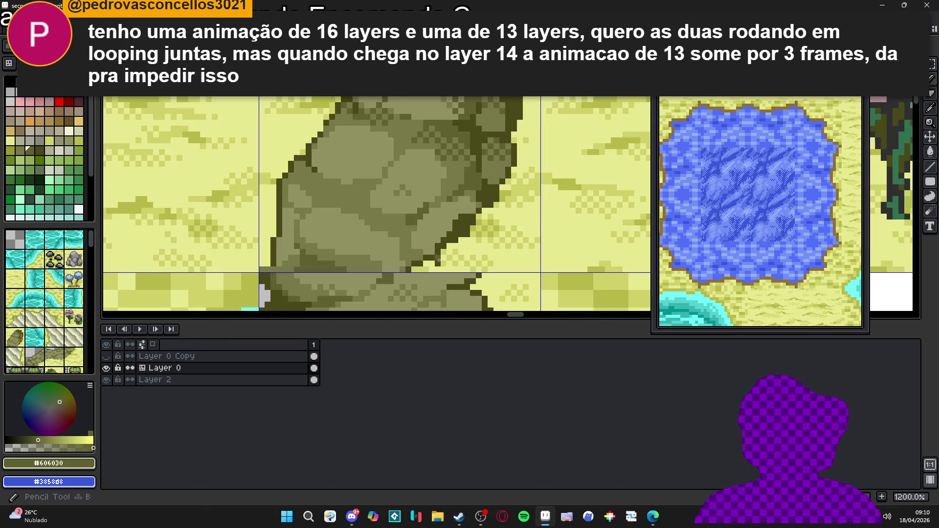
pyautogui.scroll(-2, 460, 274)
pyautogui.scroll(-1, 460, 273)
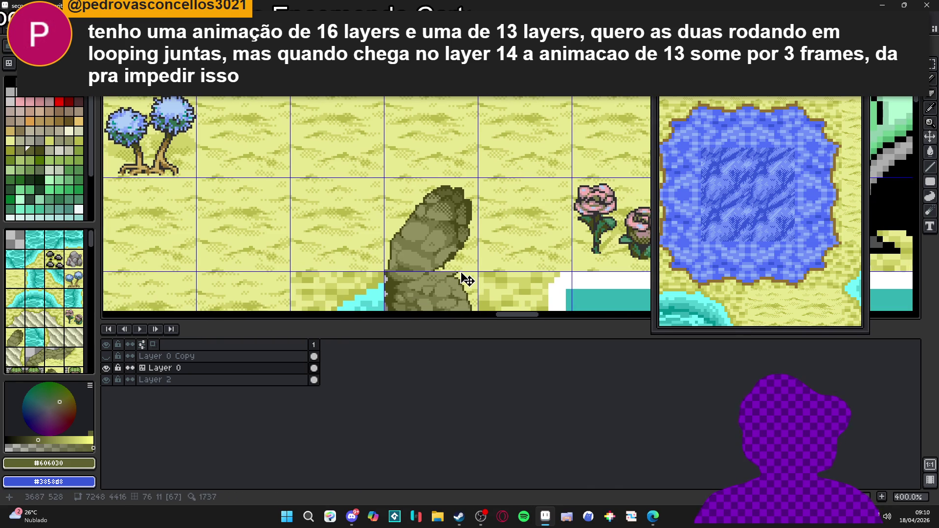
pyautogui.scroll(-3, 466, 275)
pyautogui.scroll(2, 418, 233)
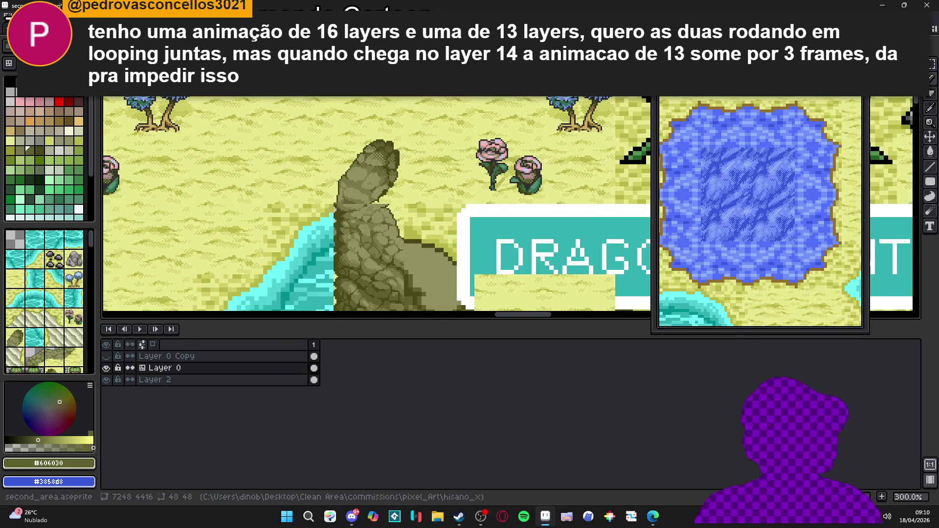
# Step: Compare with Minimap_A and toggle the tile grid overlay to check the tile's alignment
pyautogui.click(266, 31)
pyautogui.scroll(-3, 294, 146)
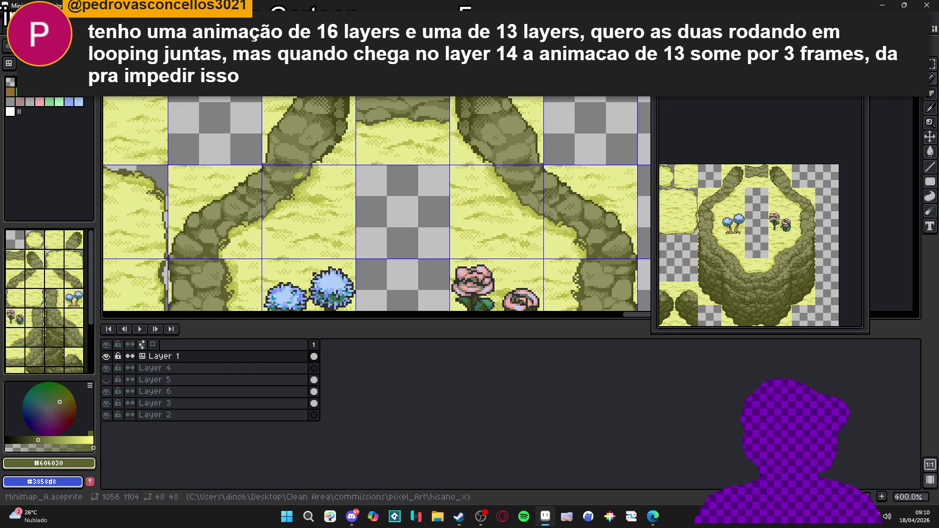
pyautogui.click(122, 20)
pyautogui.scroll(3, 386, 212)
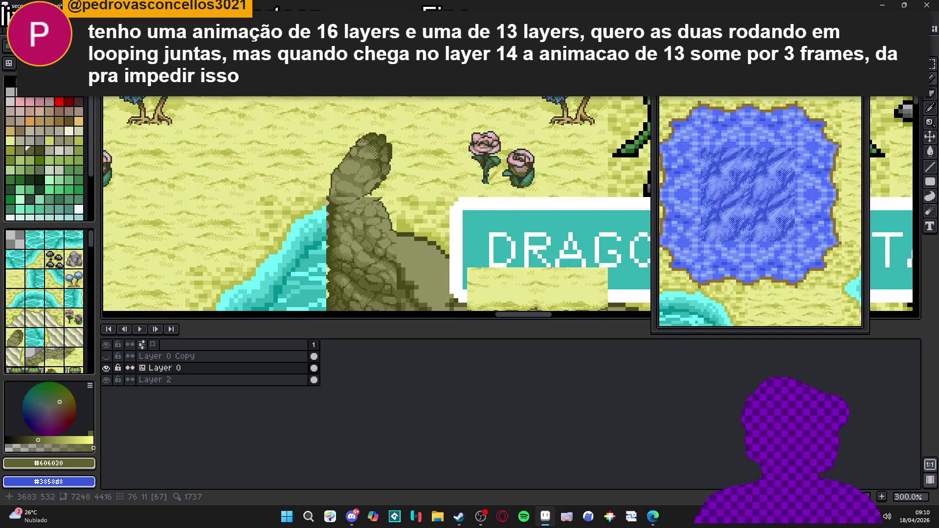
pyautogui.scroll(-2, 392, 211)
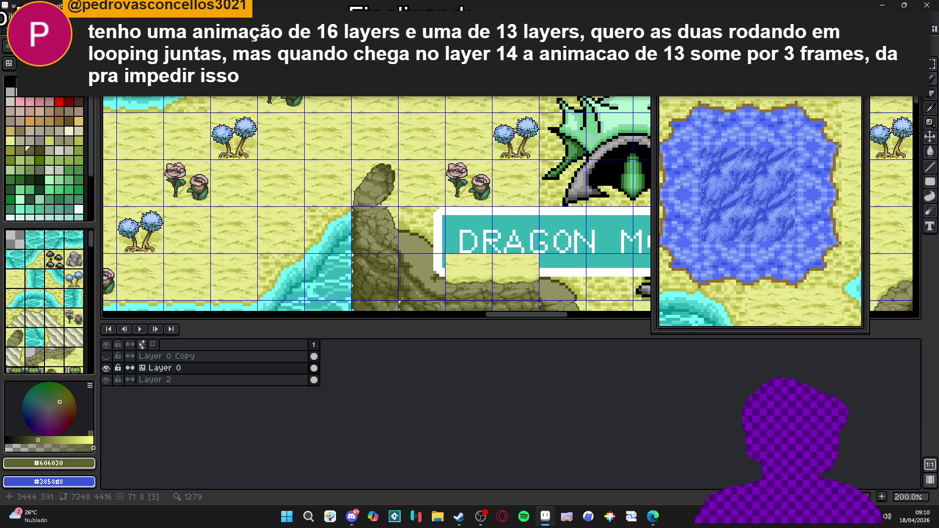
pyautogui.scroll(-2, 396, 211)
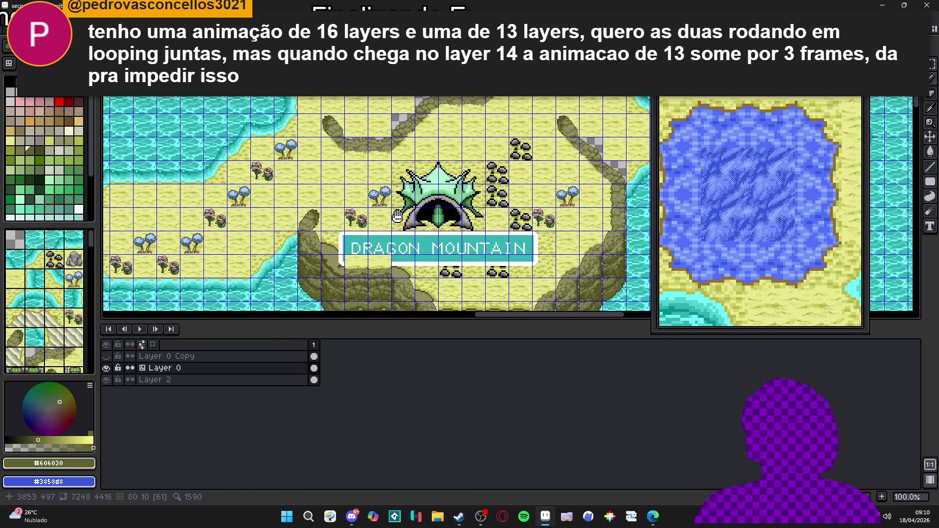
pyautogui.hotkey('ctrl', "'")
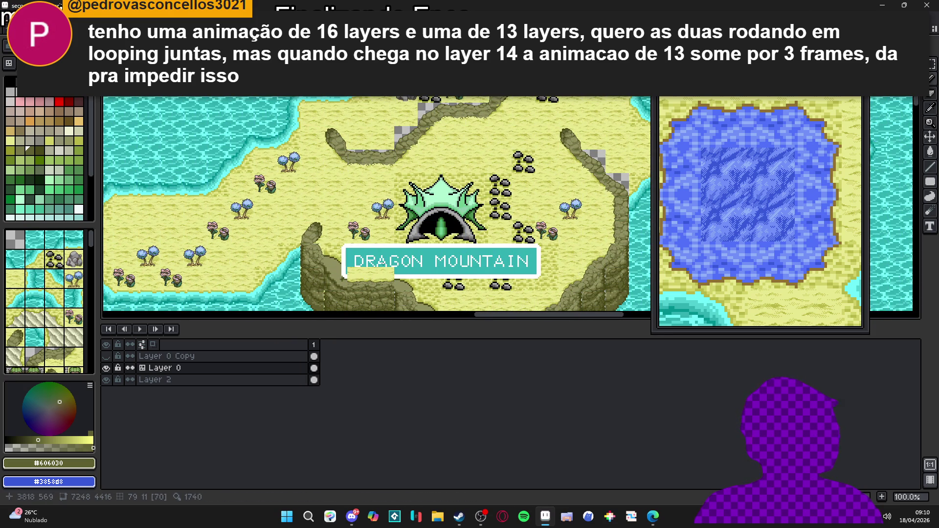
pyautogui.scroll(2, 584, 138)
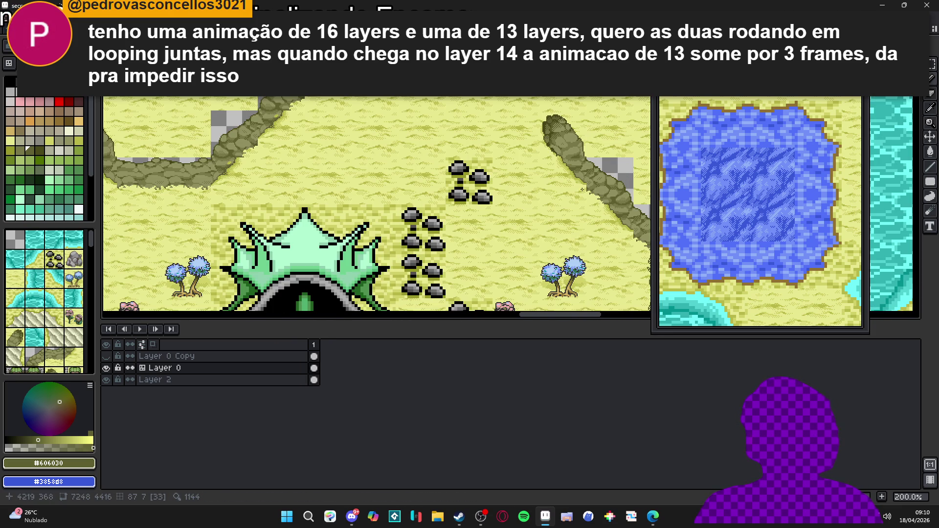
pyautogui.scroll(2, 582, 189)
pyautogui.hotkey('ctrl', "'")
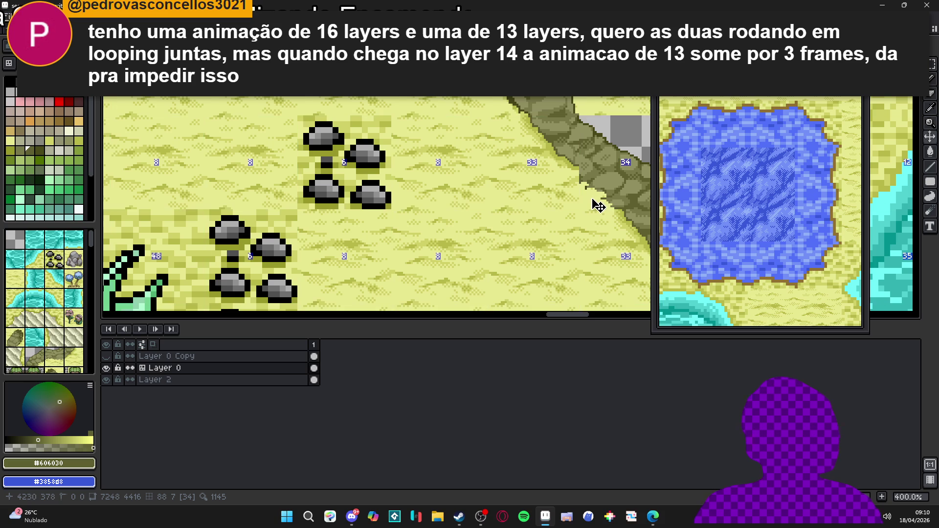
pyautogui.scroll(2, 578, 174)
pyautogui.scroll(-4, 575, 176)
pyautogui.scroll(4, 585, 189)
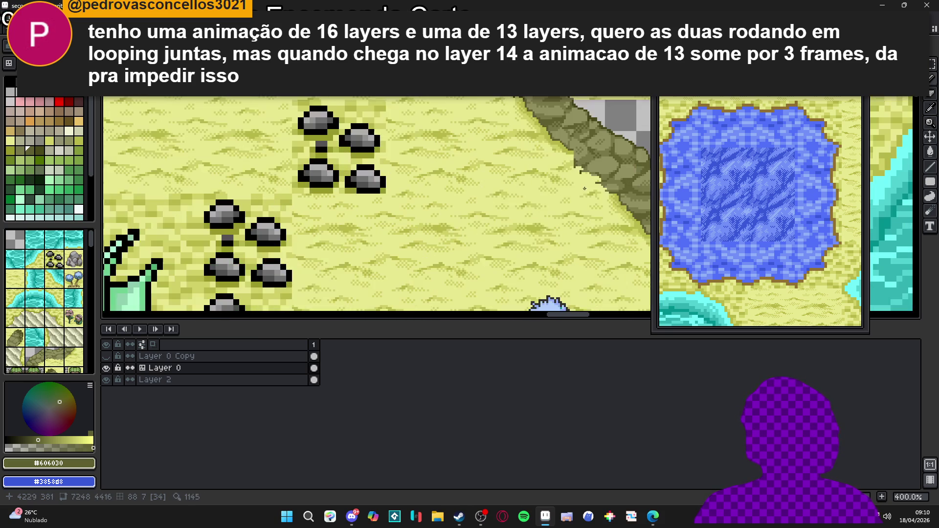
pyautogui.scroll(-4, 583, 182)
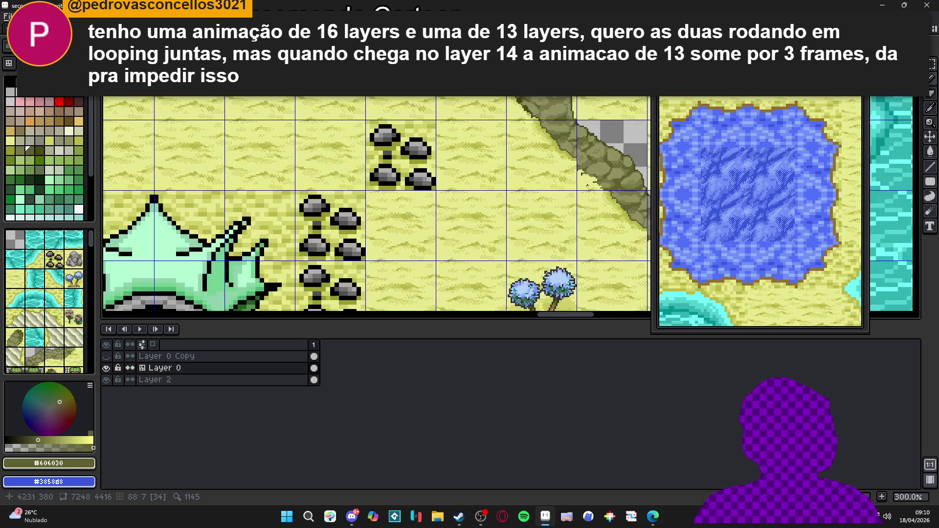
# Step: Nudge the rock tile beside the water one pixel right and down, then deselect
pyautogui.hotkey('ctrl', 'Tab')
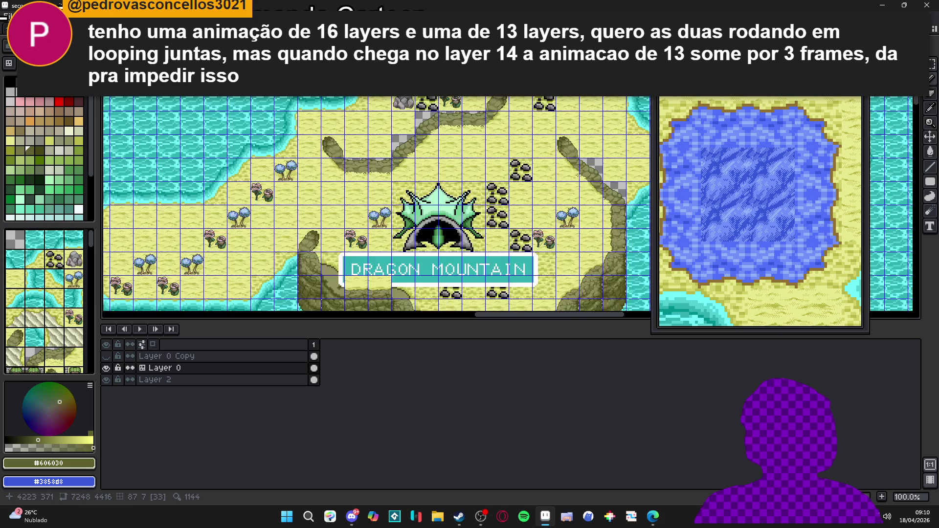
pyautogui.hotkey('ctrl', 'Tab')
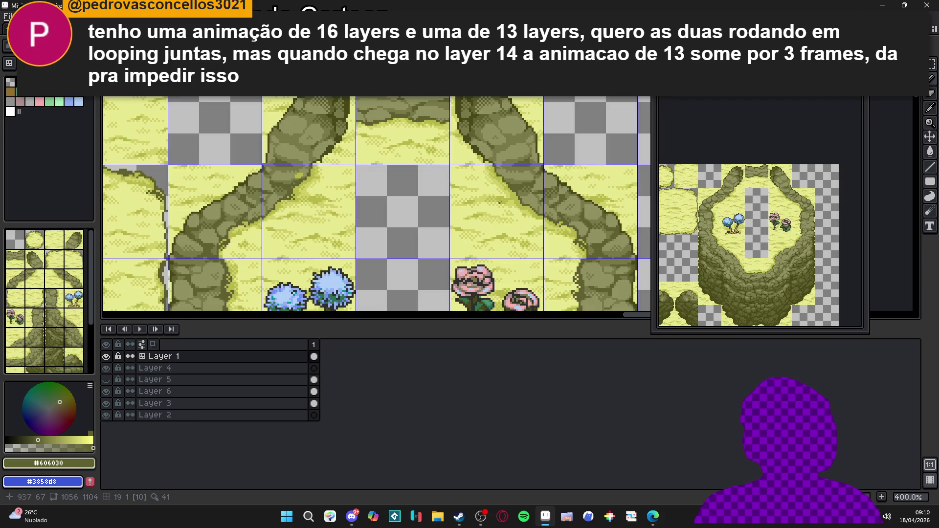
pyautogui.hotkey('ctrl', 'Tab')
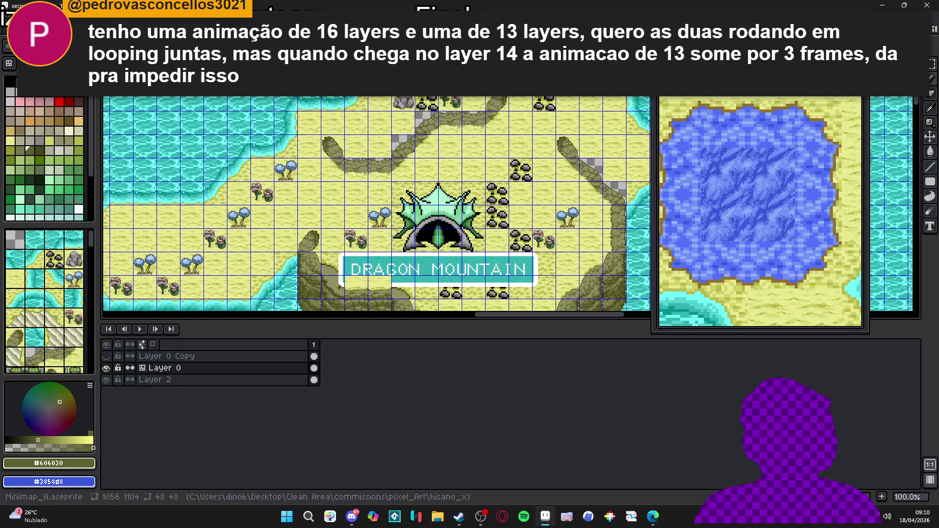
pyautogui.hotkey('ctrl', 'Tab')
pyautogui.scroll(-5, 292, 159)
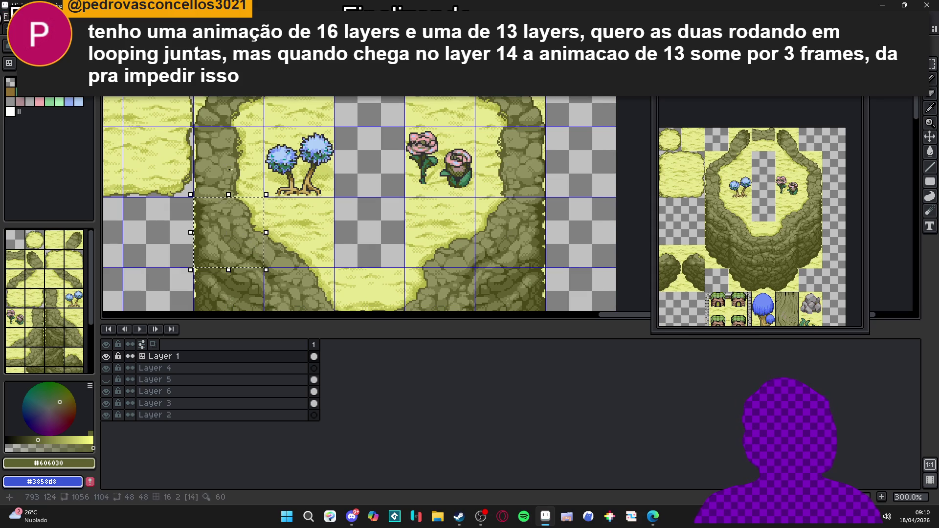
pyautogui.hotkey('ctrl', 'Tab')
pyautogui.scroll(1, 437, 176)
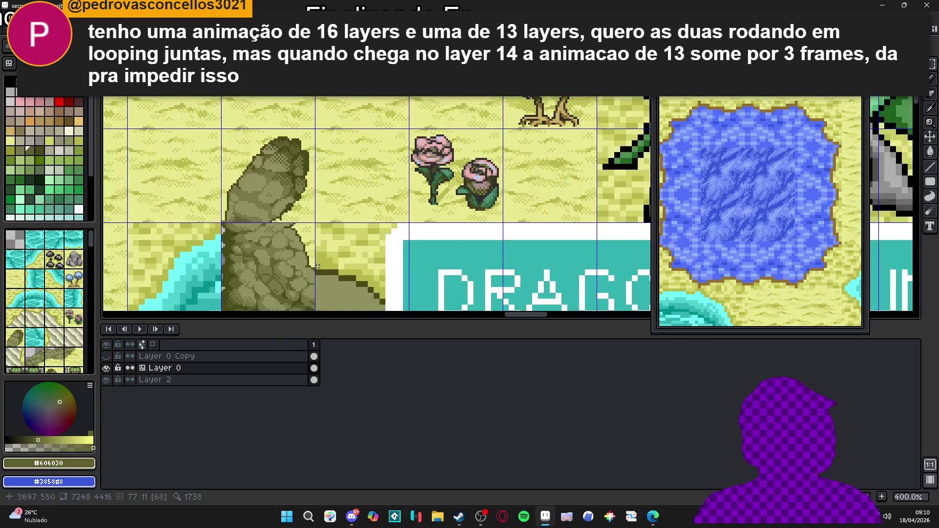
pyautogui.click(398, 187)
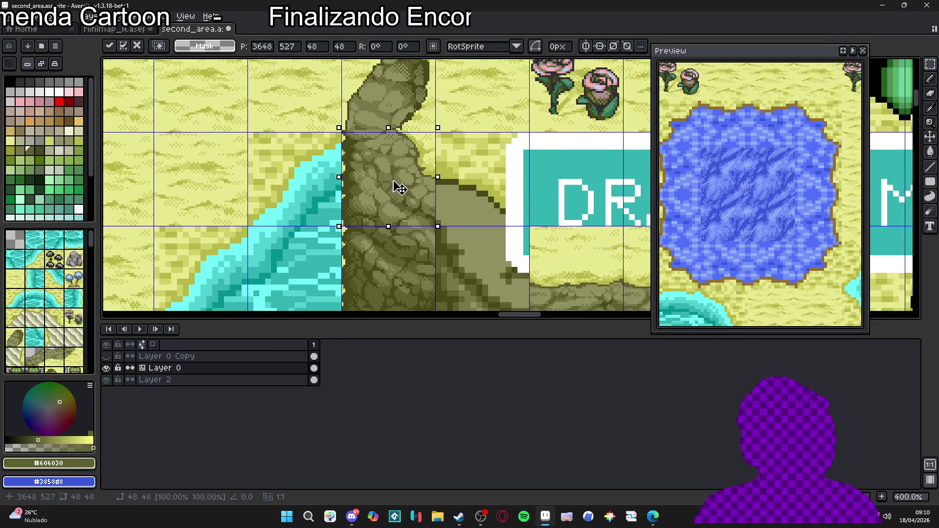
pyautogui.moveTo(399, 187); pyautogui.dragTo(425, 201)
pyautogui.scroll(3, 431, 188)
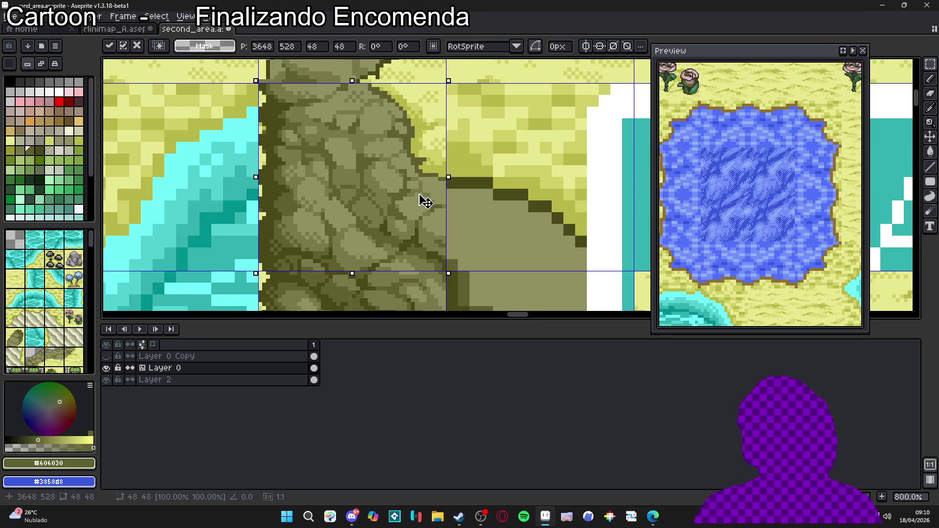
pyautogui.hotkey('ctrl', 'd')
pyautogui.scroll(-3, 425, 202)
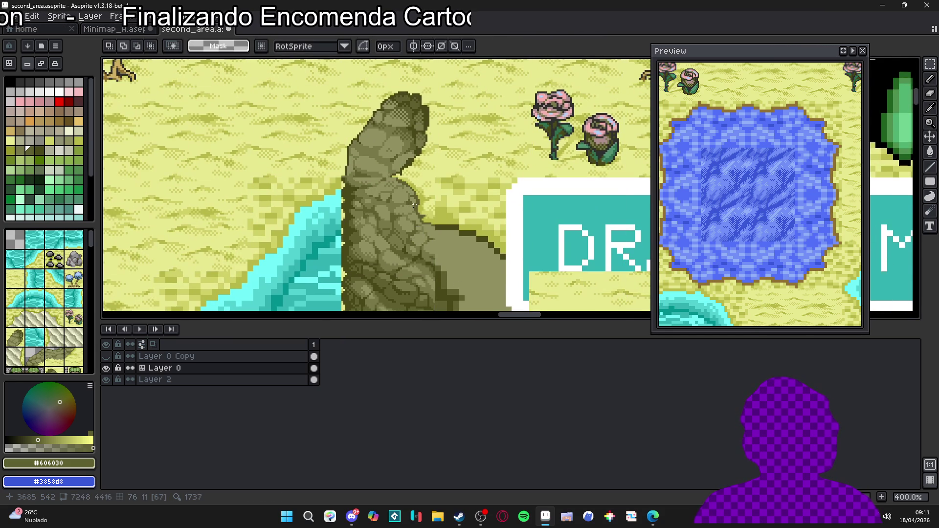
pyautogui.scroll(-1, 419, 213)
pyautogui.scroll(-3, 419, 213)
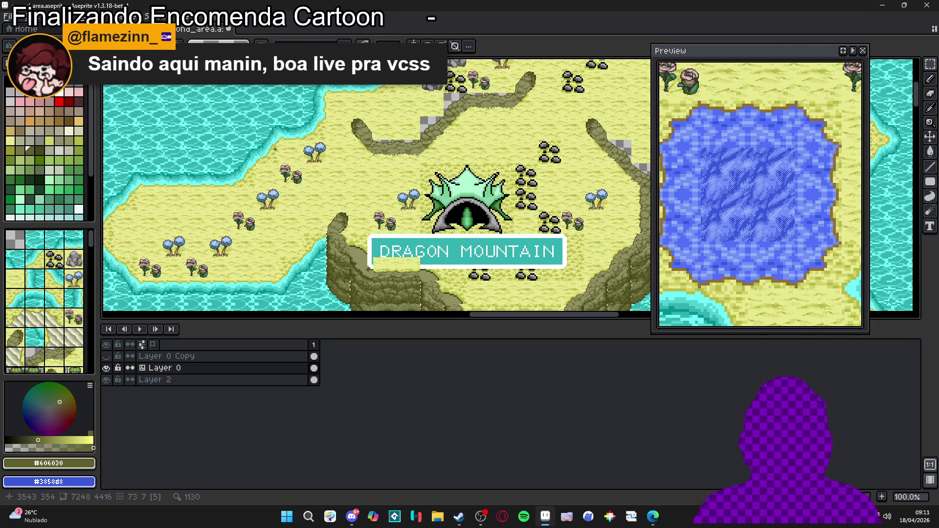
pyautogui.hotkey('ctrl', 'Tab')
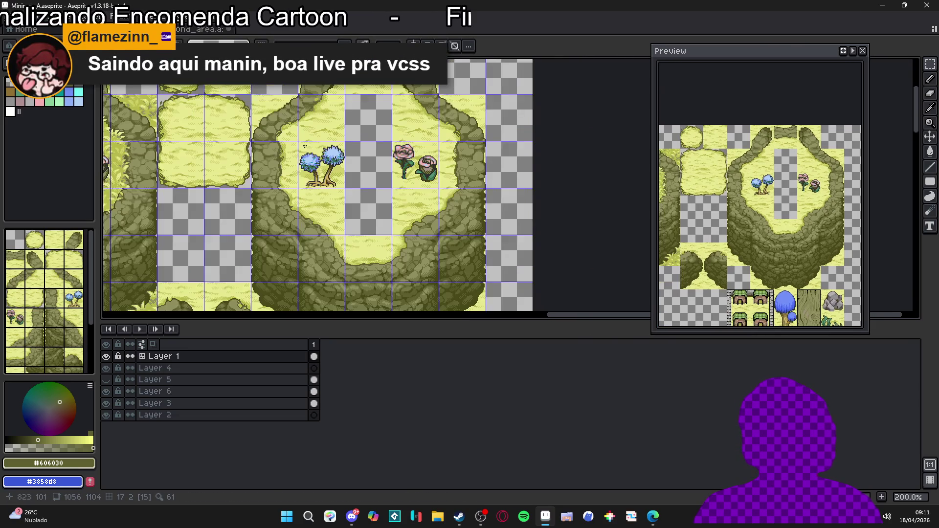
pyautogui.hotkey('ctrl', 'Tab')
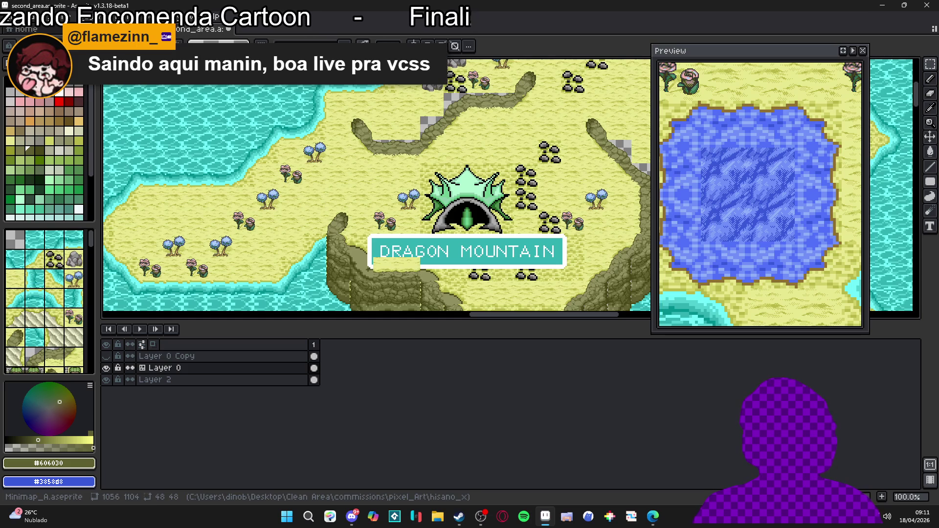
pyautogui.hotkey('ctrl', 'Tab')
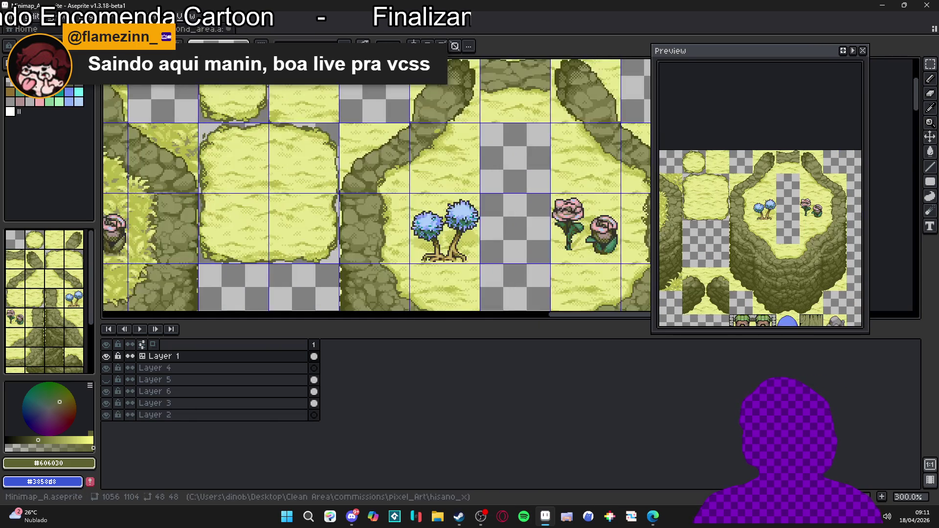
pyautogui.click(187, 31)
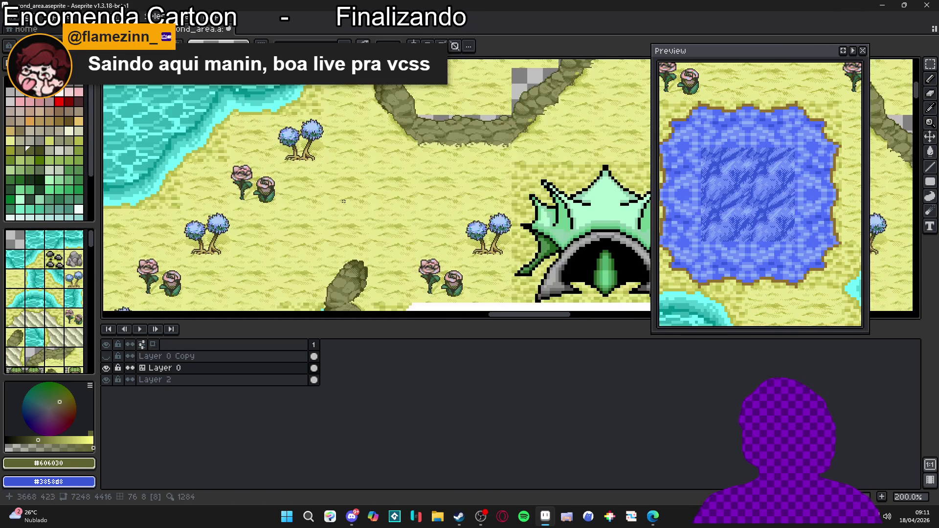
pyautogui.hotkey('ctrl', 'Tab')
pyautogui.scroll(1, 434, 147)
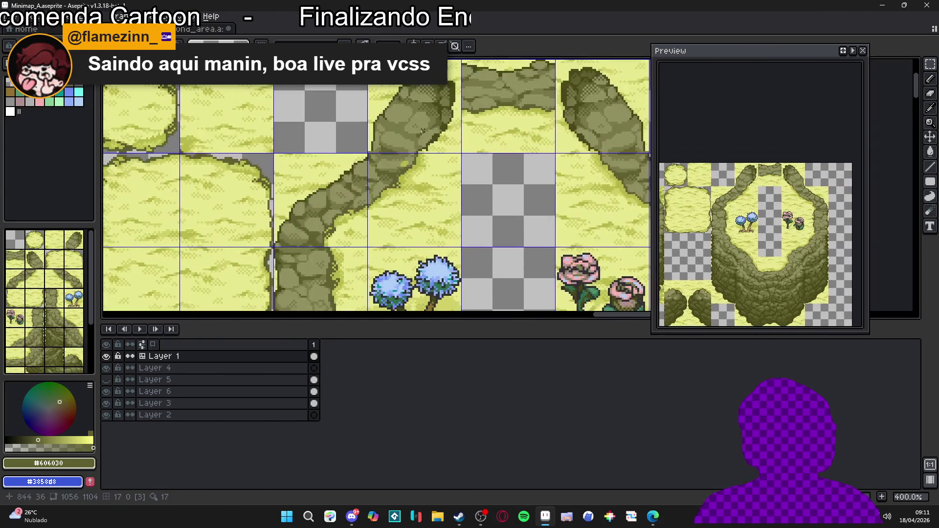
pyautogui.hotkey('ctrl', 'Tab')
pyautogui.scroll(-1, 422, 166)
pyautogui.moveTo(423, 166); pyautogui.dragTo(414, 131)
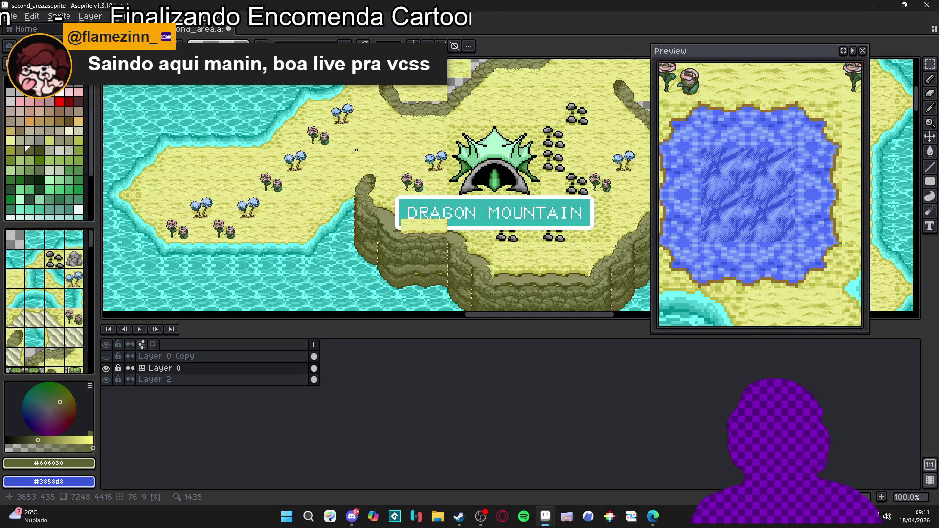
pyautogui.scroll(-1, 354, 158)
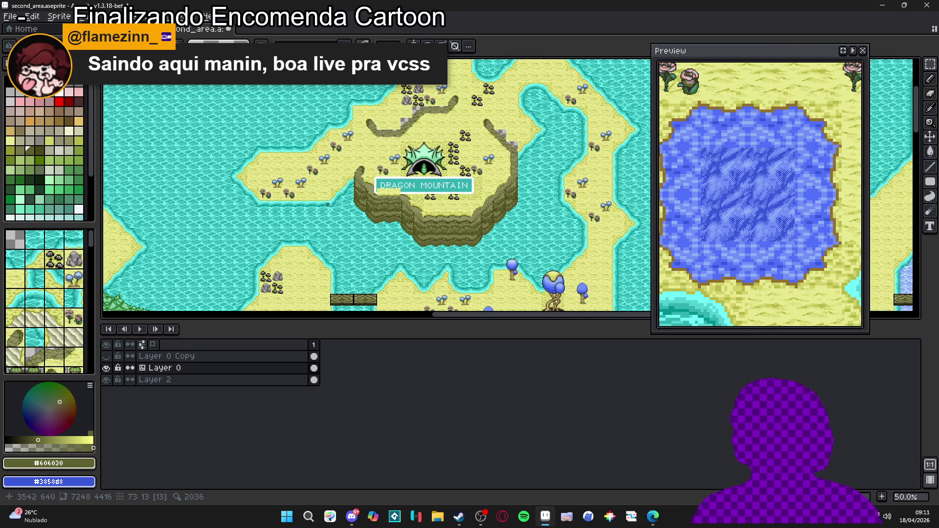
pyautogui.scroll(1, 352, 172)
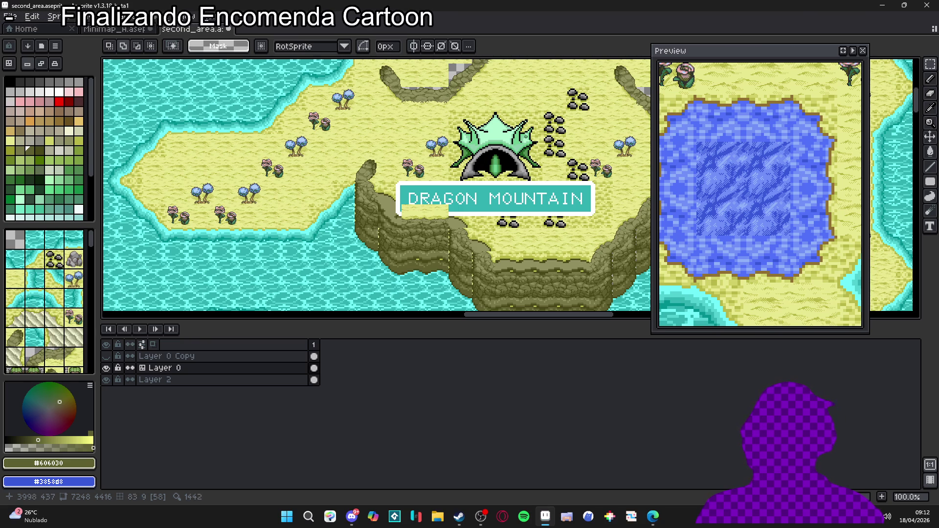
pyautogui.moveTo(551, 221); pyautogui.dragTo(397, 198)
pyautogui.scroll(1, 398, 198)
pyautogui.scroll(1, 397, 198)
pyautogui.scroll(-1, 251, 183)
pyautogui.scroll(-1, 251, 183)
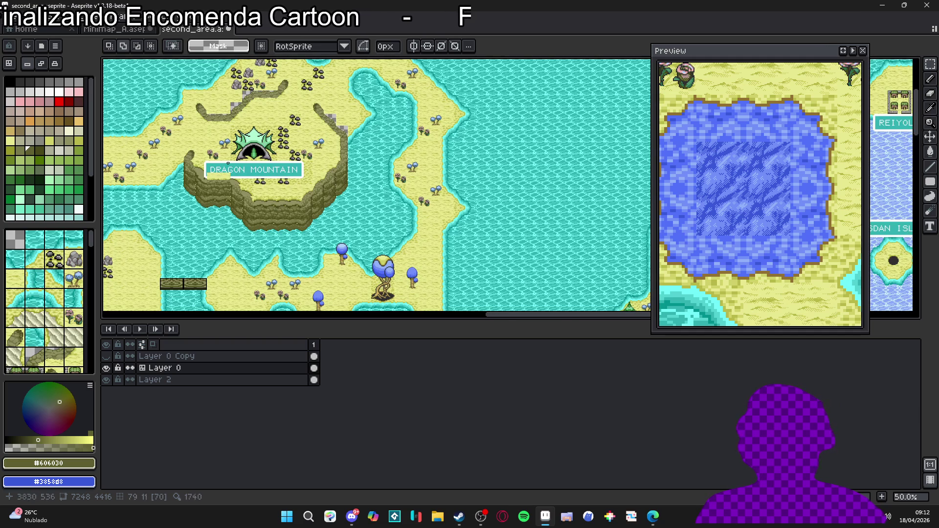
pyautogui.scroll(1, 247, 118)
pyautogui.moveTo(252, 121); pyautogui.dragTo(340, 148)
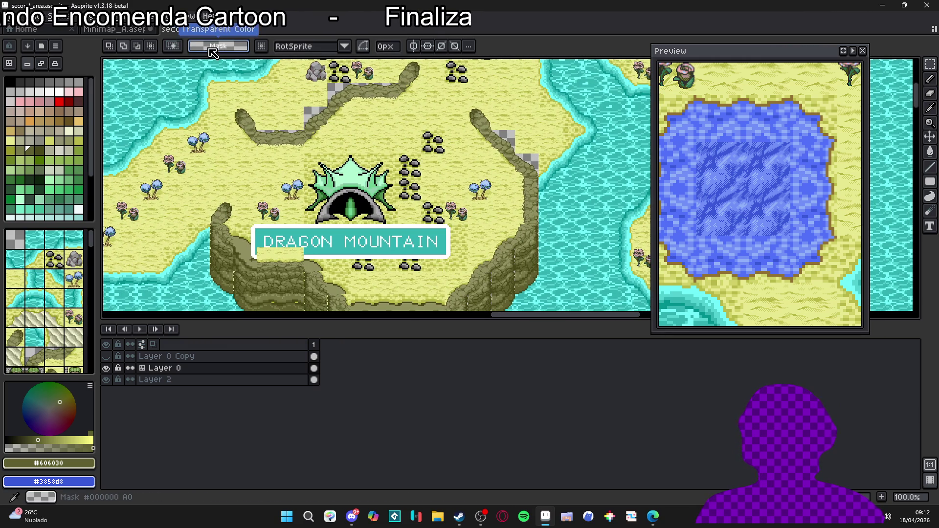
# Step: Copy the curved cliff-edge tile from Minimap_A onto the sign's lower-left edge
pyautogui.click(116, 29)
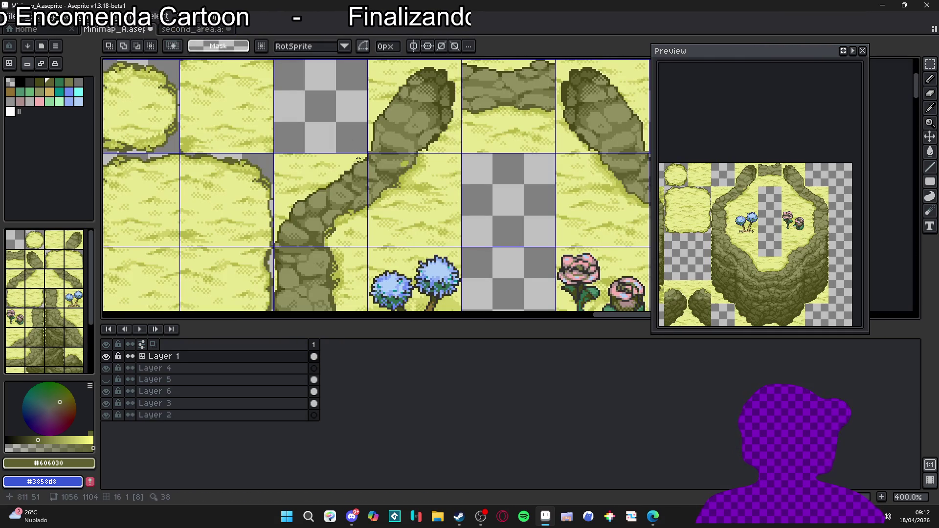
pyautogui.scroll(-1, 358, 160)
pyautogui.scroll(-3, 358, 159)
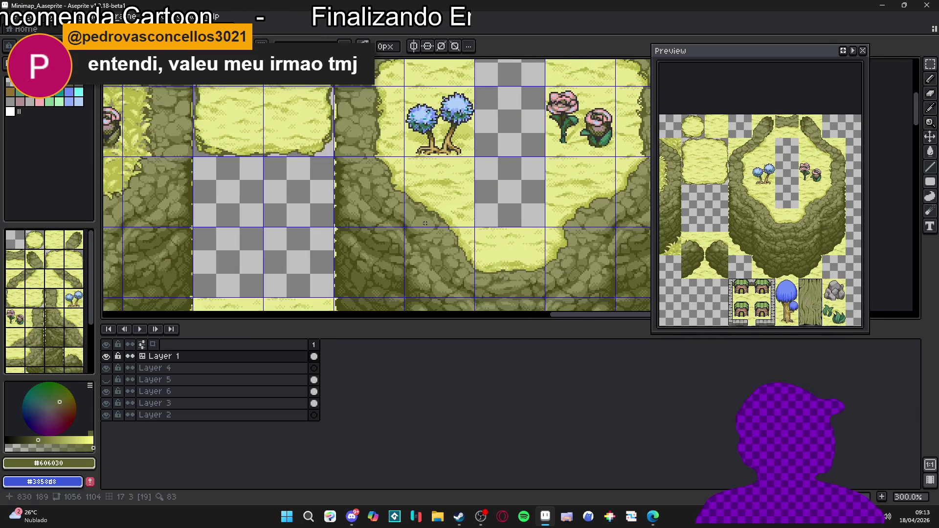
pyautogui.click(68, 29)
pyautogui.click(116, 29)
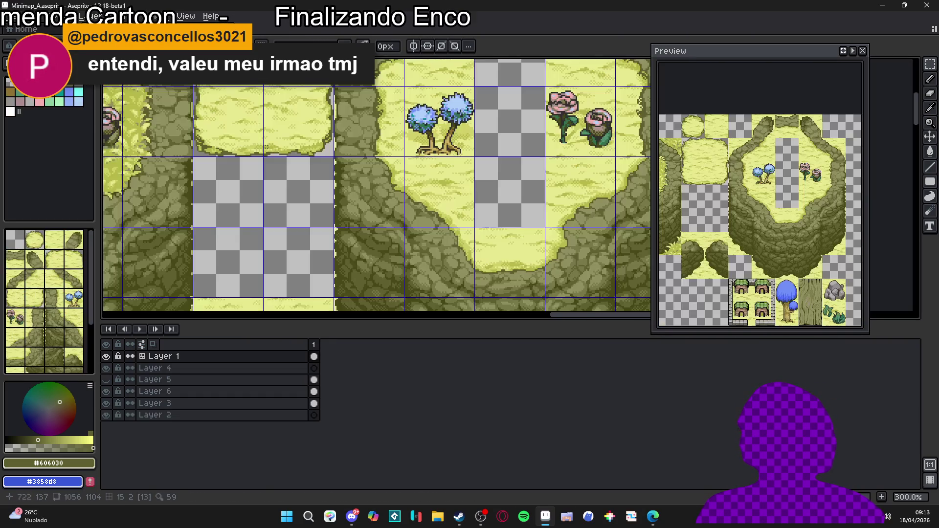
pyautogui.scroll(1, 424, 219)
pyautogui.moveTo(426, 223); pyautogui.dragTo(486, 131)
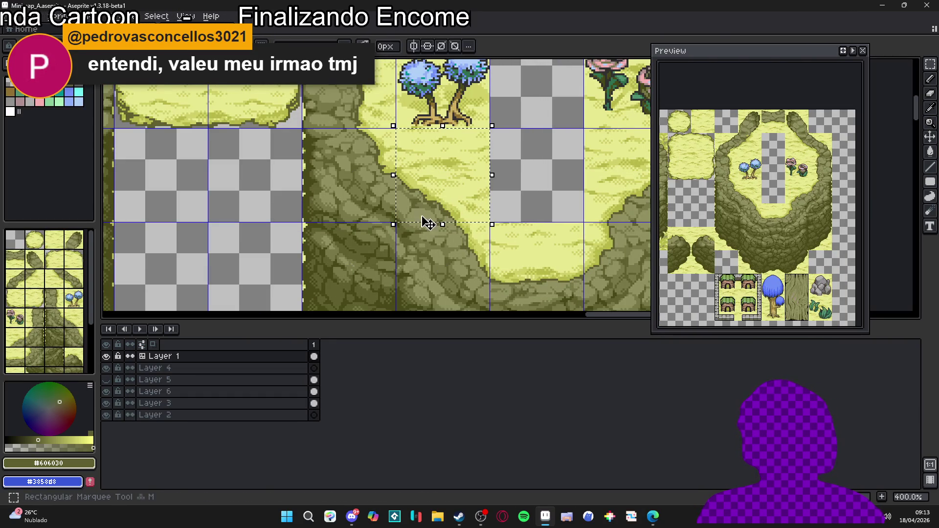
pyautogui.click(68, 29)
pyautogui.scroll(3, 309, 255)
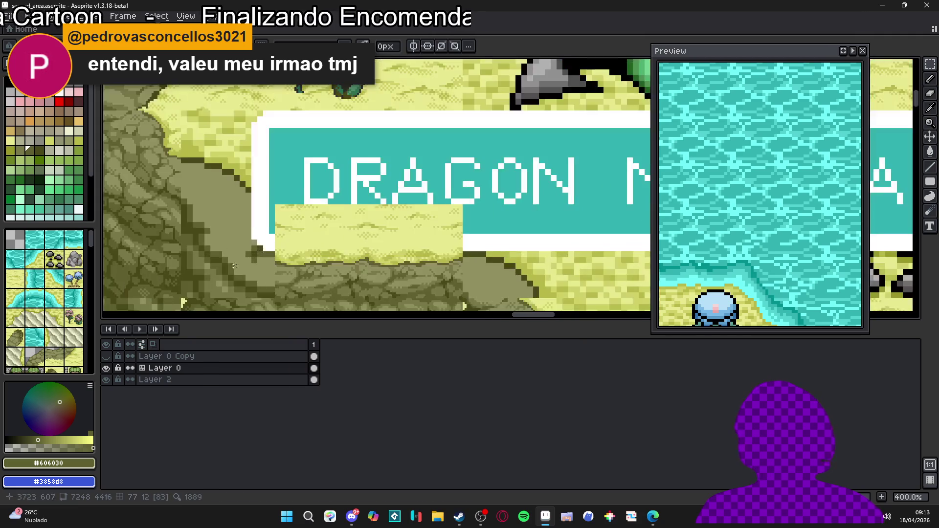
pyautogui.hotkey('ctrl', 'v')
pyautogui.moveTo(471, 215)
pyautogui.mouseDown()
pyautogui.moveTo(398, 204)
pyautogui.moveTo(246, 217)
pyautogui.mouseUp()
pyautogui.scroll(2, 253, 211)
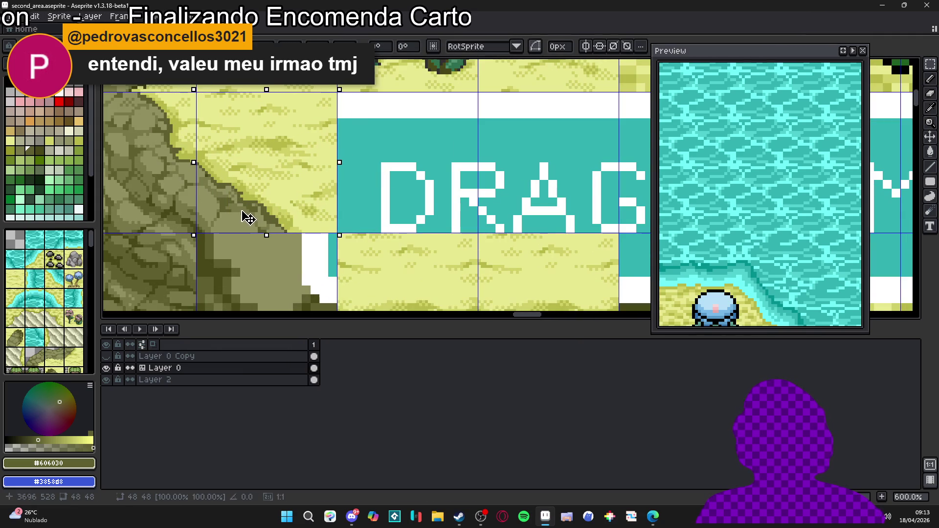
pyautogui.scroll(-2, 247, 215)
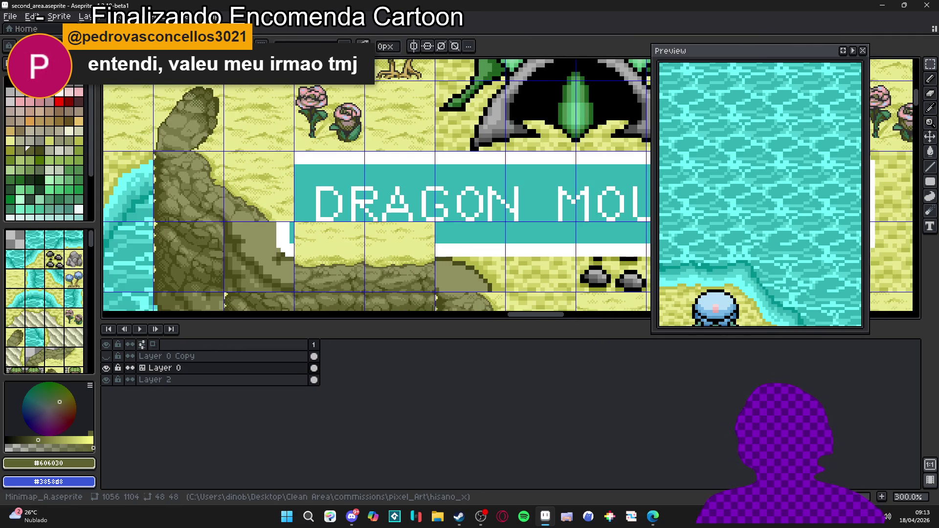
# Step: Copy a Minimap_A rock tile onto the cliff below the DRAGON MOUNTAIN sign
pyautogui.hotkey('ctrl', 'Tab')
pyautogui.click(447, 263)
pyautogui.hotkey('ctrl', 'Tab')
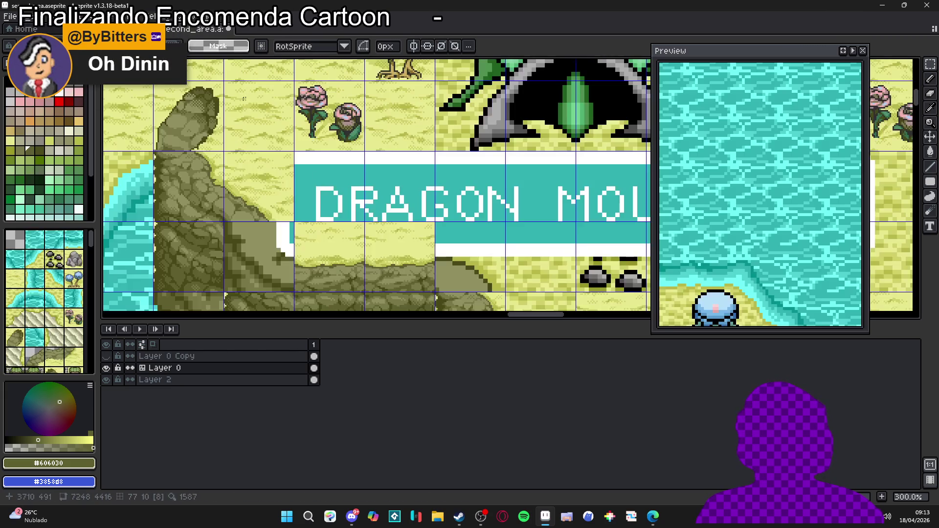
pyautogui.scroll(1, 309, 233)
pyautogui.hotkey('ctrl', 'v')
pyautogui.moveTo(492, 199)
pyautogui.mouseDown()
pyautogui.moveTo(322, 252)
pyautogui.moveTo(269, 210)
pyautogui.moveTo(288, 222)
pyautogui.mouseUp()
pyautogui.scroll(1, 321, 253)
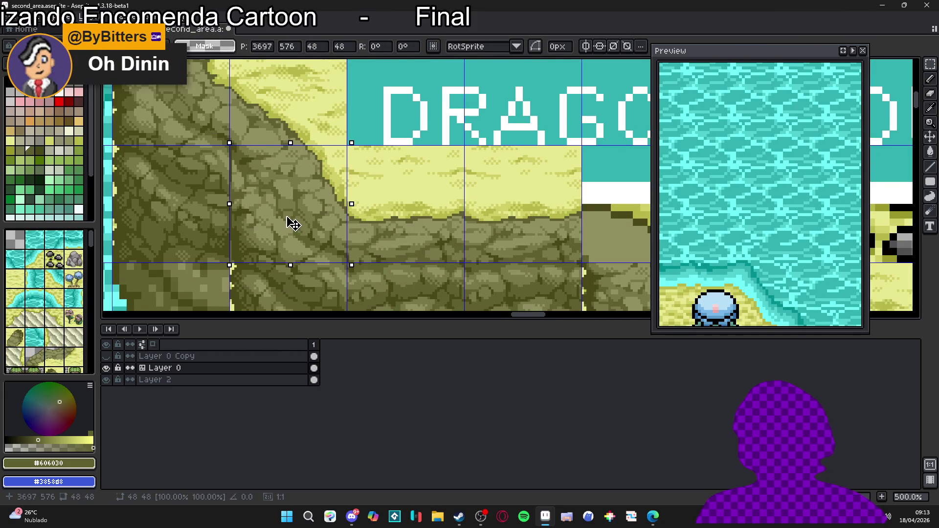
pyautogui.scroll(-3, 291, 223)
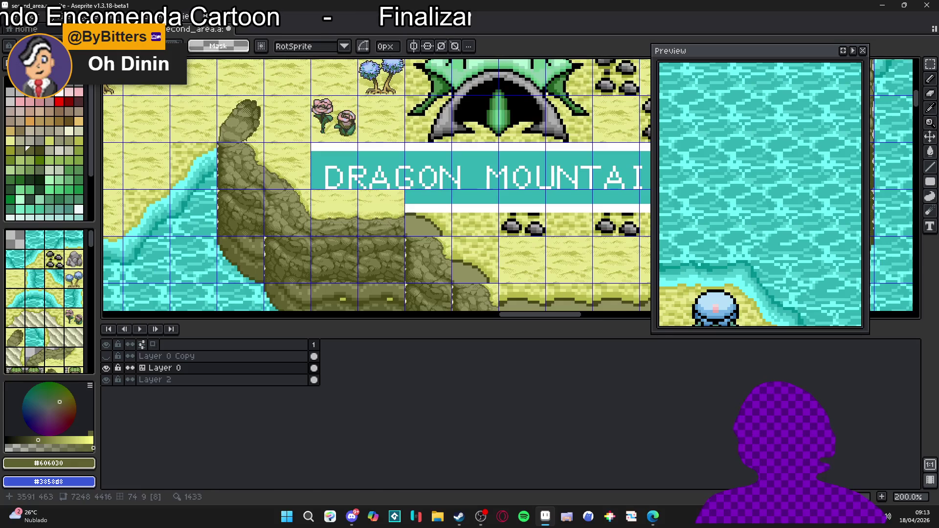
pyautogui.scroll(-2, 324, 247)
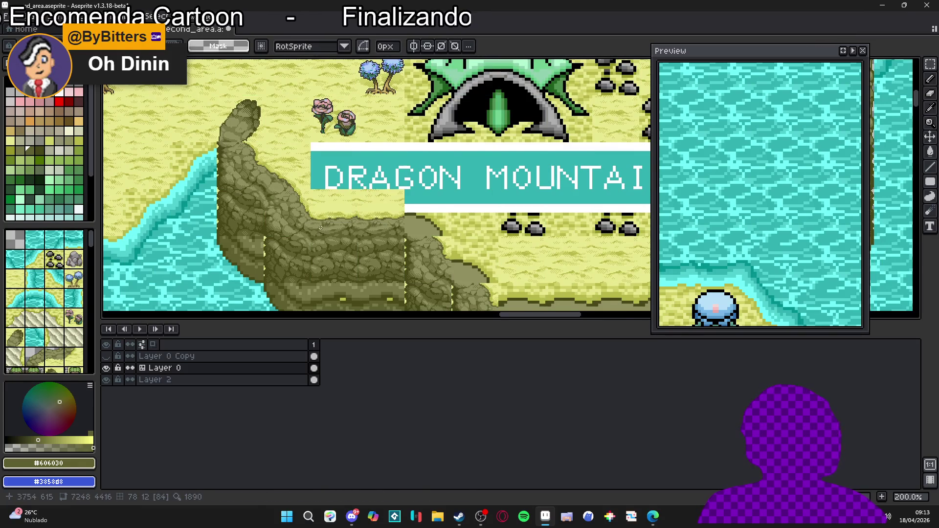
pyautogui.moveTo(324, 247); pyautogui.dragTo(332, 266)
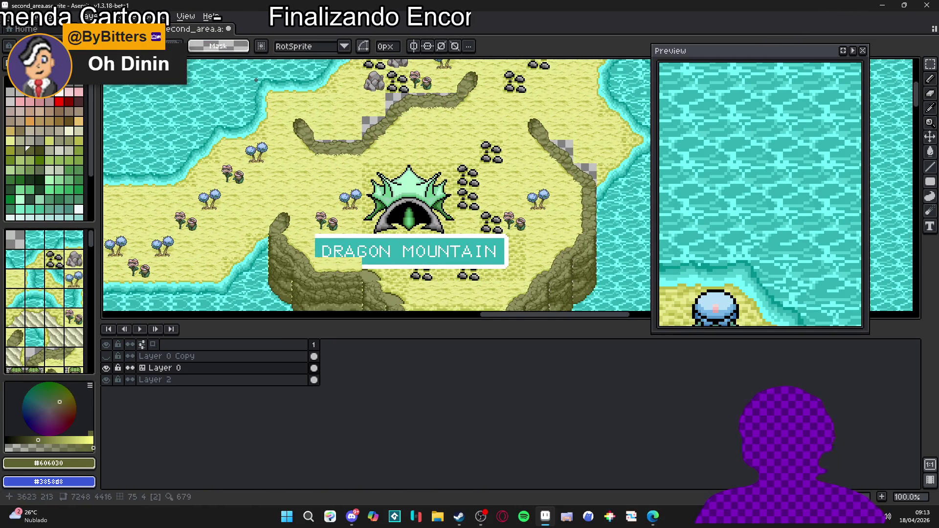
# Step: Move the placed tile up-left along the cliff edge and drop it
pyautogui.hotkey('ctrl', 'Tab')
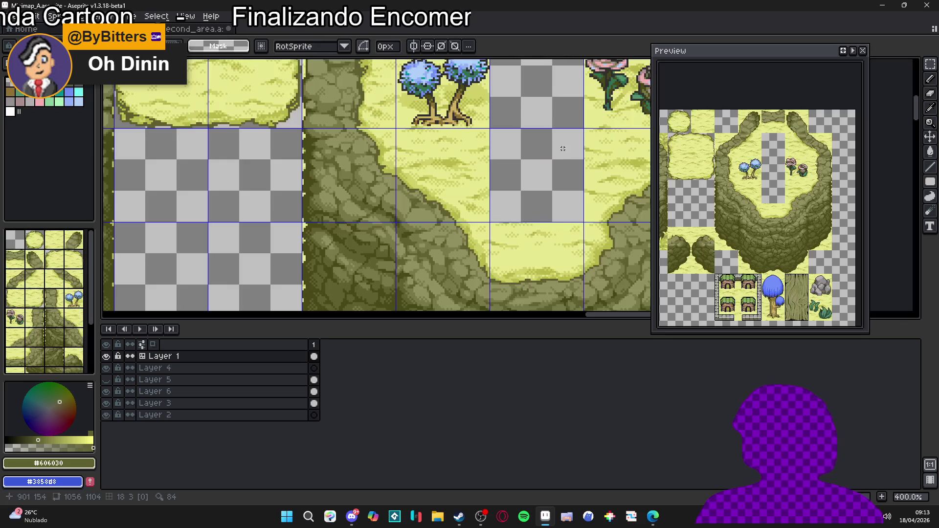
pyautogui.scroll(-1, 333, 205)
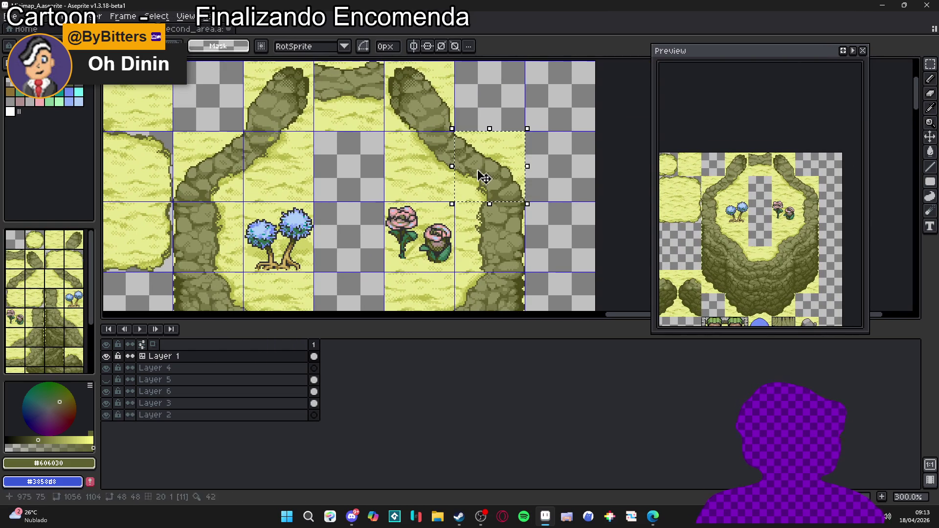
pyautogui.hotkey('ctrl', 'Tab')
pyautogui.scroll(3, 502, 208)
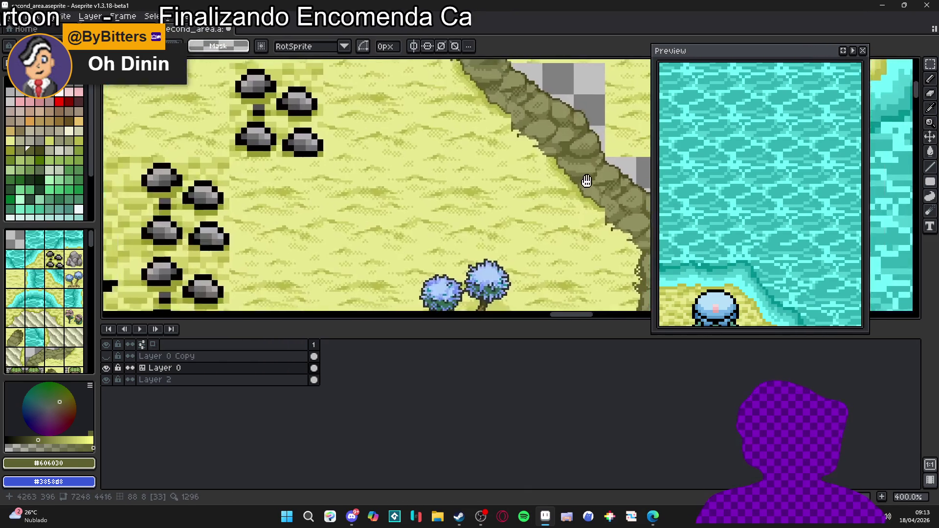
pyautogui.scroll(2, 502, 208)
pyautogui.moveTo(498, 221)
pyautogui.mouseDown()
pyautogui.moveTo(450, 272)
pyautogui.moveTo(592, 273)
pyautogui.mouseUp()
pyautogui.press('Return')
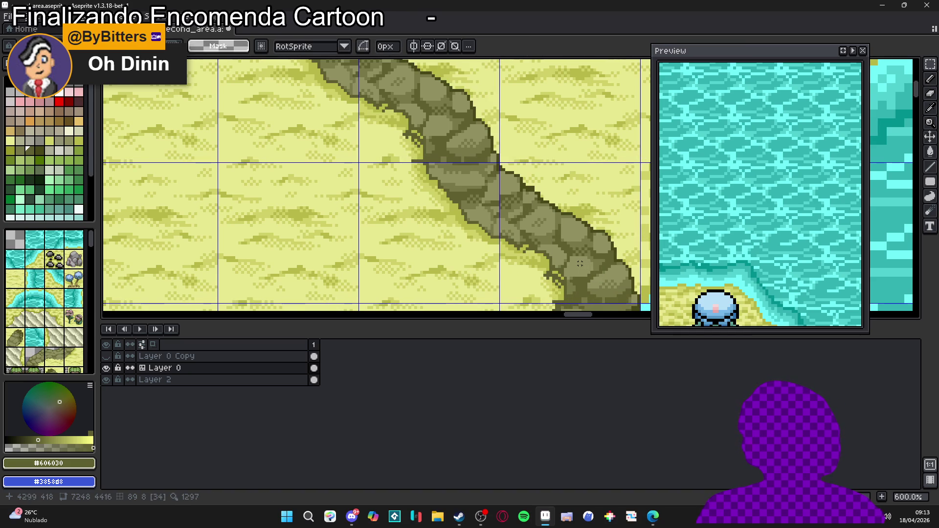
pyautogui.scroll(-2, 542, 246)
pyautogui.scroll(-1, 529, 235)
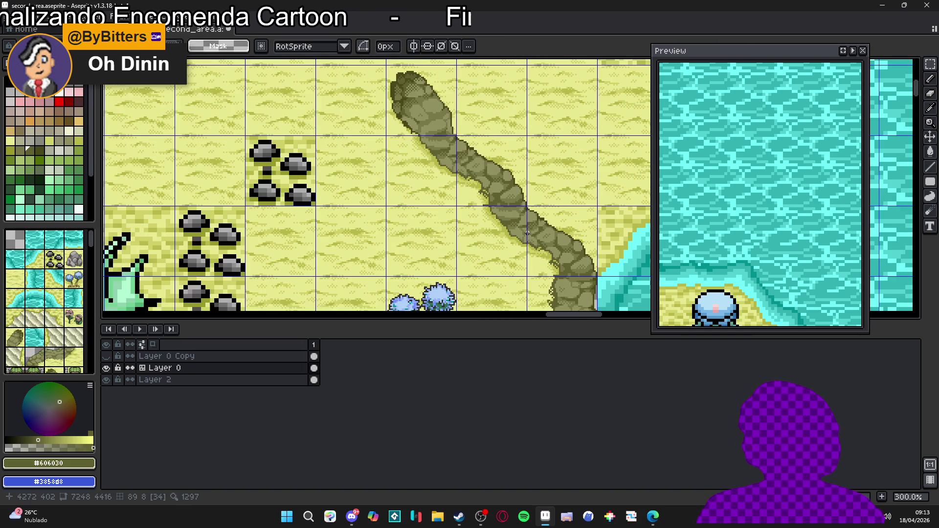
# Step: Clear the selected path cells and paste a path tile into the gap
pyautogui.hotkey('ctrl', "'")
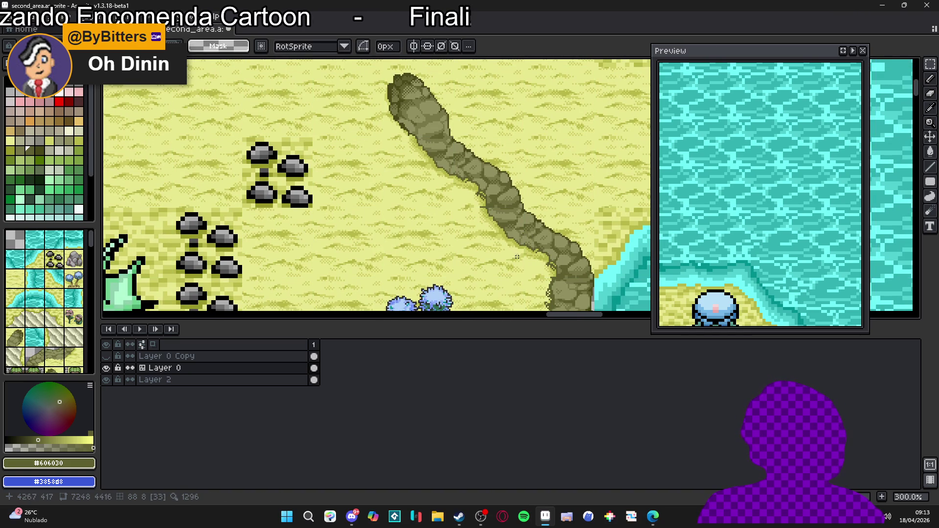
pyautogui.hotkey('ctrl', 'z')
pyautogui.press('Delete')
pyautogui.hotkey('ctrl', "'")
pyautogui.scroll(3, 587, 297)
pyautogui.hotkey('ctrl', 'v')
pyautogui.moveTo(508, 242); pyautogui.dragTo(540, 270)
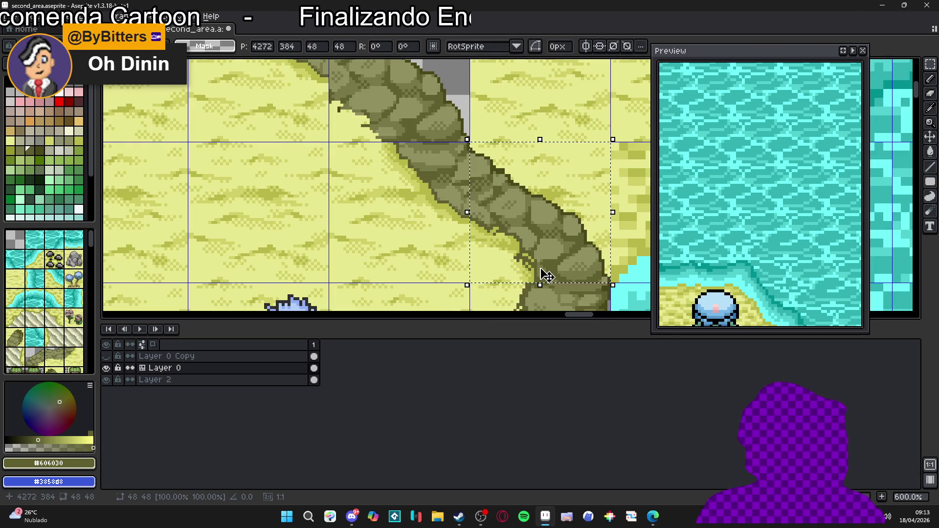
pyautogui.press('Return')
# Step: Save the second_area map
pyautogui.scroll(-2, 538, 276)
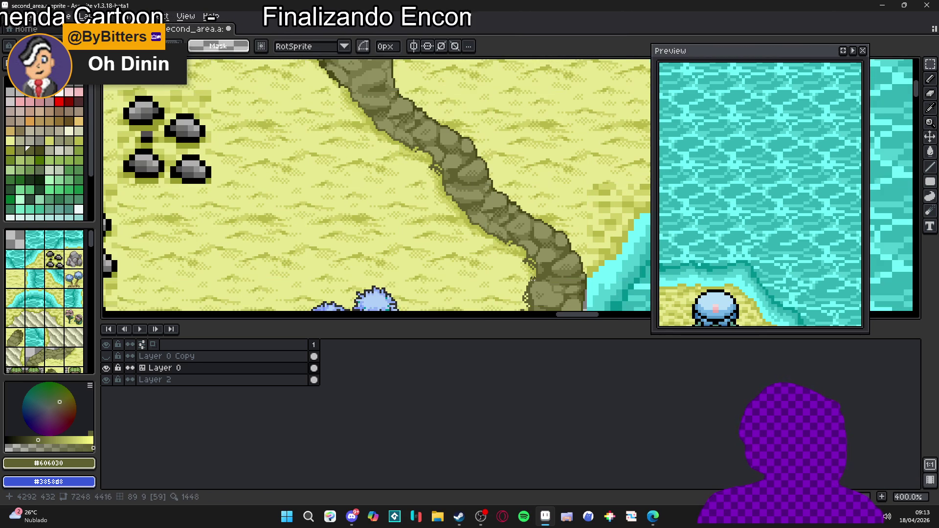
pyautogui.scroll(-3, 532, 279)
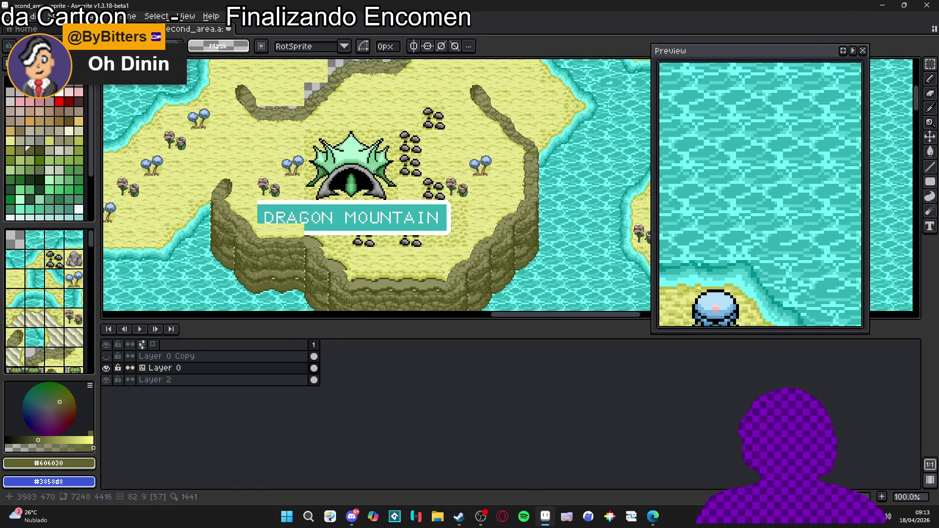
pyautogui.hscroll(-2, 337, 148)
pyautogui.scroll(-1, 322, 171)
pyautogui.hscroll(1, 322, 170)
pyautogui.hotkey('ctrl', 's')
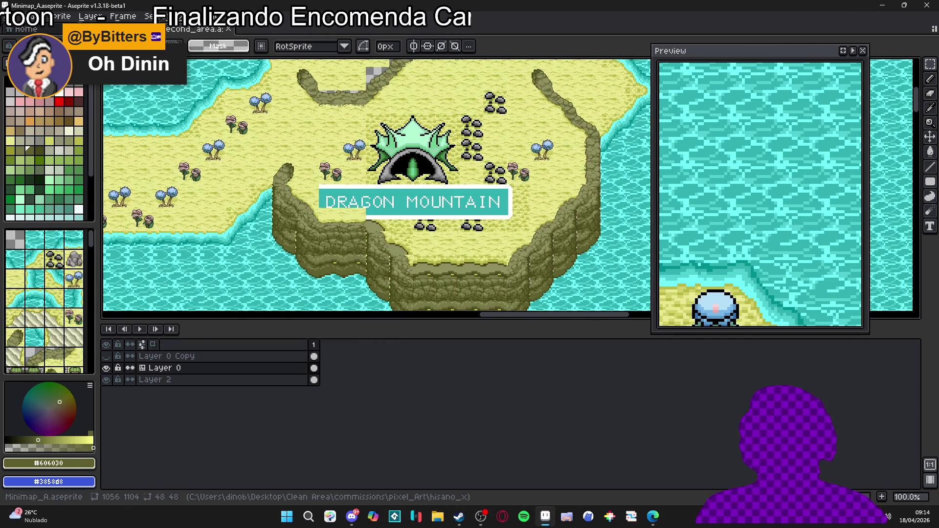
# Step: Switch to the Minimap_A tileset and pan across its sand and water tile rows
pyautogui.hotkey('ctrl', 'Tab')
pyautogui.scroll(-3, 360, 150)
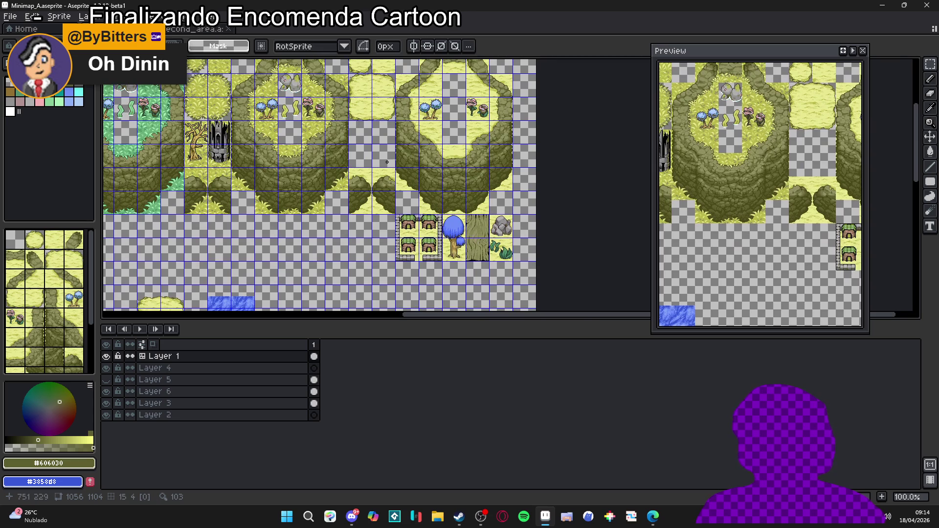
pyautogui.moveTo(387, 162); pyautogui.dragTo(429, 177)
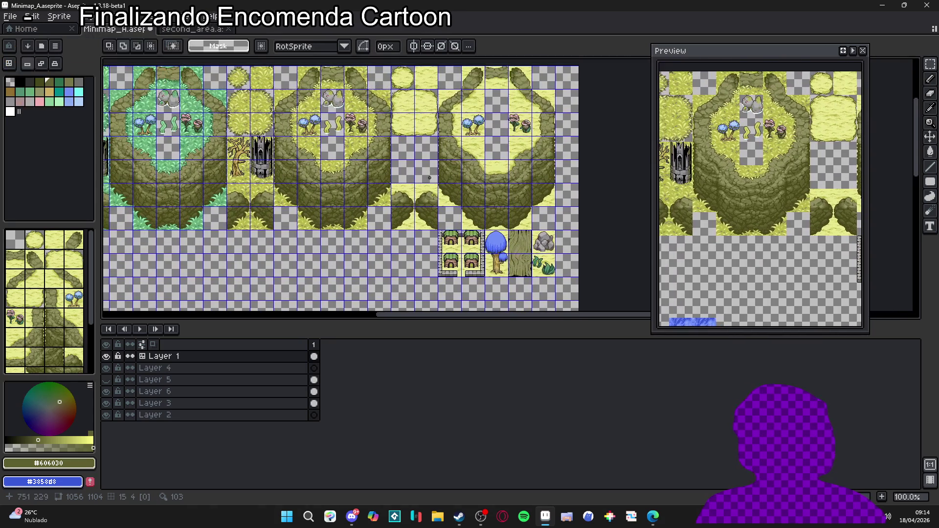
pyautogui.moveTo(391, 150)
pyautogui.mouseDown()
pyautogui.moveTo(400, 142)
pyautogui.moveTo(418, 153)
pyautogui.moveTo(463, 90)
pyautogui.moveTo(460, 80)
pyautogui.moveTo(448, 100)
pyautogui.moveTo(439, 80)
pyautogui.moveTo(449, 110)
pyautogui.moveTo(453, 65)
pyautogui.mouseUp()
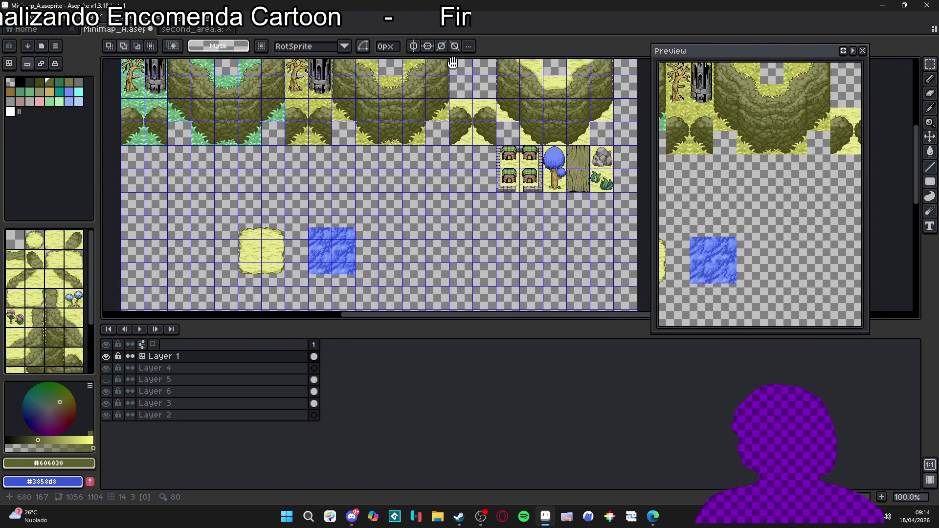
pyautogui.scroll(3, 427, 124)
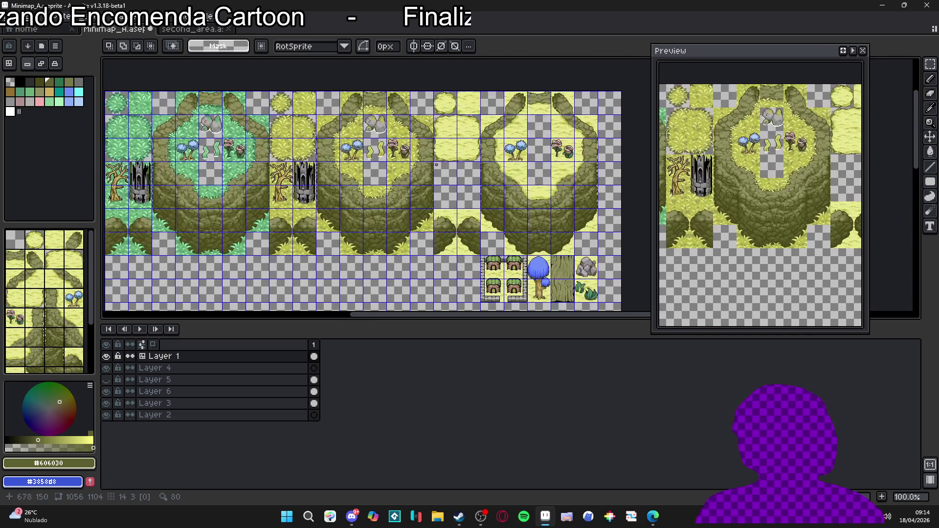
# Step: Toggle the tile grid off and back on, and hide the tile index numbers
pyautogui.press('v')
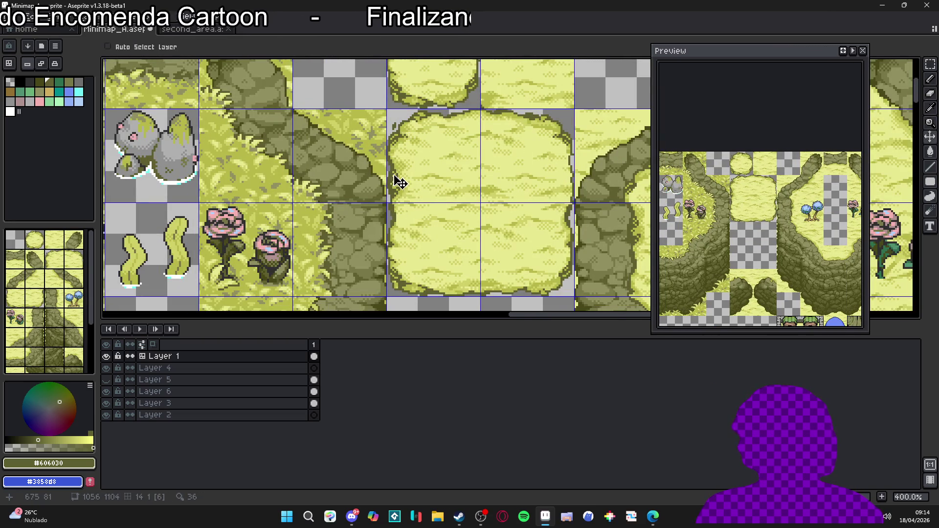
pyautogui.hotkey('ctrl', "'")
pyautogui.hotkey('ctrl', "'")
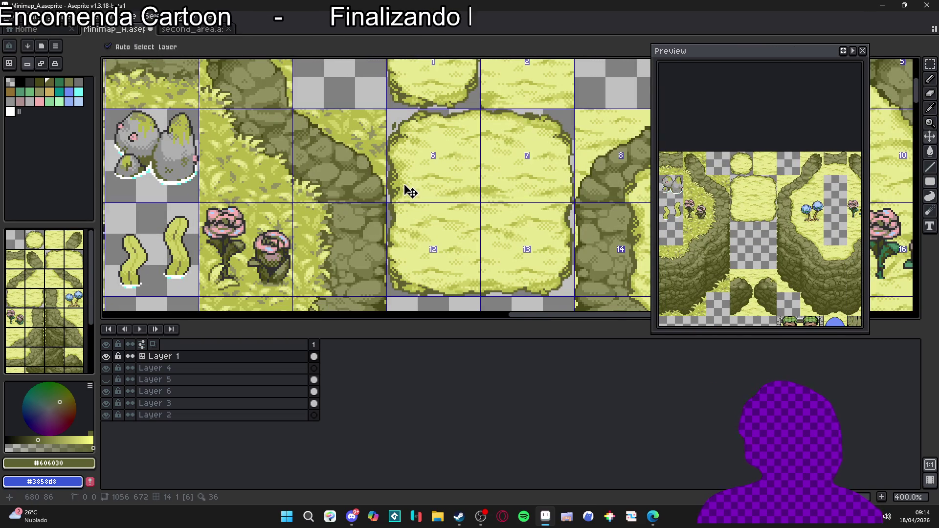
pyautogui.press('m')
pyautogui.scroll(1, 385, 191)
pyautogui.scroll(2, 385, 191)
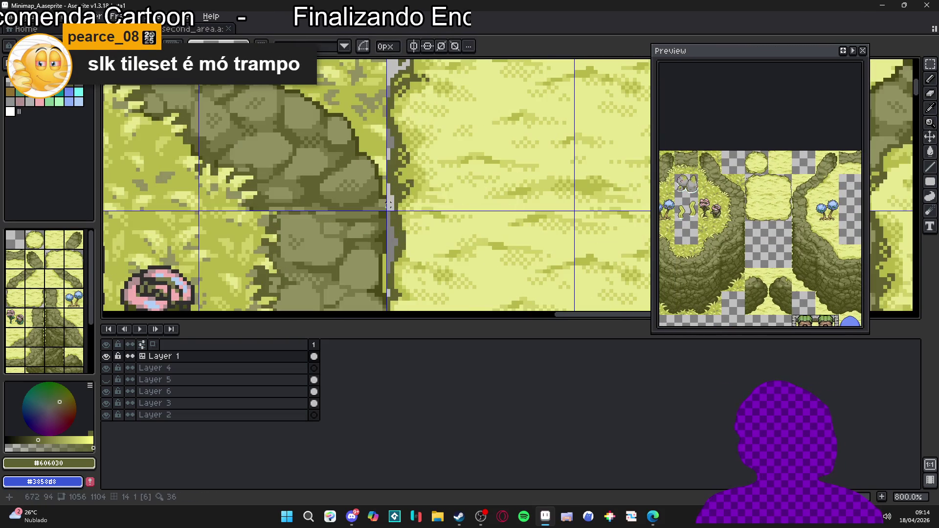
pyautogui.scroll(-3, 384, 208)
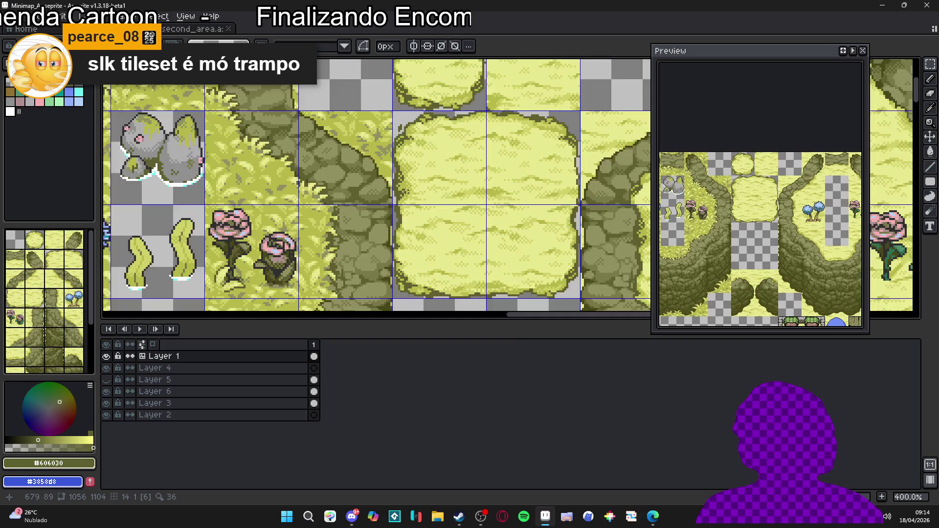
pyautogui.scroll(-2, 407, 182)
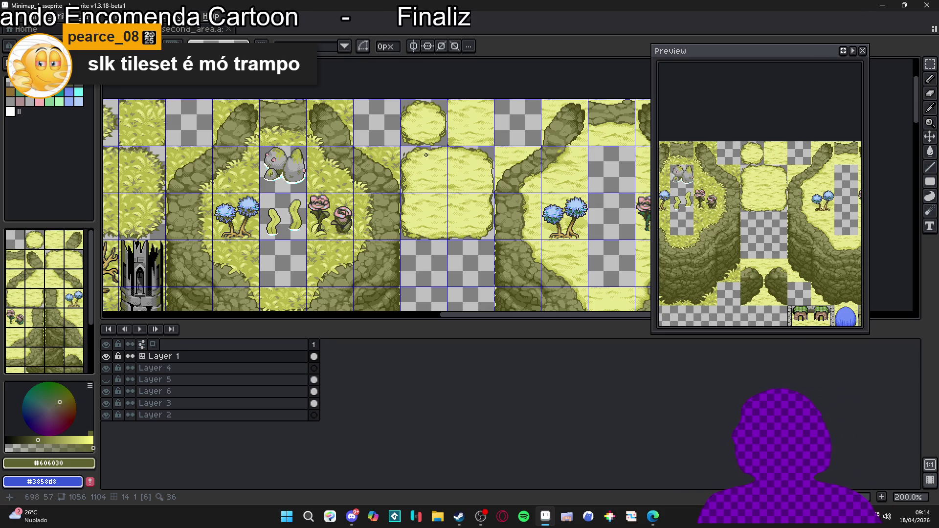
pyautogui.scroll(2, 415, 185)
pyautogui.press('Tab')
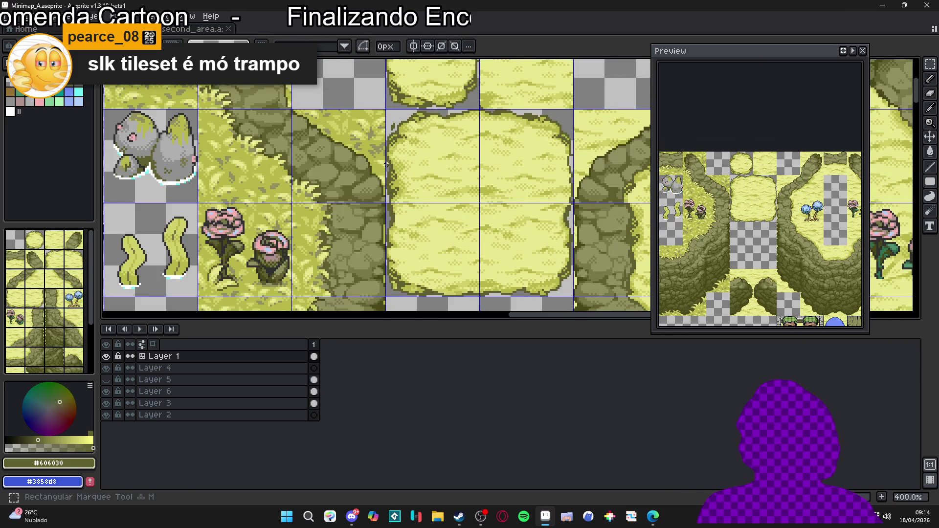
# Step: Glance at the second_area map for reference, then pan Minimap_A to the lone sand and water tiles
pyautogui.click(166, 31)
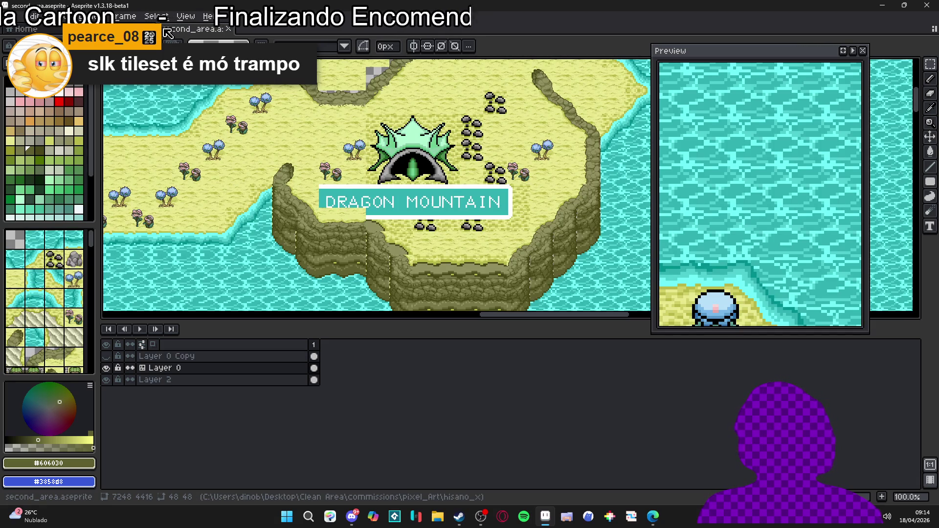
pyautogui.hotkey('ctrl', 'shift', 'Tab')
pyautogui.scroll(3, 410, 203)
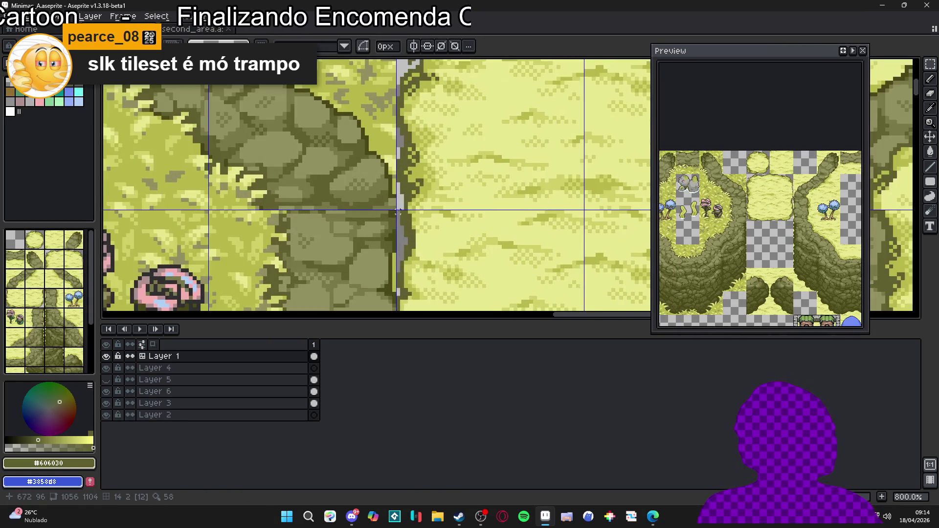
pyautogui.moveTo(409, 204)
pyautogui.mouseDown()
pyautogui.moveTo(399, 291)
pyautogui.moveTo(413, 126)
pyautogui.moveTo(426, 223)
pyautogui.mouseUp()
pyautogui.scroll(-1, 402, 276)
pyautogui.scroll(-4, 427, 223)
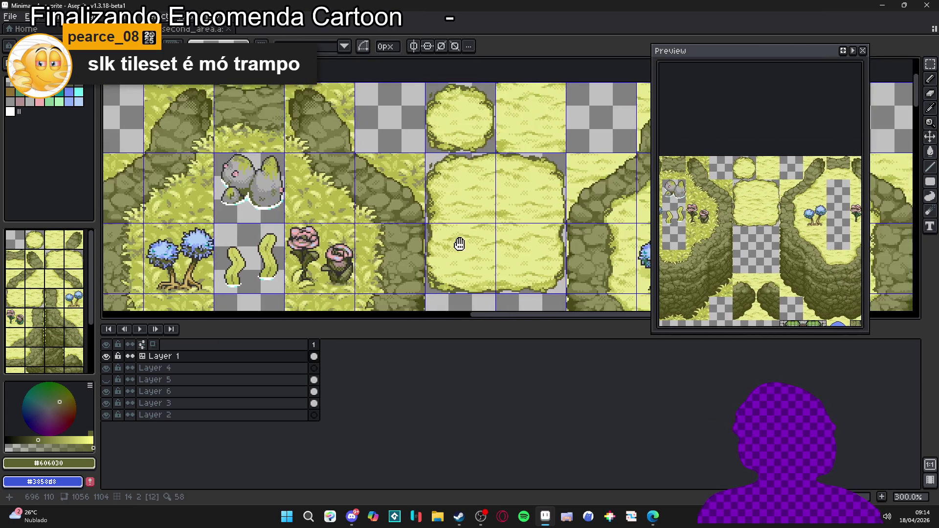
pyautogui.scroll(-2, 436, 179)
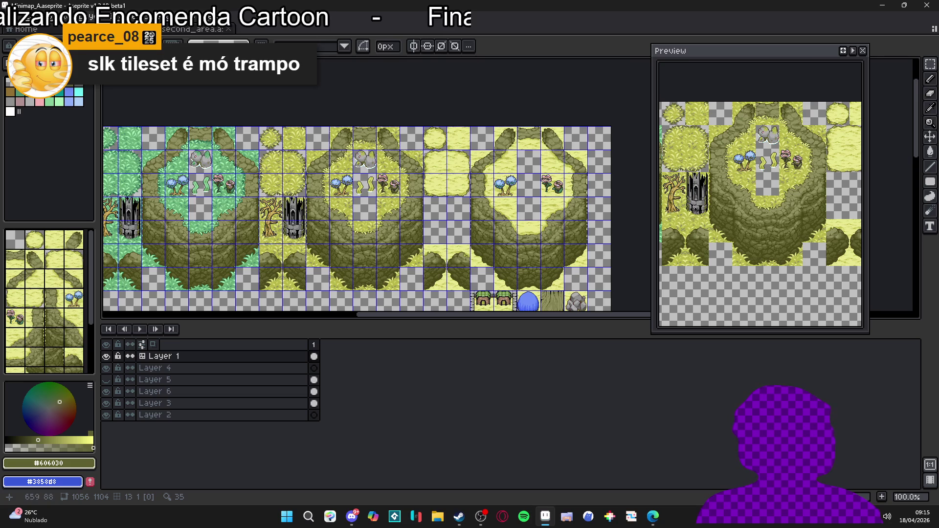
pyautogui.moveTo(433, 179); pyautogui.dragTo(476, 68)
pyautogui.scroll(-1, 450, 132)
pyautogui.scroll(2, 379, 202)
pyautogui.scroll(1, 380, 201)
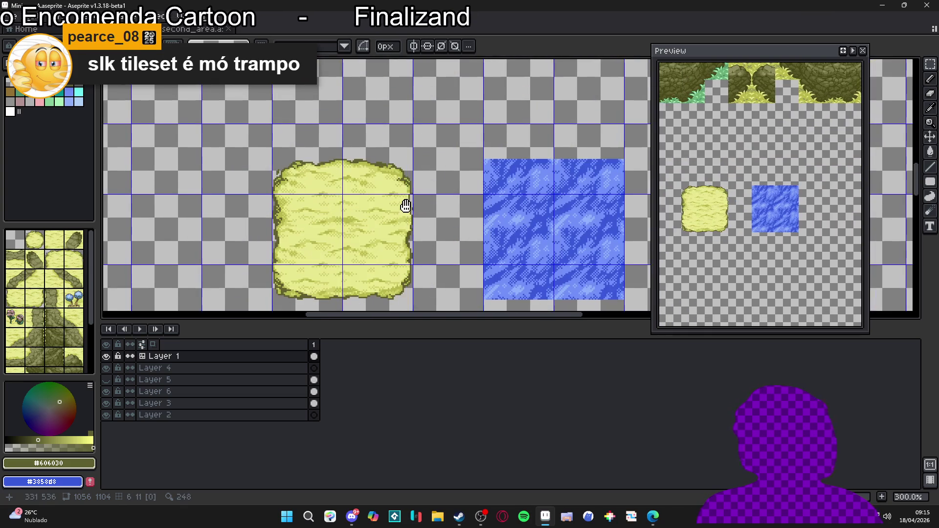
# Step: Make Layer 1 active and zoom to 600% on the sand patch's left edge
pyautogui.press('v')
pyautogui.click(496, 202)
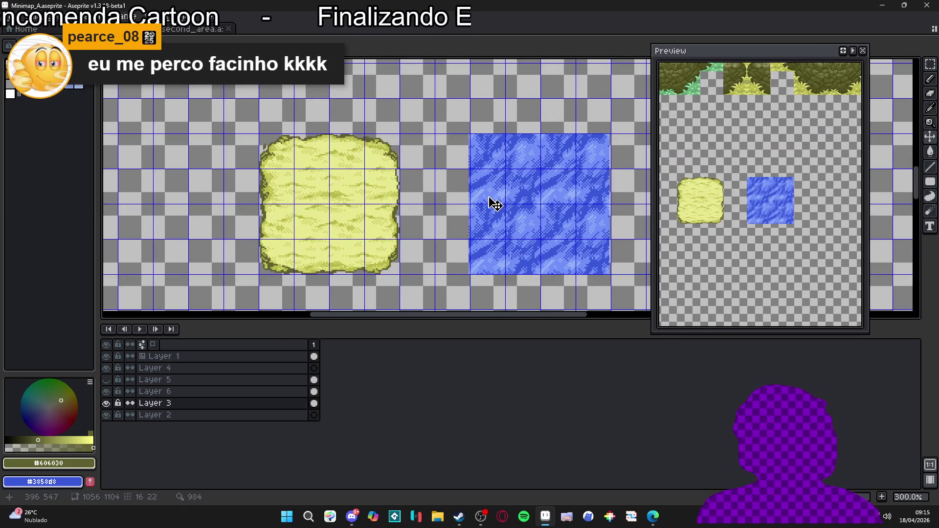
pyautogui.hscroll(3, 499, 211)
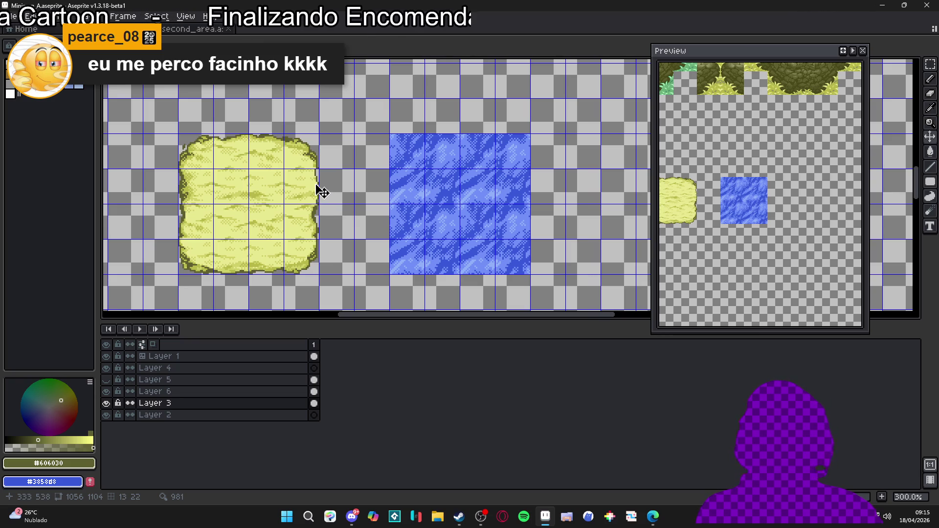
pyautogui.scroll(2, 323, 193)
pyautogui.scroll(-1, 328, 195)
pyautogui.scroll(-2, 330, 198)
pyautogui.scroll(-2, 391, 171)
pyautogui.scroll(2, 464, 145)
pyautogui.scroll(-1, 401, 162)
pyautogui.scroll(1, 343, 174)
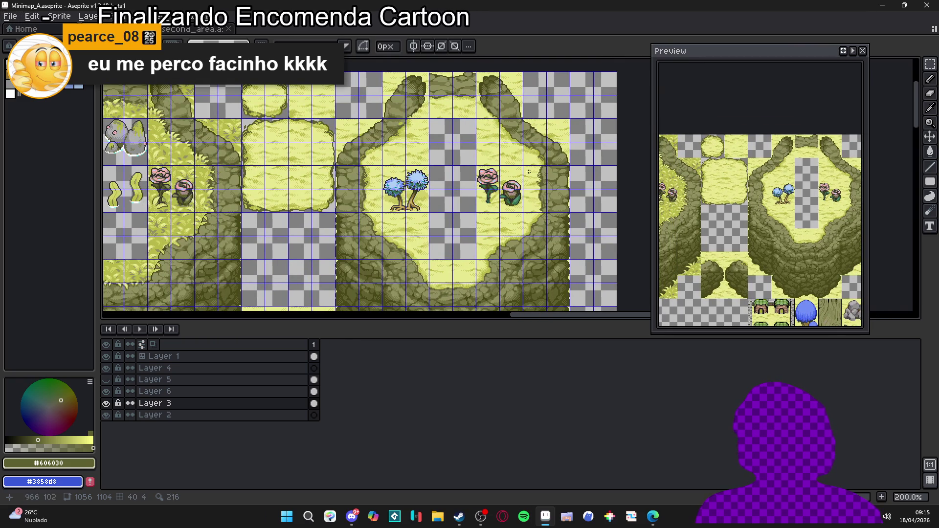
pyautogui.scroll(2, 270, 173)
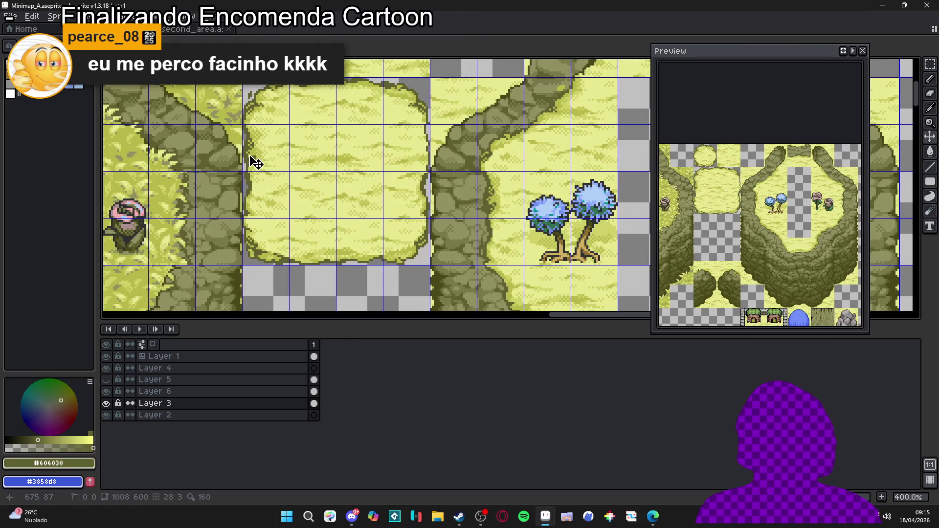
pyautogui.keyDown('ctrl'); pyautogui.click(249, 154); pyautogui.keyUp('ctrl')
pyautogui.scroll(1, 257, 112)
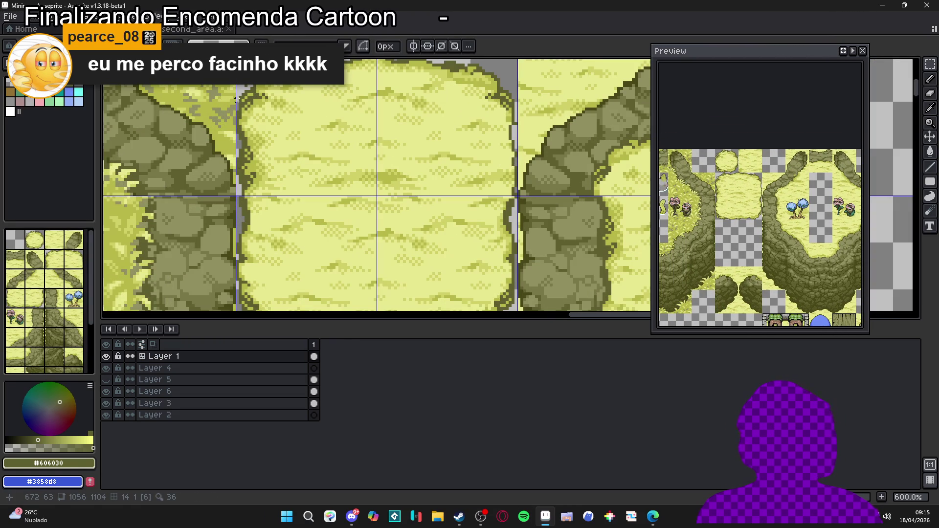
pyautogui.moveTo(239, 96)
pyautogui.mouseDown()
pyautogui.moveTo(275, 156)
pyautogui.moveTo(300, 134)
pyautogui.moveTo(278, 260)
pyautogui.mouseUp()
# Step: Move a thin strip of edge pixels from the sand's left side to its right side
pyautogui.scroll(1, 255, 131)
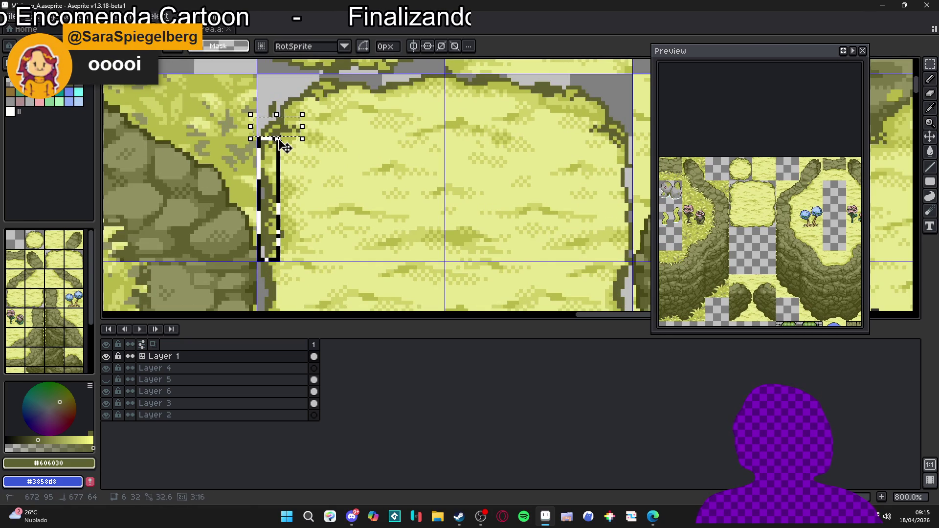
pyautogui.moveTo(278, 139); pyautogui.dragTo(278, 139)
pyautogui.scroll(1, 283, 220)
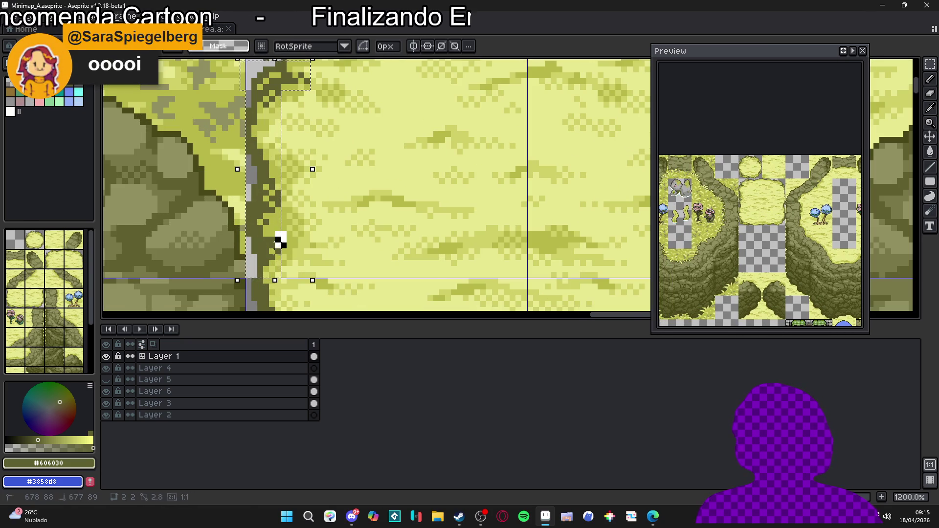
pyautogui.scroll(-2, 274, 234)
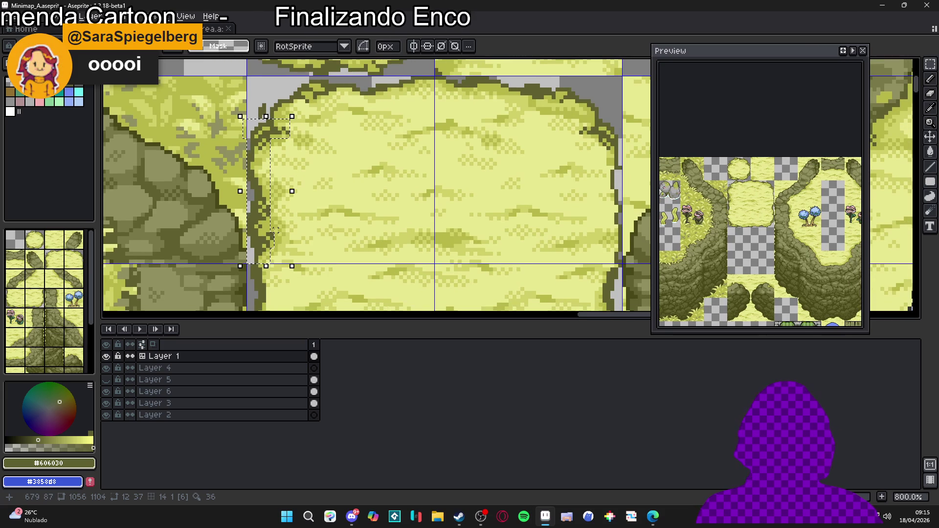
pyautogui.moveTo(279, 216); pyautogui.dragTo(614, 217)
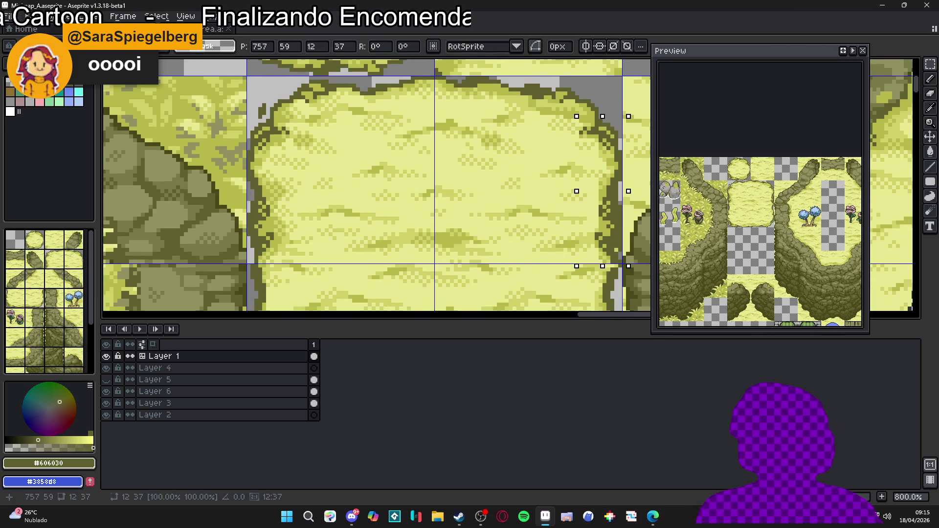
pyautogui.press('Return')
# Step: Pick light sand yellow #d0d068 as the drawing colour, after comparing it with darker #b8b848
pyautogui.scroll(2, 596, 215)
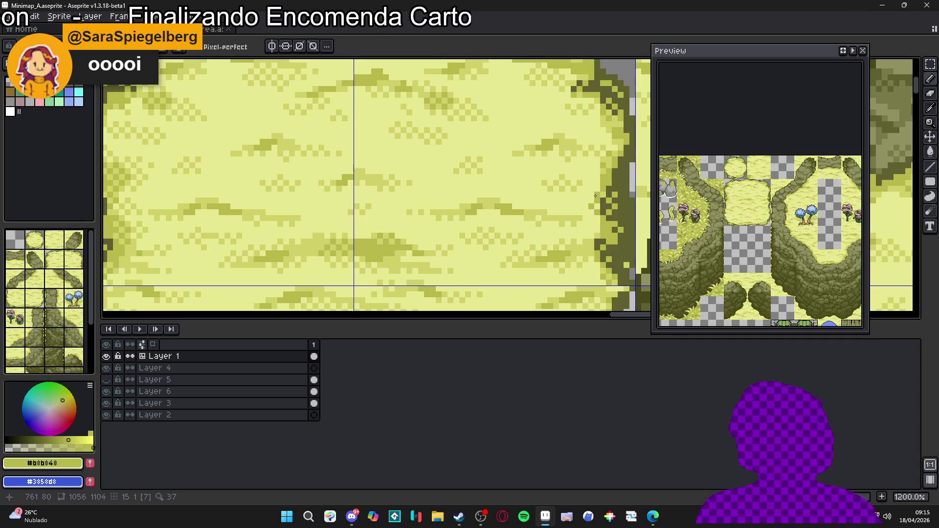
pyautogui.keyDown('alt'); pyautogui.click(591, 202); pyautogui.keyUp('alt')
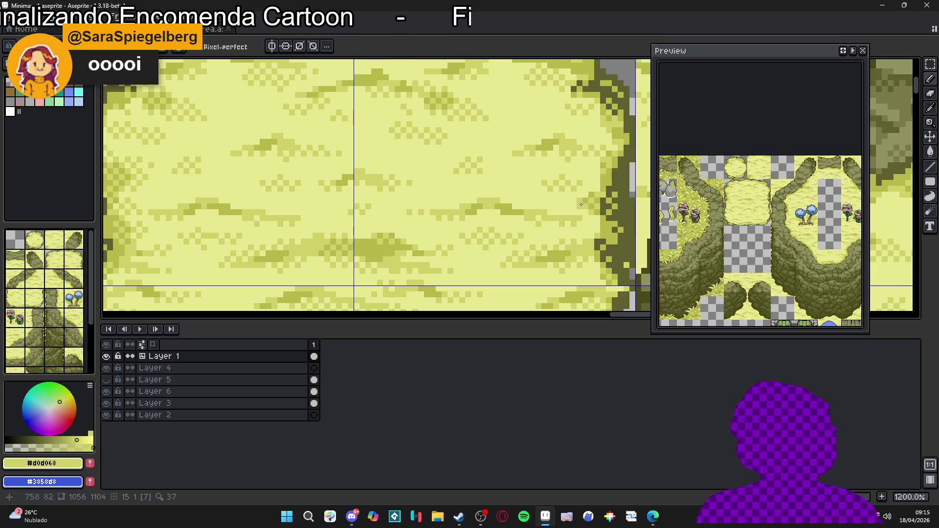
pyautogui.scroll(-3, 580, 202)
pyautogui.scroll(4, 585, 210)
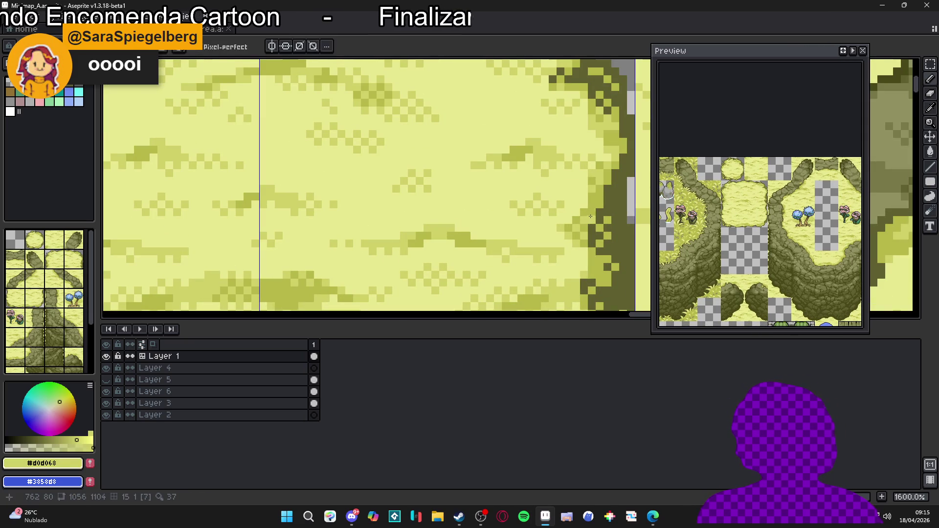
pyautogui.keyDown('alt'); pyautogui.click(588, 217); pyautogui.keyUp('alt')
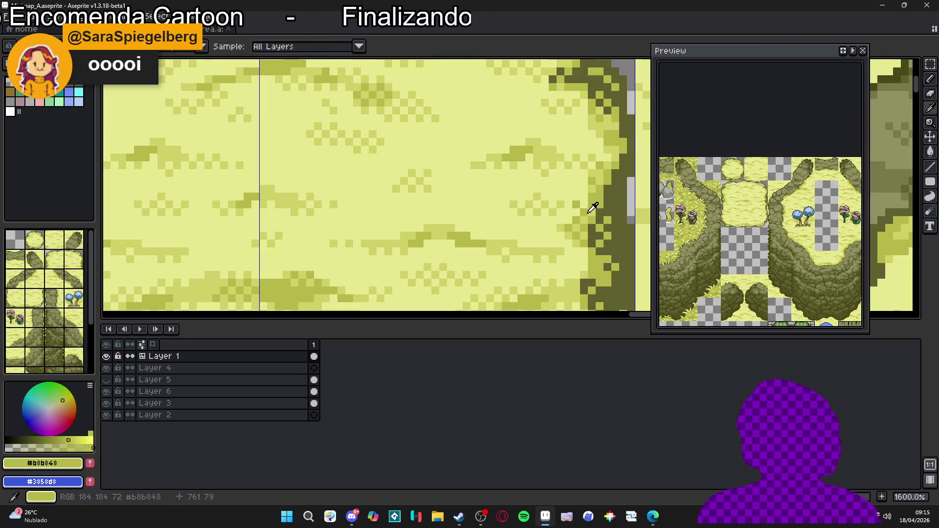
pyautogui.keyDown('alt'); pyautogui.click(584, 201); pyautogui.keyUp('alt')
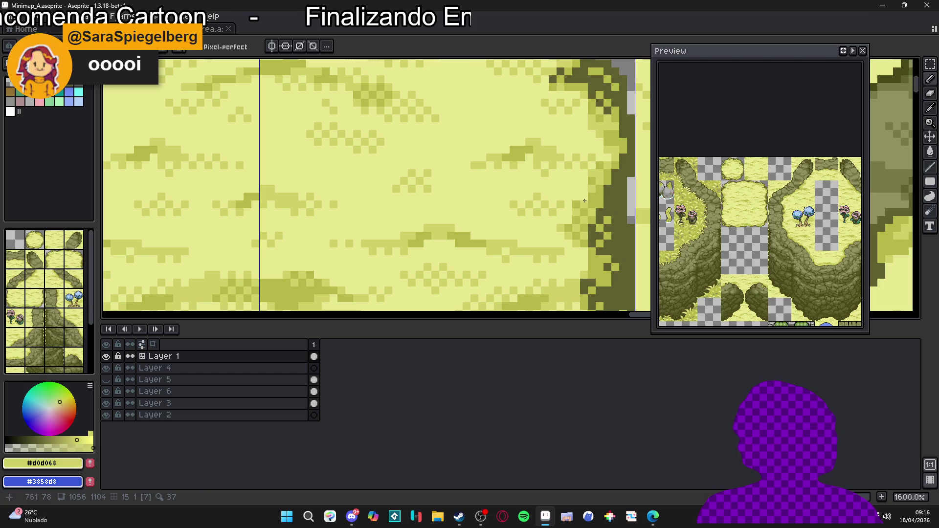
pyautogui.scroll(-6, 581, 205)
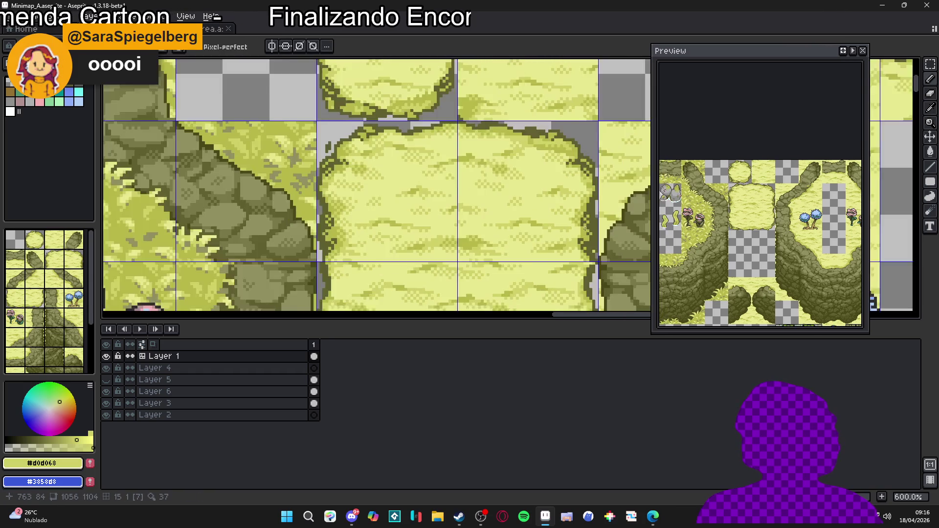
pyautogui.scroll(5, 569, 214)
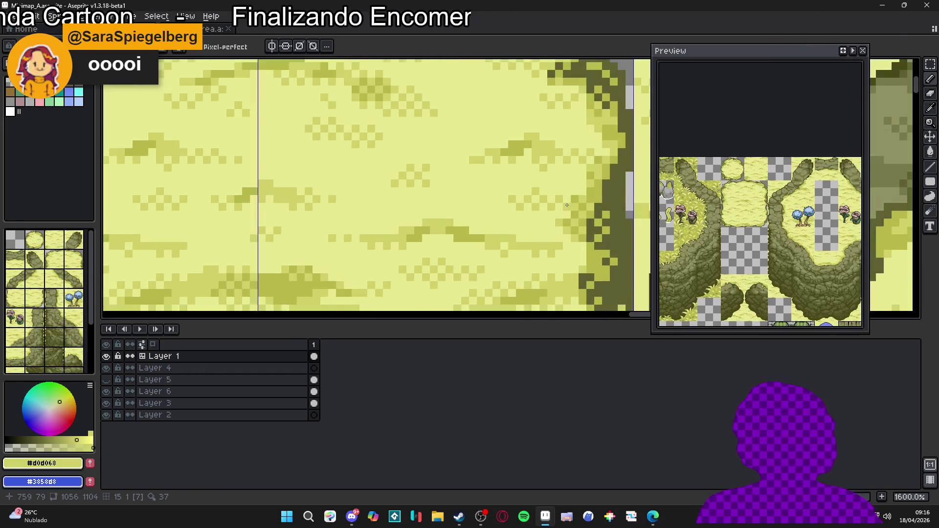
pyautogui.scroll(-2, 569, 214)
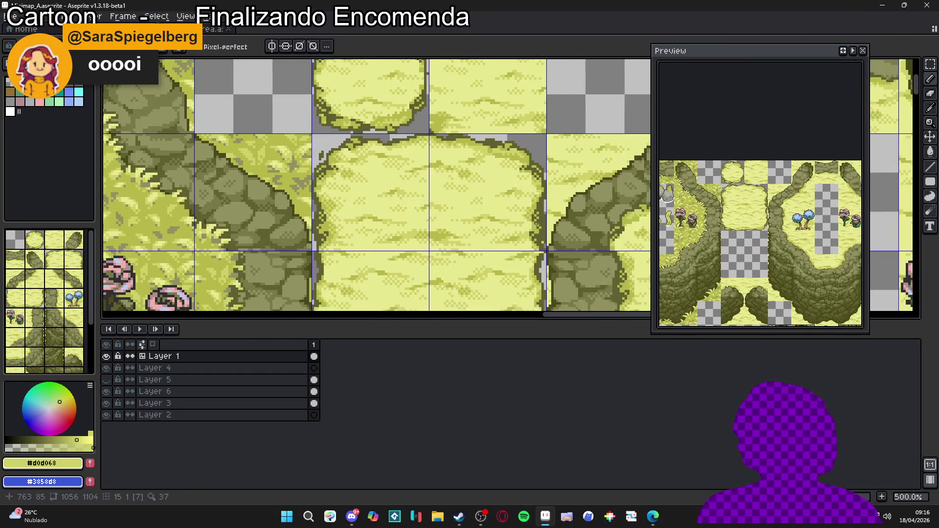
pyautogui.scroll(7, 522, 193)
pyautogui.scroll(-7, 524, 193)
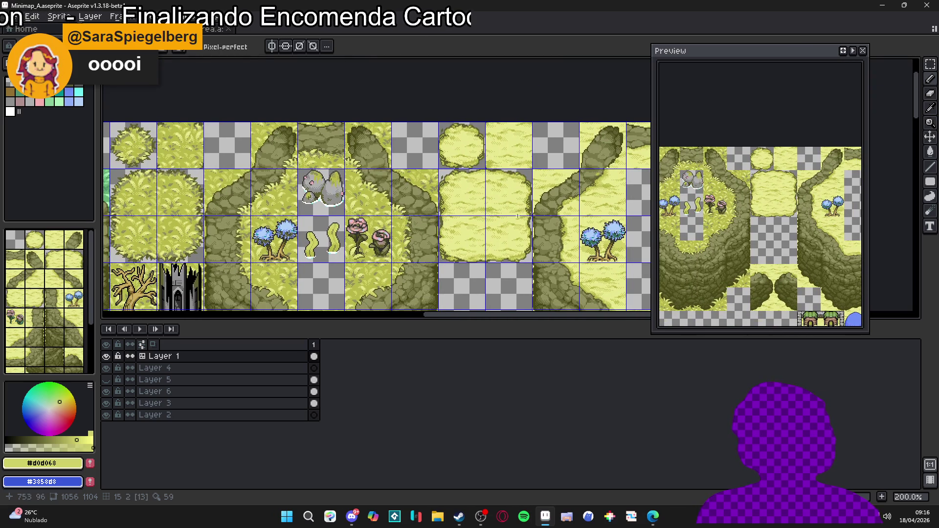
# Step: Save the Minimap_A map file
pyautogui.press('m')
pyautogui.hotkey('ctrl', 's')
pyautogui.scroll(-2, 521, 189)
pyautogui.moveTo(454, 308)
pyautogui.mouseDown()
pyautogui.moveTo(454, 159)
pyautogui.moveTo(469, 141)
pyautogui.mouseUp()
pyautogui.scroll(2, 336, 131)
# Step: On Layer 6, move the sand tile beside the blue water tile and commit its position
pyautogui.keyDown('ctrl'); pyautogui.click(335, 127); pyautogui.keyUp('ctrl')
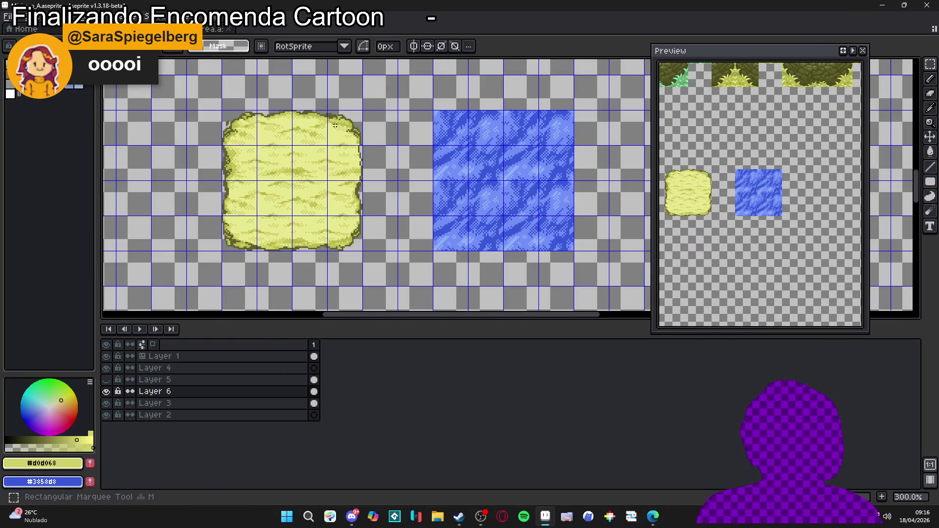
pyautogui.moveTo(335, 126)
pyautogui.mouseDown()
pyautogui.moveTo(385, 233)
pyautogui.moveTo(499, 209)
pyautogui.moveTo(318, 268)
pyautogui.moveTo(361, 234)
pyautogui.moveTo(361, 218)
pyautogui.mouseUp()
pyautogui.scroll(1, 376, 215)
pyautogui.scroll(2, 379, 201)
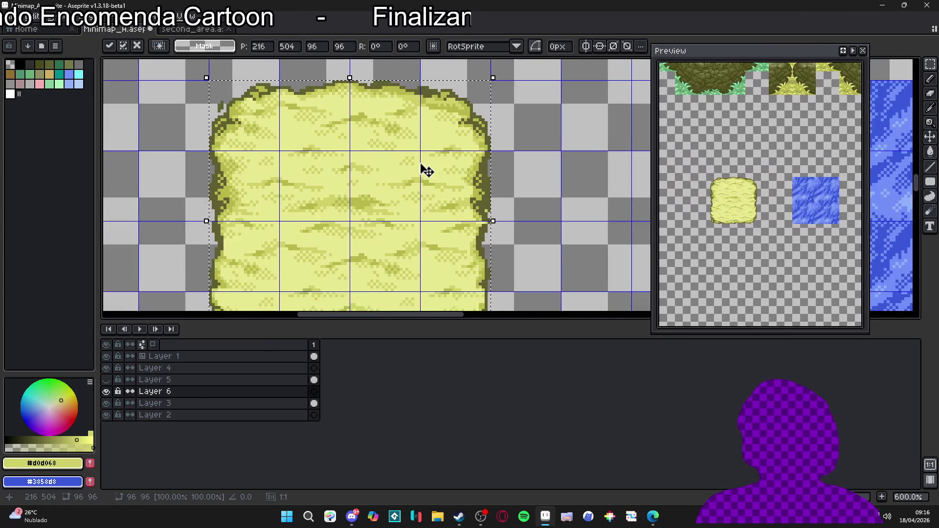
pyautogui.scroll(-2, 398, 147)
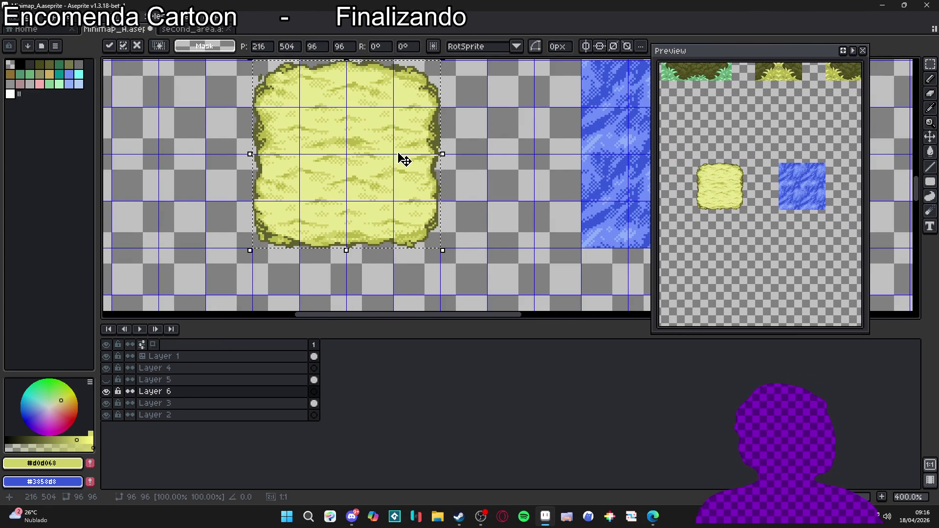
pyautogui.scroll(3, 391, 181)
pyautogui.press('Return')
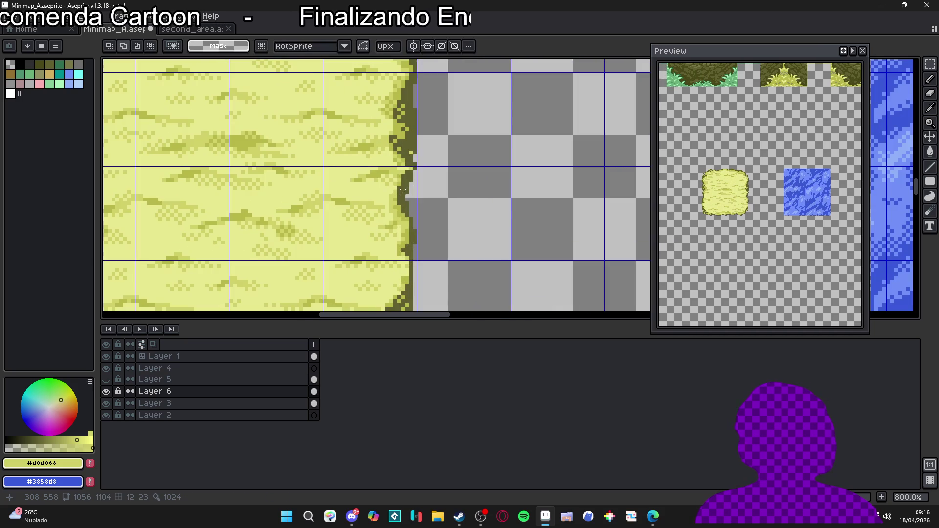
pyautogui.scroll(-2, 402, 191)
# Step: Show the pixel grid and select a strip along the sand tile's right edge
pyautogui.hotkey('ctrl', "'")
pyautogui.scroll(-2, 404, 197)
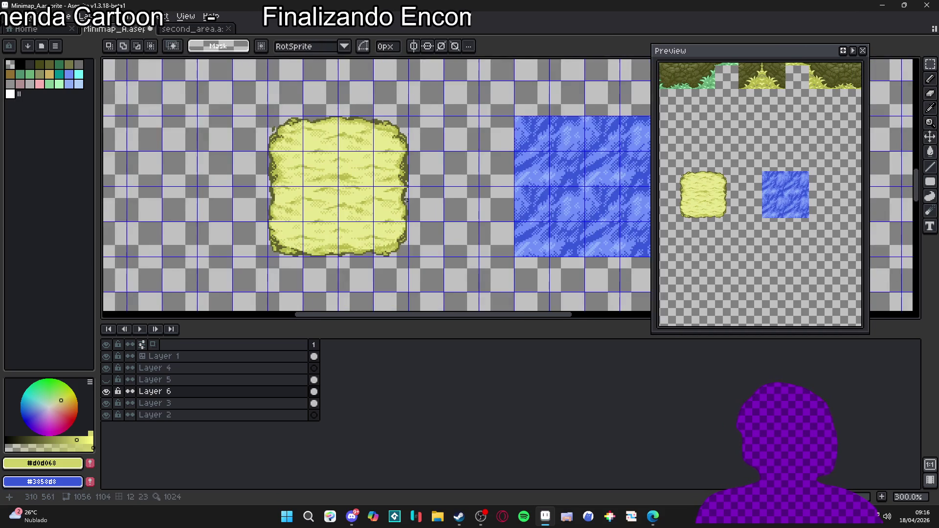
pyautogui.press('v')
pyautogui.press('m')
pyautogui.scroll(6, 379, 164)
pyautogui.moveTo(377, 139)
pyautogui.mouseDown()
pyautogui.moveTo(361, 273)
pyautogui.moveTo(345, 273)
pyautogui.mouseUp()
pyautogui.scroll(-4, 345, 264)
pyautogui.hscroll(3, 298, 234)
pyautogui.hscroll(2, 297, 234)
pyautogui.scroll(-1, 294, 225)
pyautogui.hscroll(2, 291, 220)
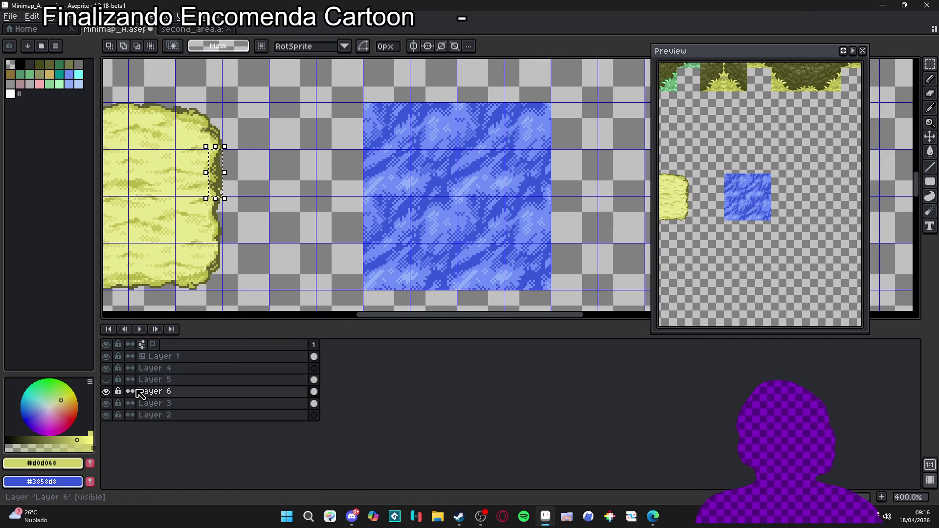
# Step: Delete Layer 5's green bush that covers the water tile
pyautogui.click(105, 380)
pyautogui.click(109, 386)
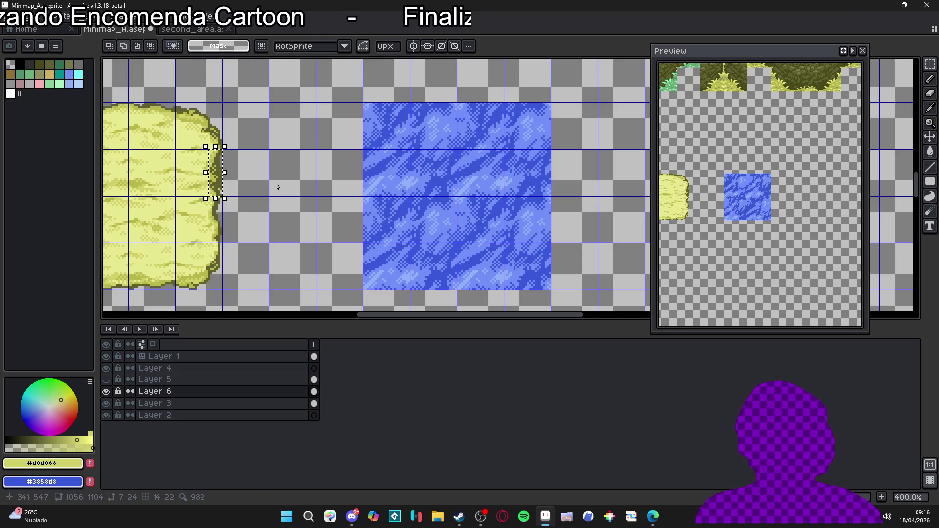
pyautogui.scroll(-1, 275, 197)
pyautogui.moveTo(264, 188); pyautogui.dragTo(333, 211)
pyautogui.scroll(1, 344, 204)
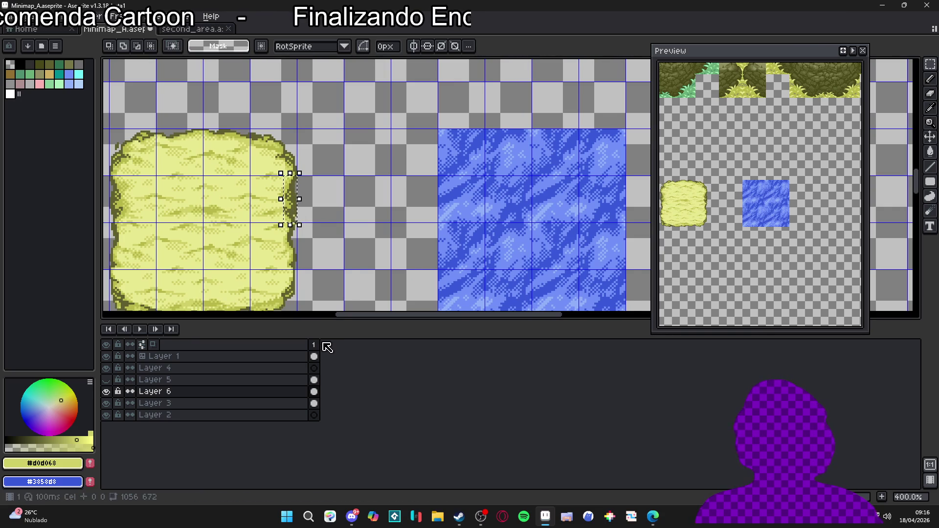
pyautogui.click(105, 381)
pyautogui.keyDown('ctrl'); pyautogui.click(516, 247); pyautogui.keyUp('ctrl')
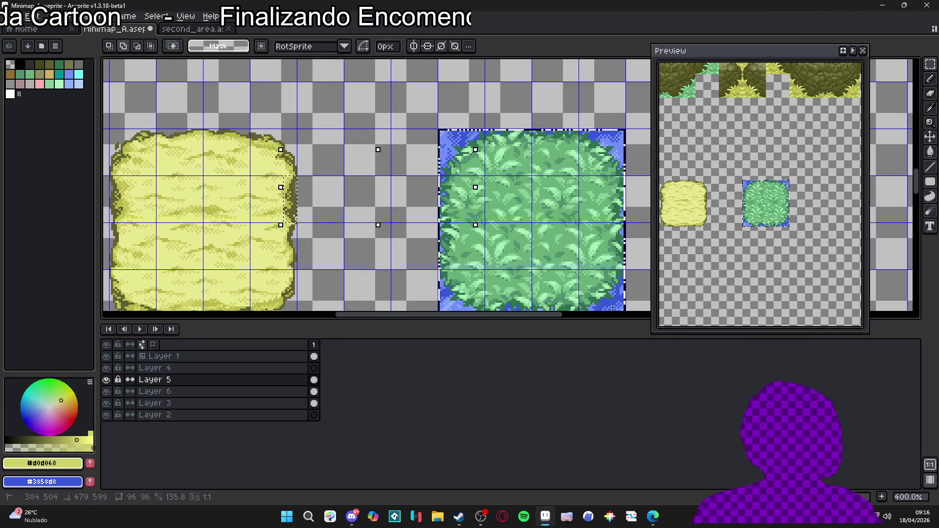
pyautogui.hotkey('ctrl', 'd')
pyautogui.press('Delete')
# Step: Return to Layer 6 and select a narrow strip of the sand tile's right edge
pyautogui.scroll(1, 274, 211)
pyautogui.keyDown('ctrl'); pyautogui.click(300, 212); pyautogui.keyUp('ctrl')
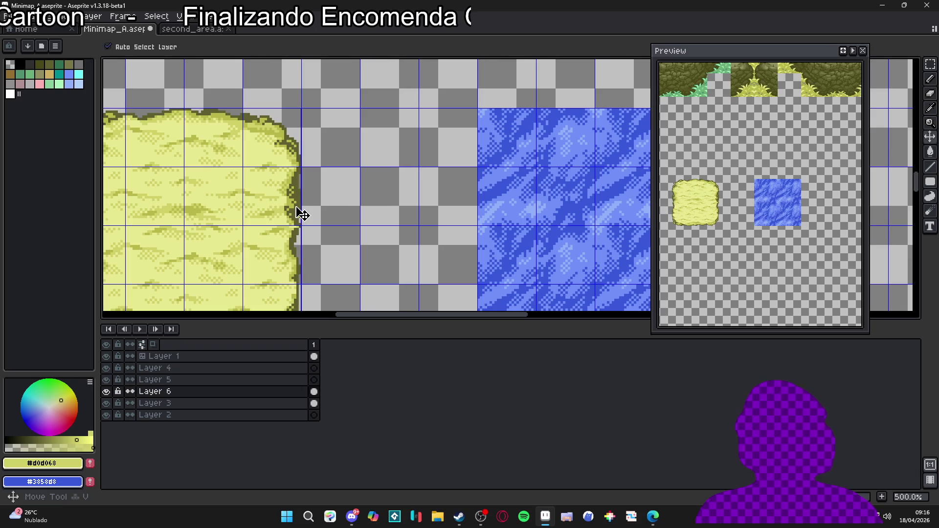
pyautogui.scroll(1, 304, 165)
pyautogui.moveTo(299, 168); pyautogui.dragTo(284, 240)
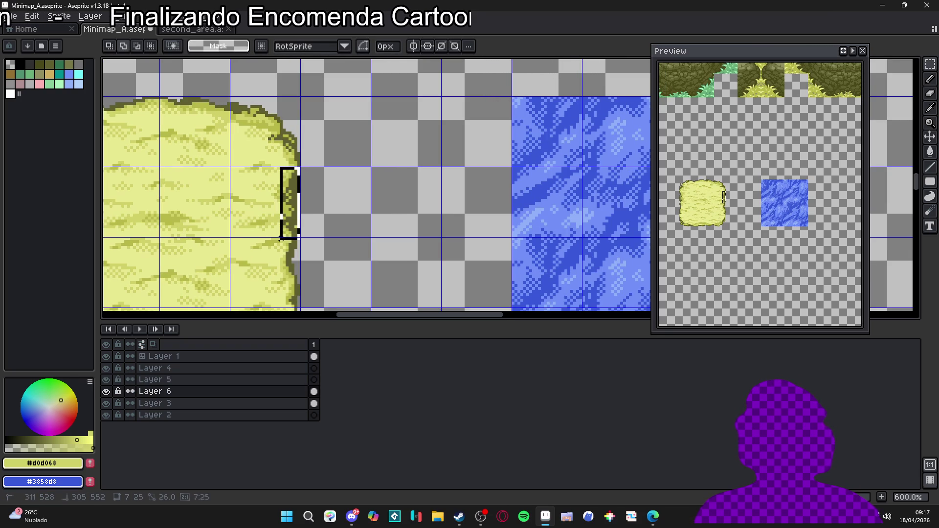
# Step: Copy the sand edge strip onto the water tile's left edge, nudged one pixel right
pyautogui.hotkey('ctrl', 'd')
pyautogui.scroll(2, 305, 142)
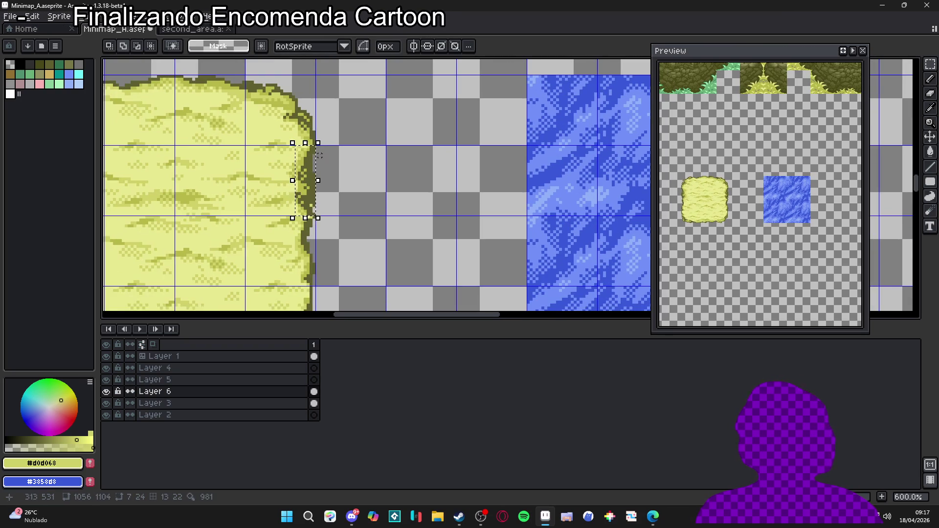
pyautogui.moveTo(316, 144)
pyautogui.mouseDown()
pyautogui.moveTo(300, 206)
pyautogui.moveTo(297, 280)
pyautogui.mouseUp()
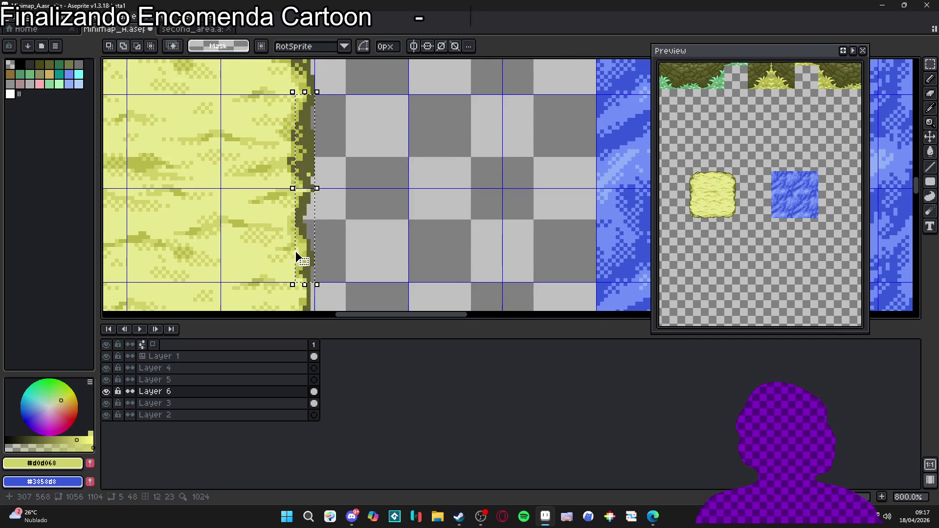
pyautogui.scroll(3, 300, 269)
pyautogui.scroll(-3, 297, 160)
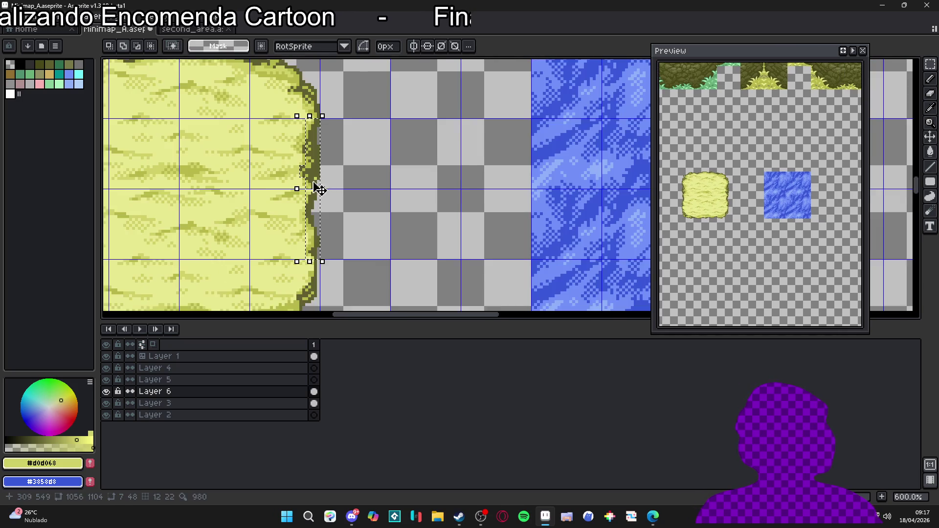
pyautogui.moveTo(296, 169); pyautogui.dragTo(523, 186)
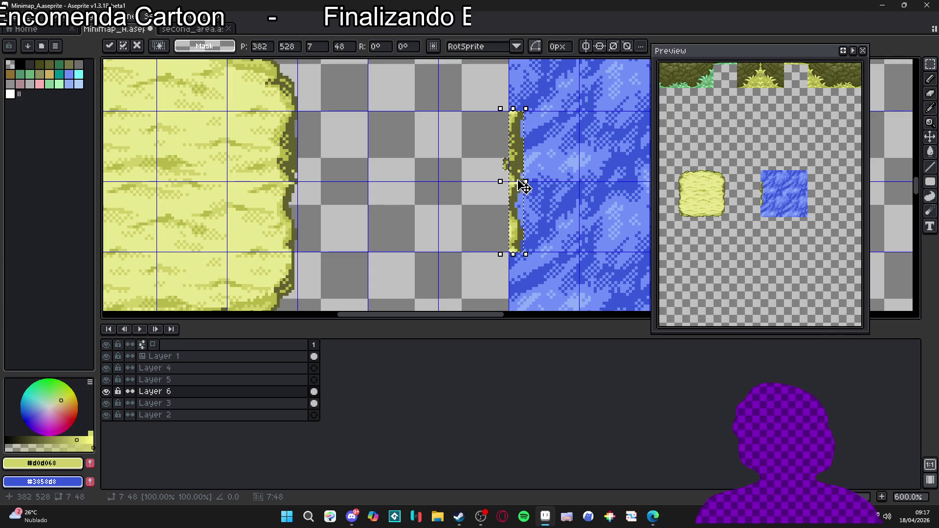
pyautogui.scroll(3, 521, 181)
pyautogui.press('Right')
pyautogui.press('Return')
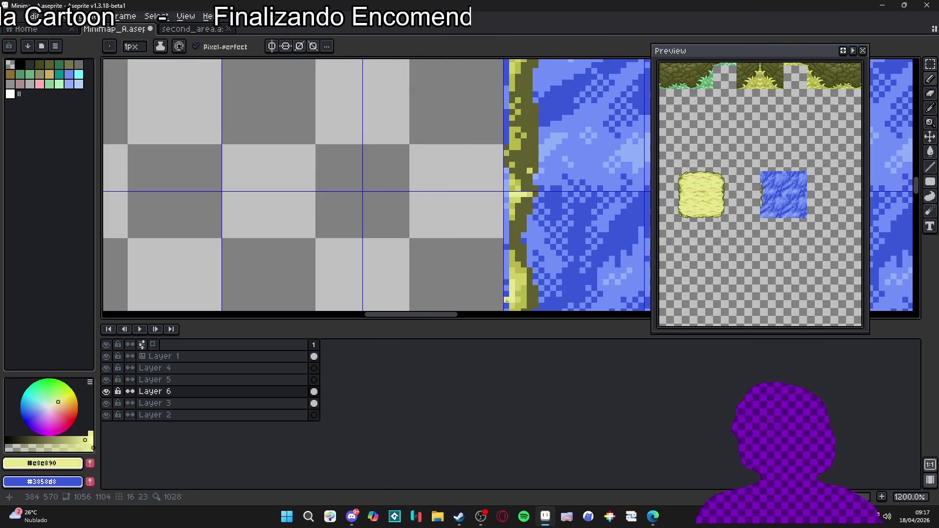
# Step: Draw a light-yellow column along the strip's left side and sample the light sand yellow
pyautogui.scroll(-2, 500, 205)
pyautogui.moveTo(504, 280); pyautogui.dragTo(507, 96)
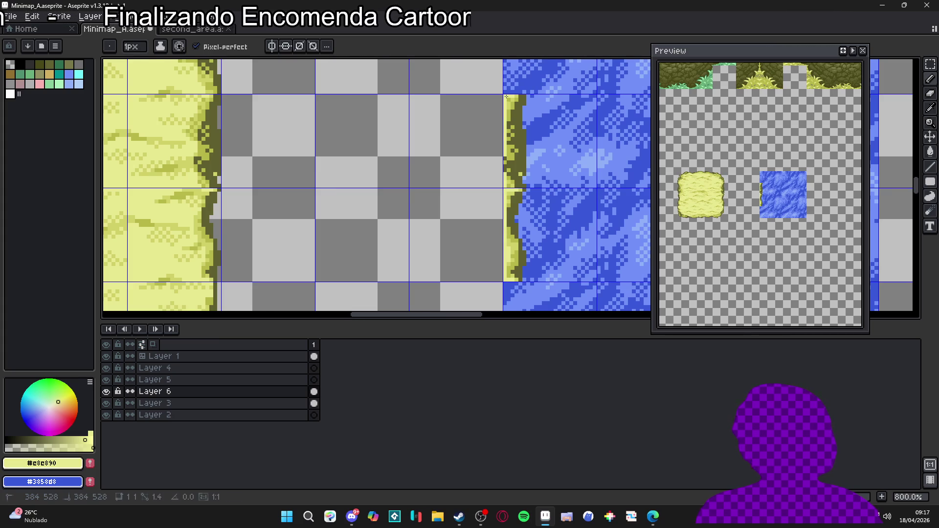
pyautogui.scroll(-2, 508, 151)
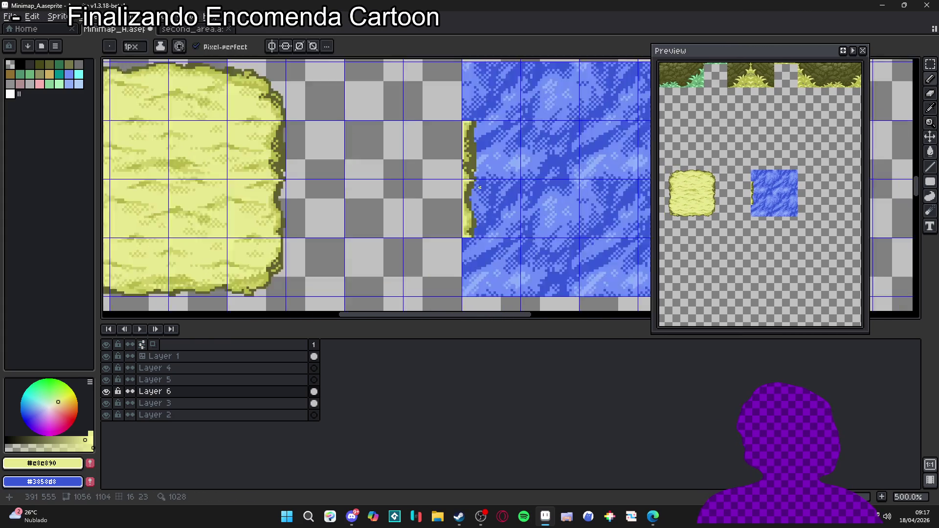
pyautogui.scroll(7, 479, 187)
pyautogui.keyDown('alt'); pyautogui.click(454, 166); pyautogui.keyUp('alt')
pyautogui.keyDown('alt'); pyautogui.click(434, 167); pyautogui.keyUp('alt')
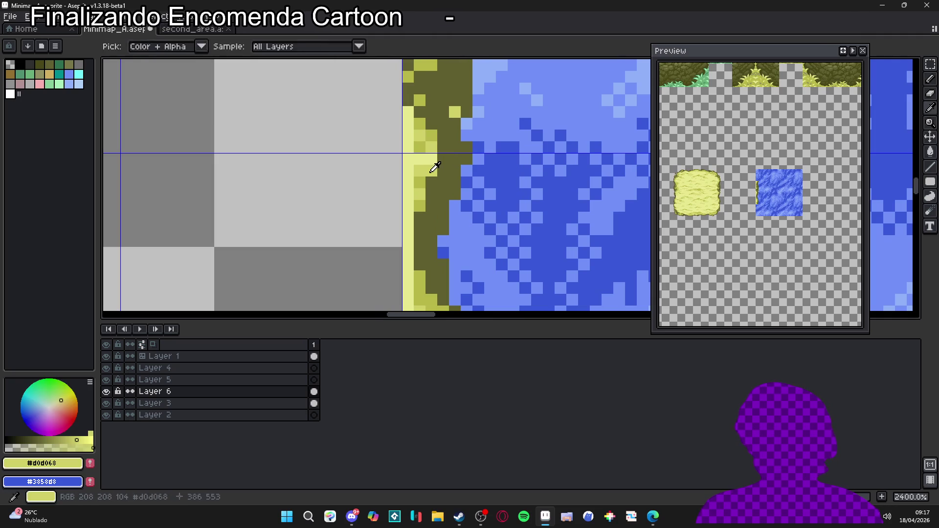
# Step: Centre the sand tile and select a strip along its top edge
pyautogui.scroll(-6, 415, 200)
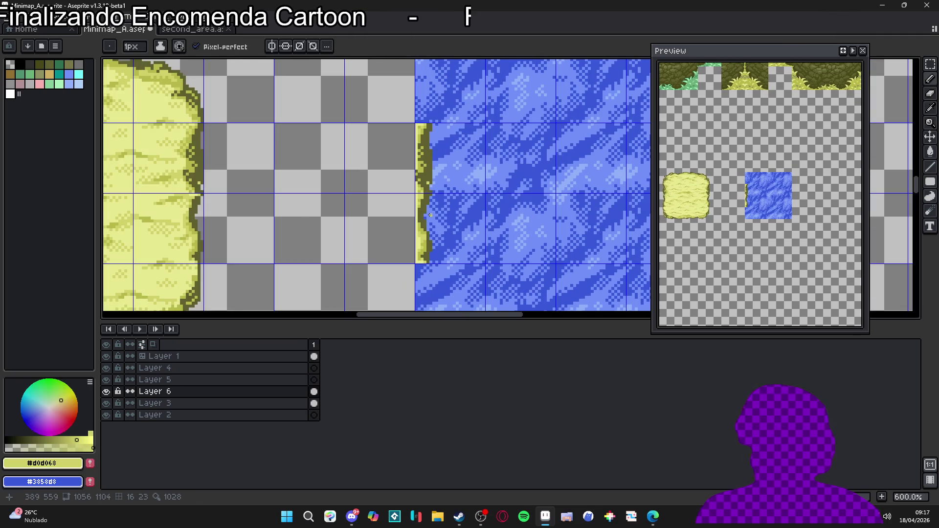
pyautogui.moveTo(427, 210); pyautogui.dragTo(420, 170)
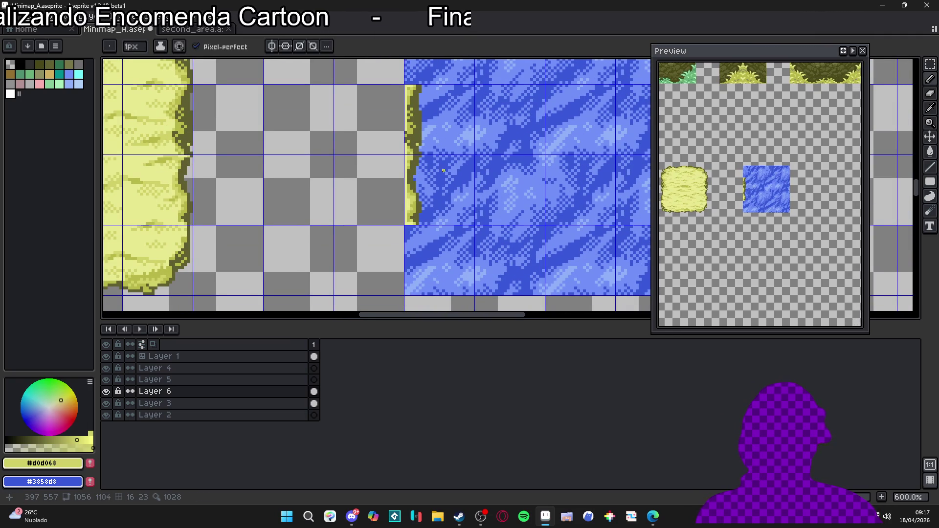
pyautogui.scroll(-1, 423, 188)
pyautogui.moveTo(306, 198)
pyautogui.mouseDown()
pyautogui.moveTo(333, 210)
pyautogui.moveTo(567, 215)
pyautogui.mouseUp()
pyautogui.scroll(-1, 431, 279)
pyautogui.scroll(3, 405, 147)
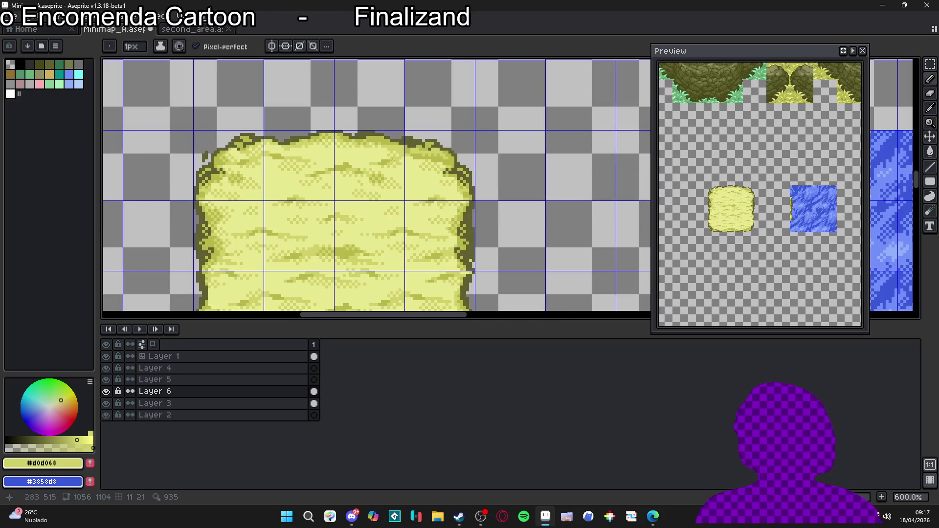
pyautogui.press('m')
pyautogui.scroll(2, 401, 134)
pyautogui.moveTo(405, 123)
pyautogui.mouseDown()
pyautogui.moveTo(105, 164)
pyautogui.moveTo(157, 147)
pyautogui.moveTo(136, 151)
pyautogui.mouseUp()
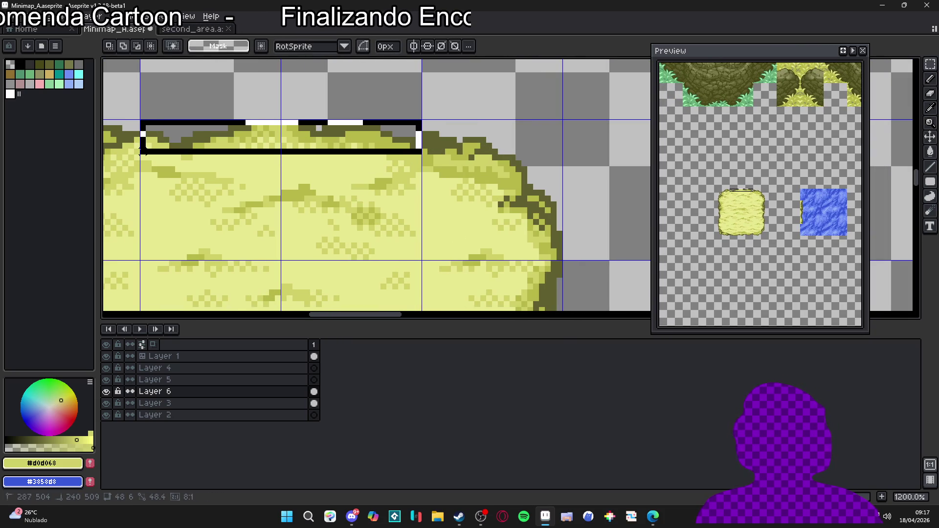
pyautogui.scroll(-5, 296, 147)
pyautogui.scroll(2, 567, 245)
# Step: Paste the sand strip and commit it at the water tile's bottom edge, one pixel right
pyautogui.hotkey('ctrl', 'v')
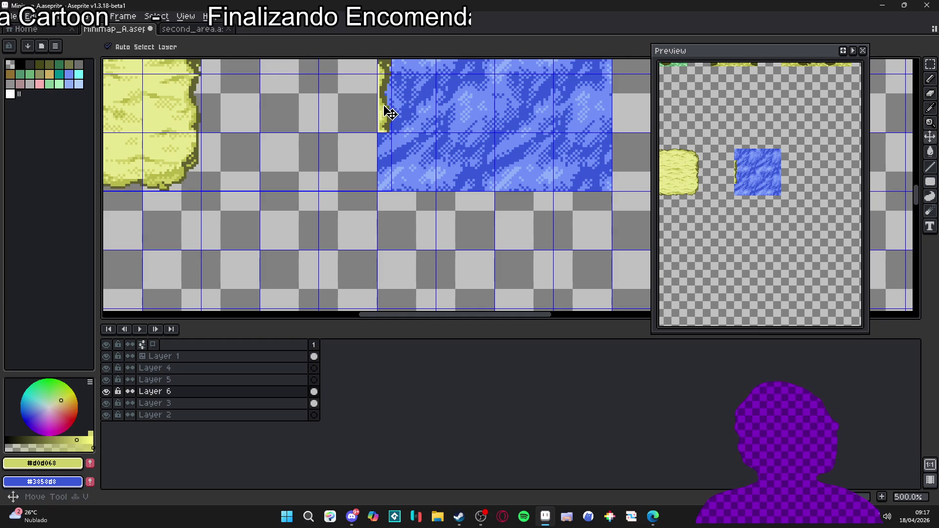
pyautogui.scroll(1, 444, 155)
pyautogui.scroll(2, 558, 142)
pyautogui.moveTo(478, 220); pyautogui.dragTo(503, 267)
pyautogui.scroll(-5, 505, 269)
pyautogui.scroll(2, 506, 268)
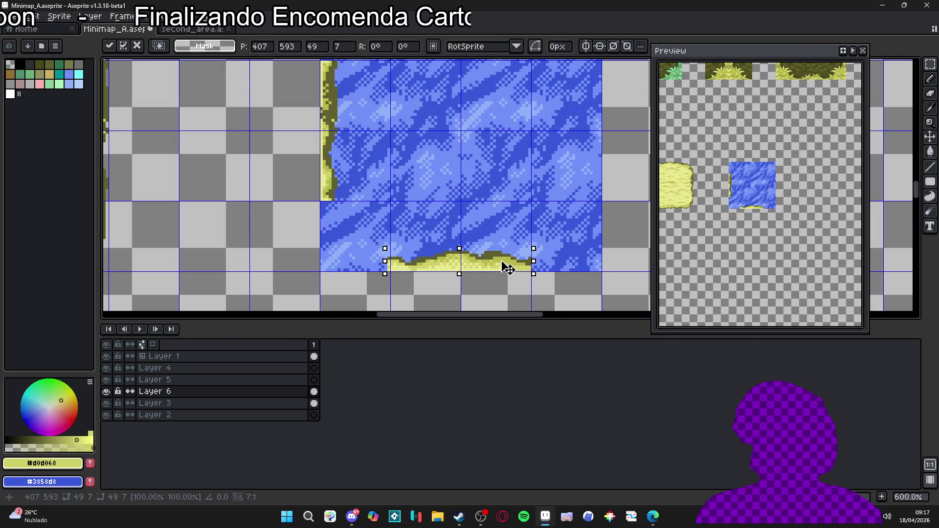
pyautogui.moveTo(503, 264); pyautogui.dragTo(507, 264)
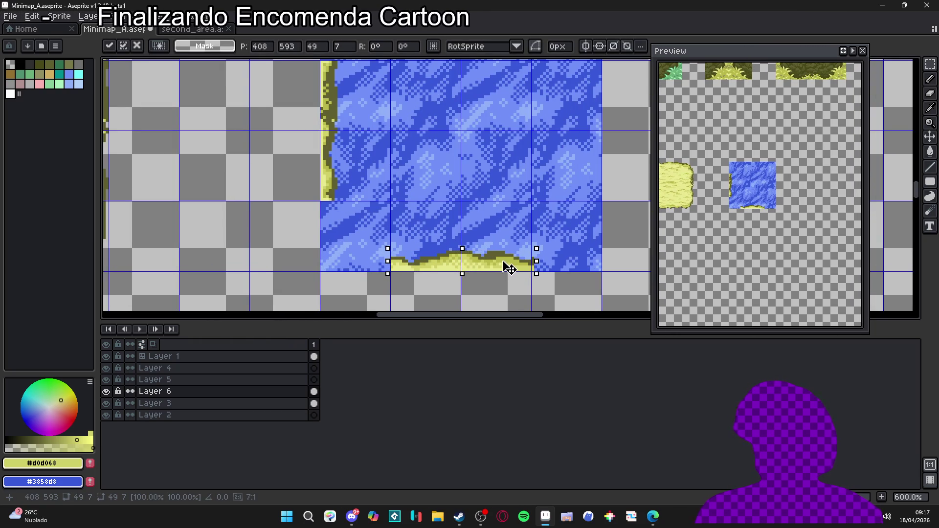
pyautogui.press('Return')
# Step: Paste the sand strip again and commit it along the water tile's bottom edge
pyautogui.scroll(-2, 352, 245)
pyautogui.scroll(-1, 329, 171)
pyautogui.scroll(2, 307, 97)
pyautogui.scroll(4, 307, 98)
pyautogui.hscroll(-3, 397, 124)
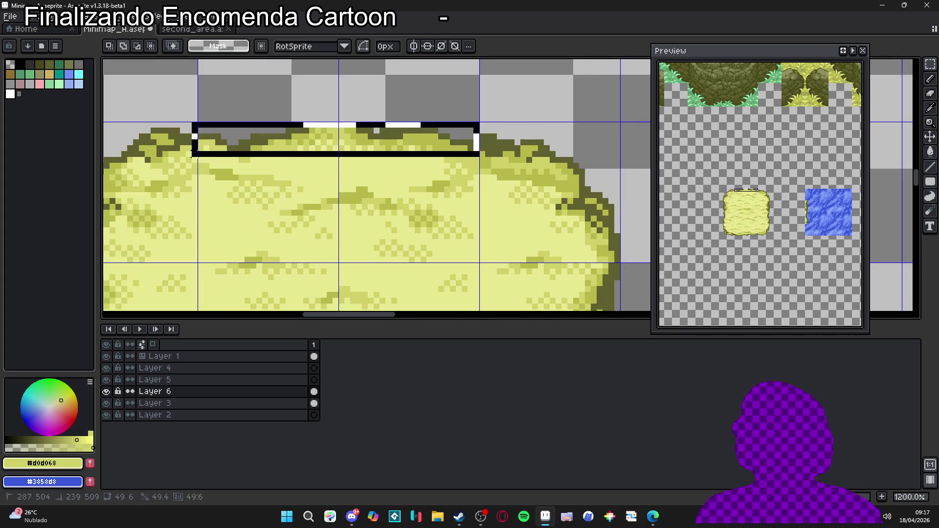
pyautogui.click(306, 182)
pyautogui.scroll(-5, 306, 183)
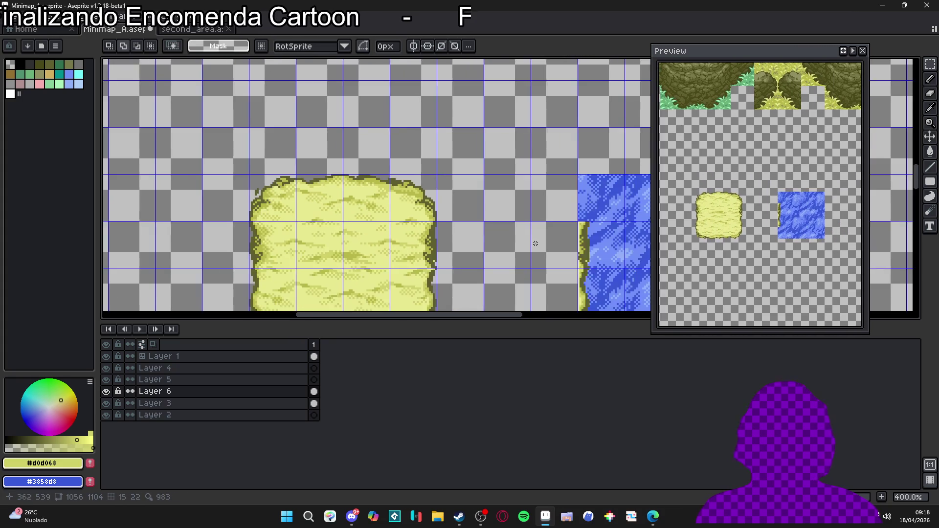
pyautogui.hscroll(10, 489, 209)
pyautogui.scroll(2, 462, 187)
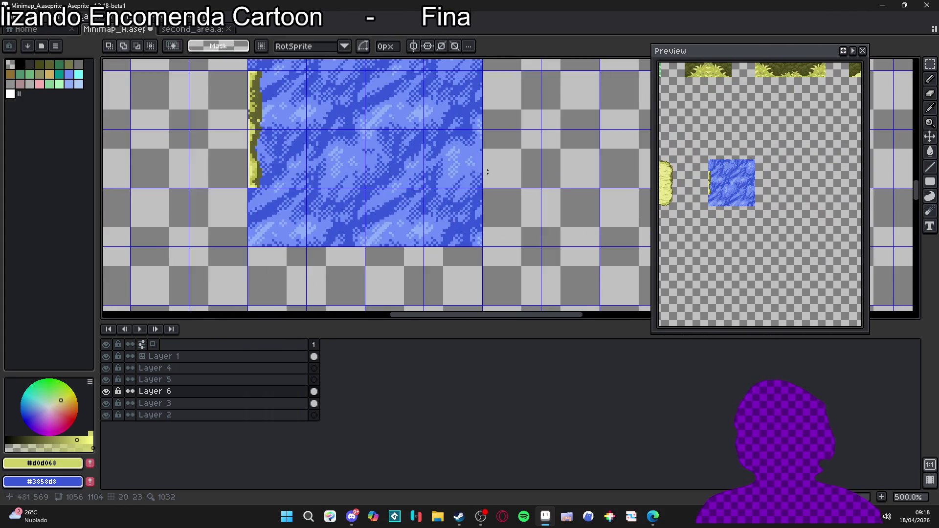
pyautogui.press('v')
pyautogui.hotkey('ctrl', 'v')
pyautogui.scroll(1, 450, 216)
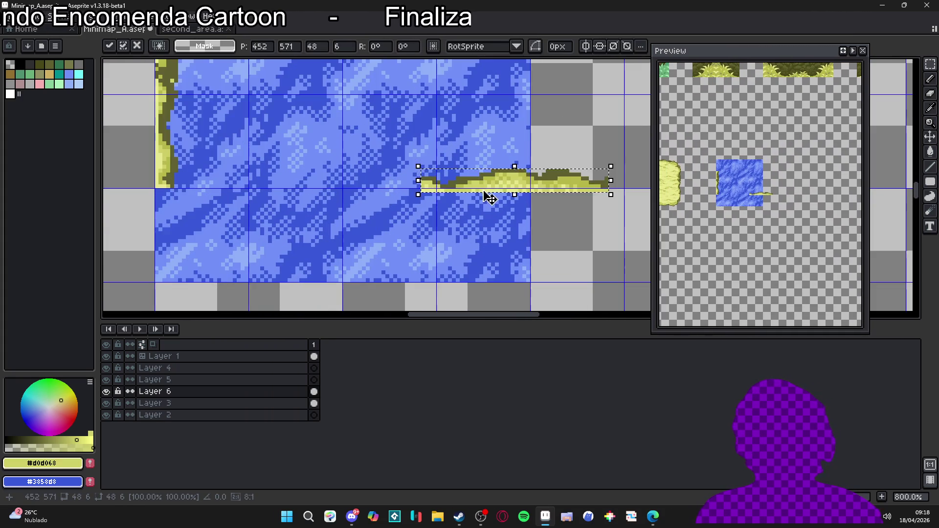
pyautogui.moveTo(451, 215)
pyautogui.mouseDown()
pyautogui.moveTo(328, 272)
pyautogui.moveTo(337, 275)
pyautogui.mouseUp()
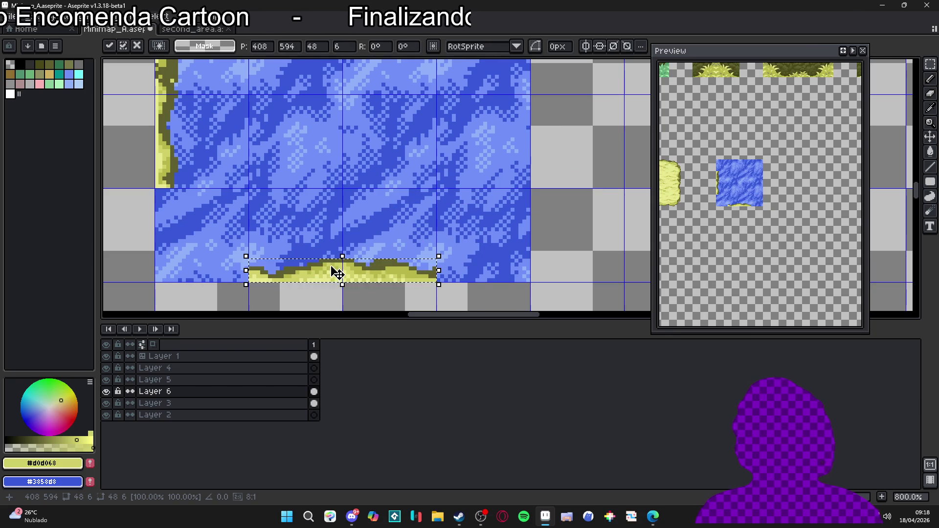
pyautogui.press('Return')
pyautogui.scroll(-4, 336, 274)
pyautogui.hscroll(-3, 253, 196)
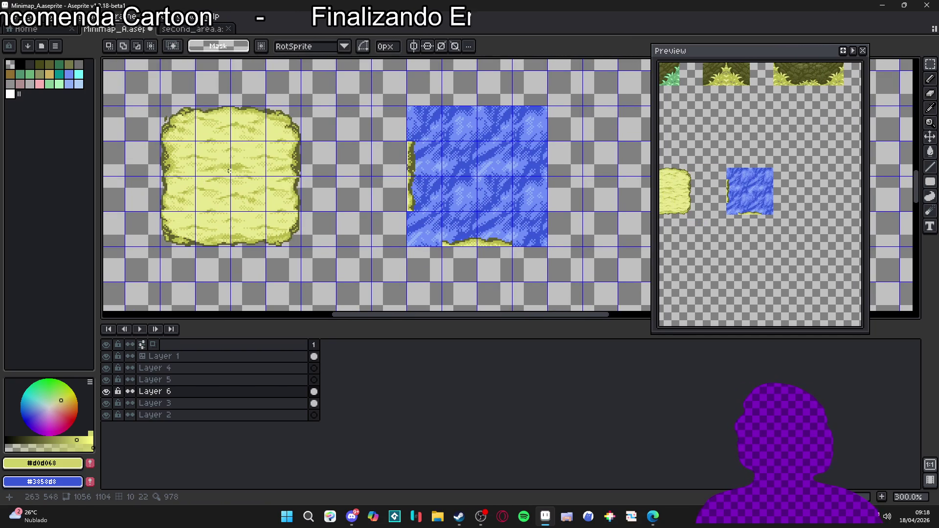
pyautogui.scroll(3, 154, 152)
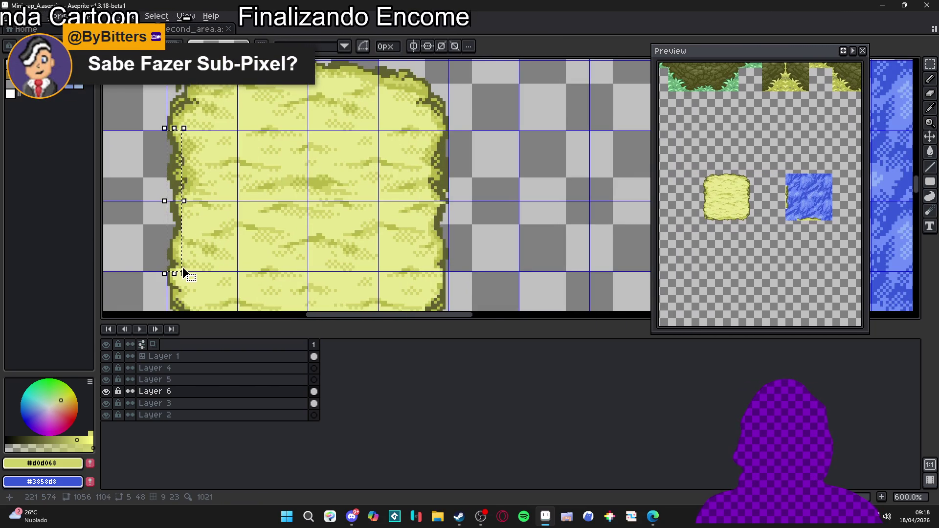
# Step: Paste the copied sand-edge strip onto the blue water tile's right side
pyautogui.scroll(-4, 183, 272)
pyautogui.scroll(2, 347, 245)
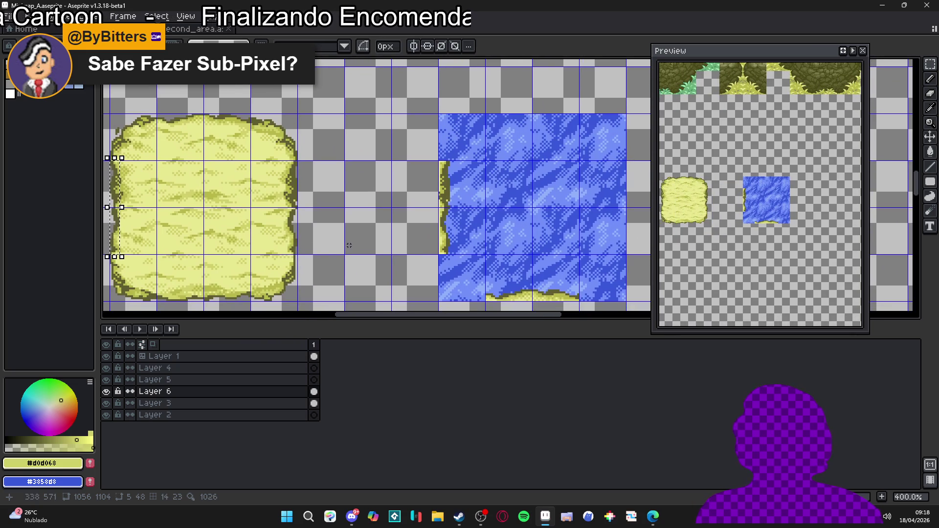
pyautogui.scroll(7, 119, 224)
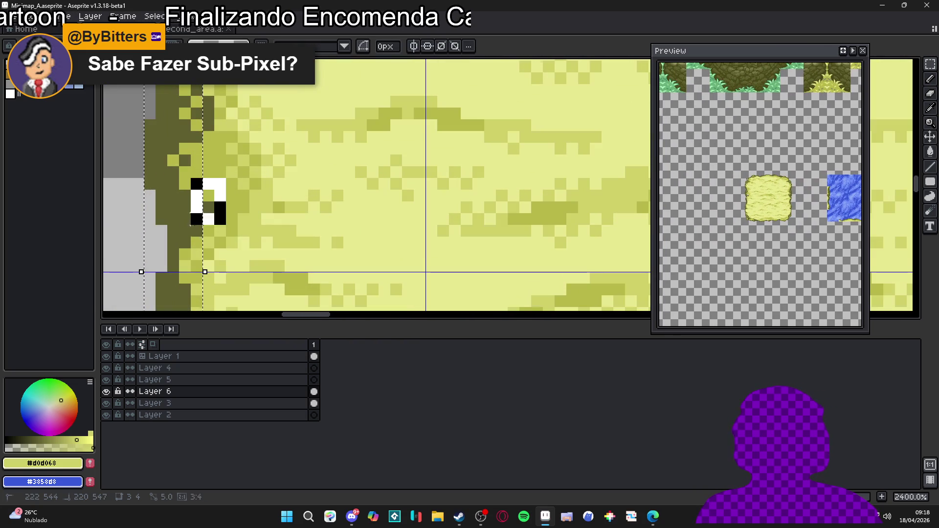
pyautogui.scroll(1, 210, 195)
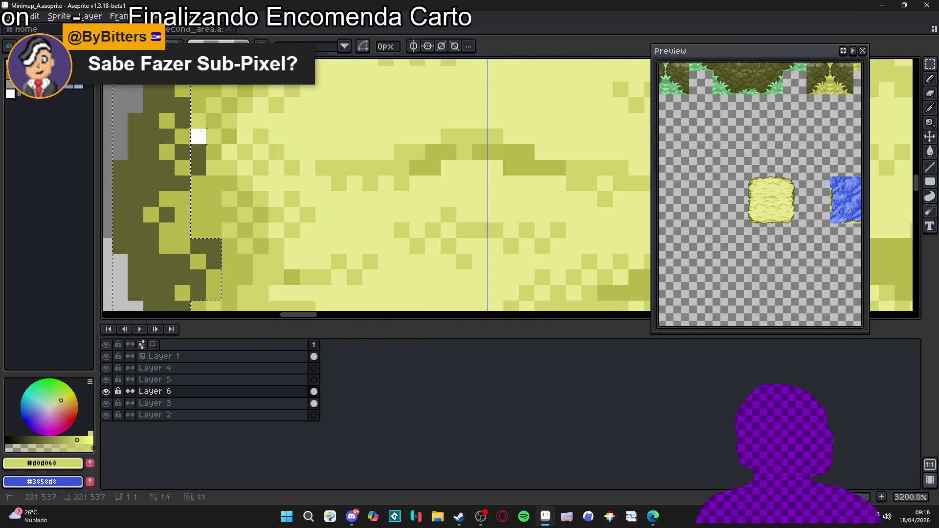
pyautogui.scroll(-5, 206, 143)
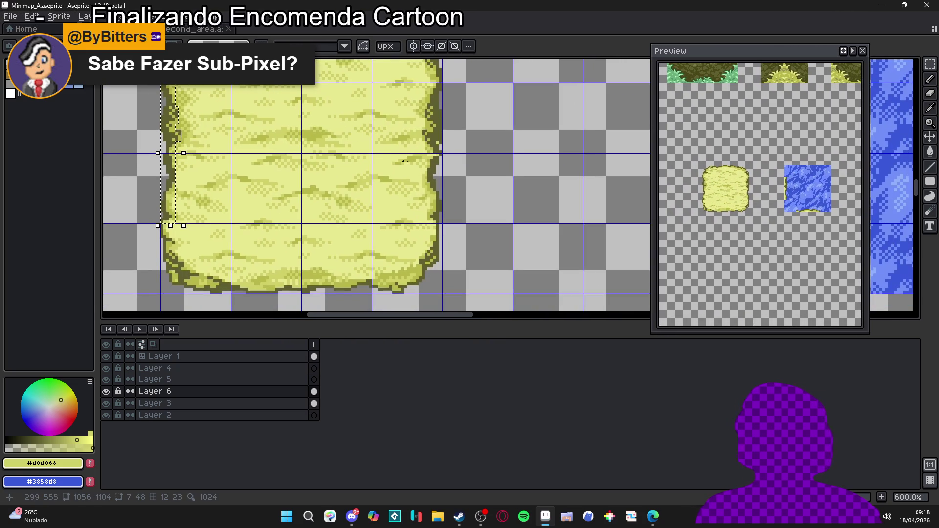
pyautogui.hscroll(5, 372, 176)
pyautogui.scroll(-1, 351, 193)
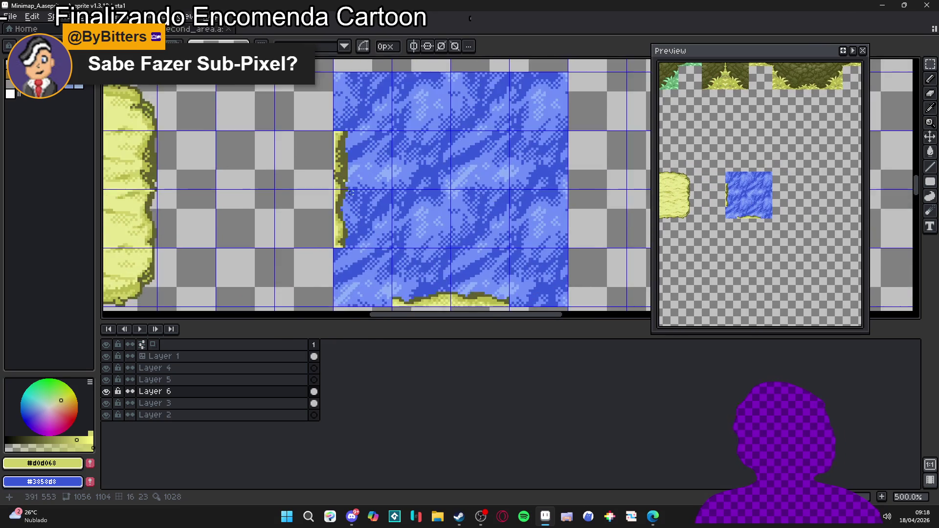
pyautogui.scroll(1, 351, 193)
pyautogui.hscroll(3, 340, 200)
pyautogui.hotkey('ctrl', 'v')
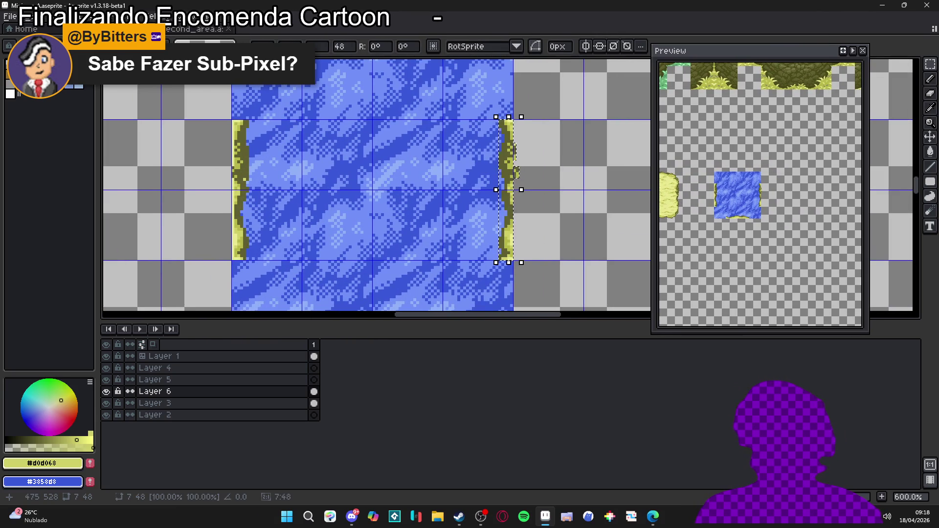
pyautogui.scroll(3, 518, 195)
# Step: Shift the right-edge sand strip one pixel left and deselect it
pyautogui.moveTo(508, 180); pyautogui.dragTo(504, 181)
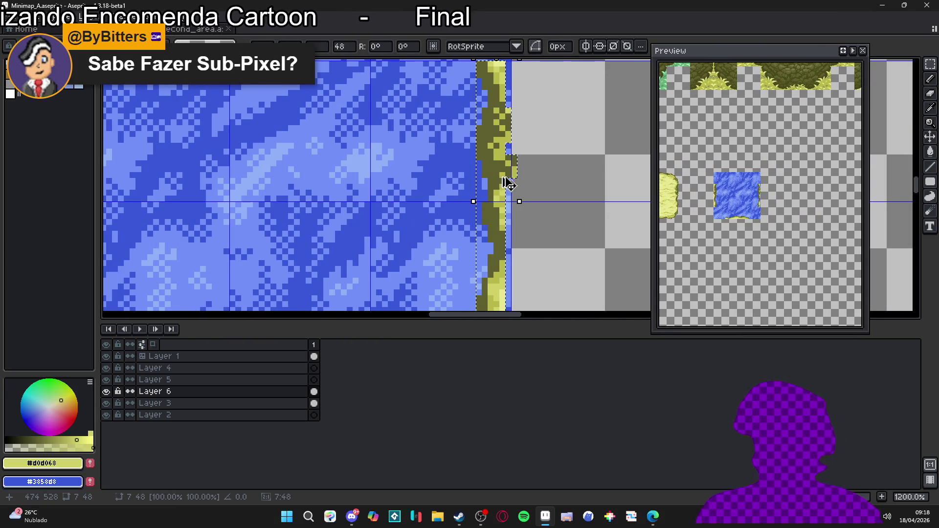
pyautogui.hotkey('ctrl', 'd')
pyautogui.scroll(1, 504, 186)
# Step: Paint the leftover blue column beside the strip with darker sand #b8b848 using the Pencil
pyautogui.press('b')
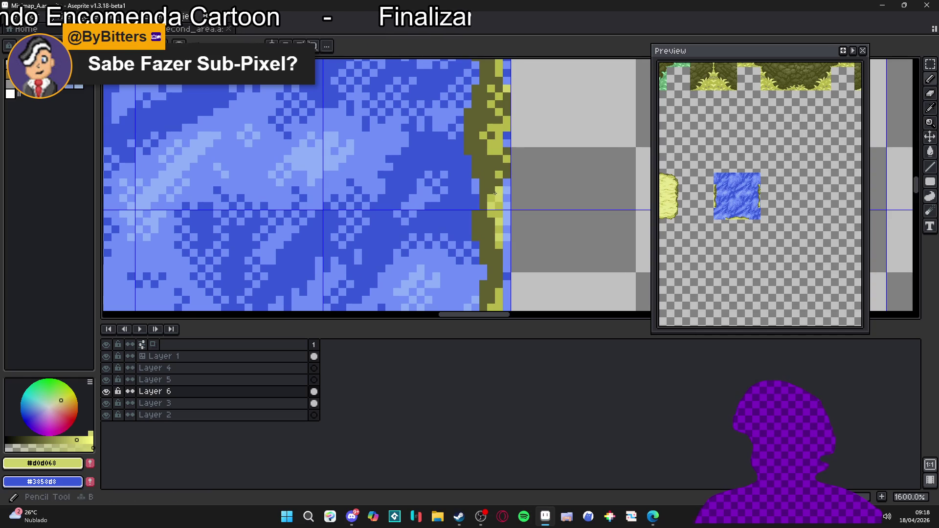
pyautogui.keyDown('alt'); pyautogui.click(494, 193); pyautogui.keyUp('alt')
pyautogui.moveTo(512, 111)
pyautogui.mouseDown()
pyautogui.moveTo(513, 216)
pyautogui.moveTo(515, 135)
pyautogui.mouseUp()
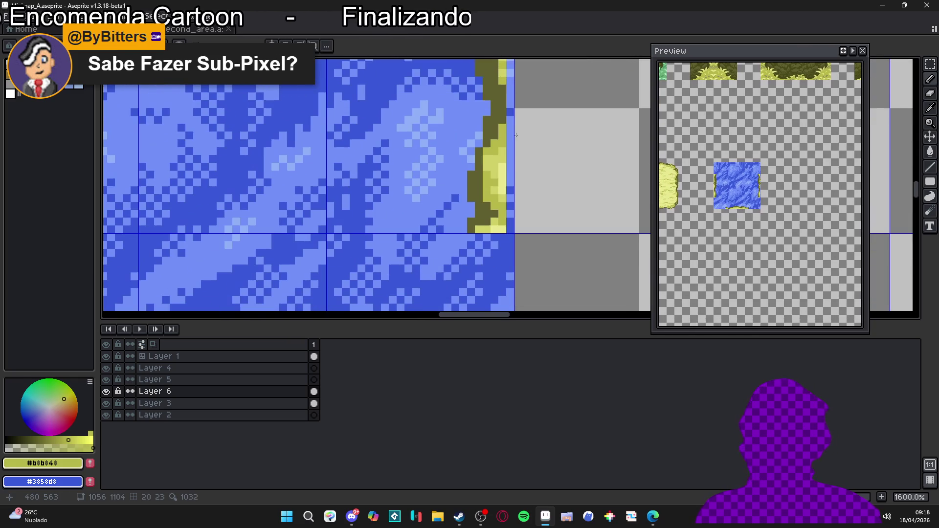
pyautogui.scroll(2, 489, 208)
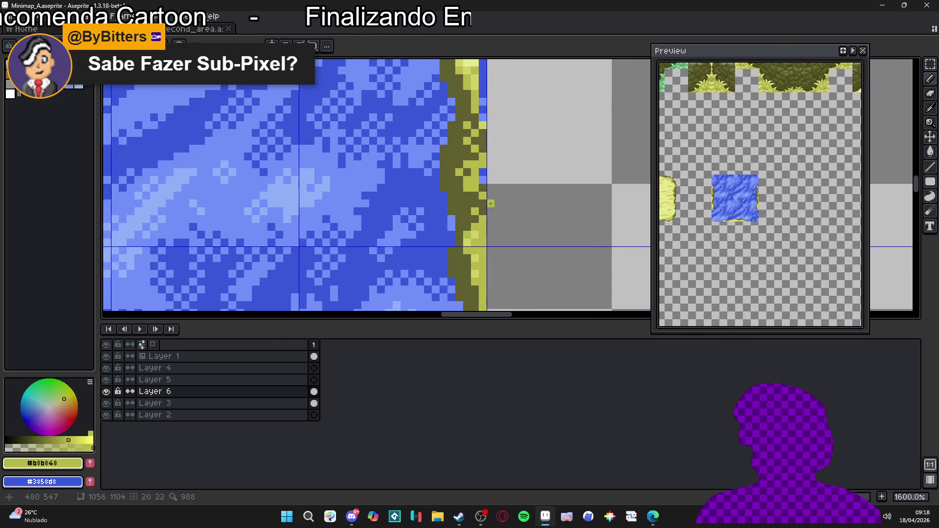
pyautogui.click(479, 162)
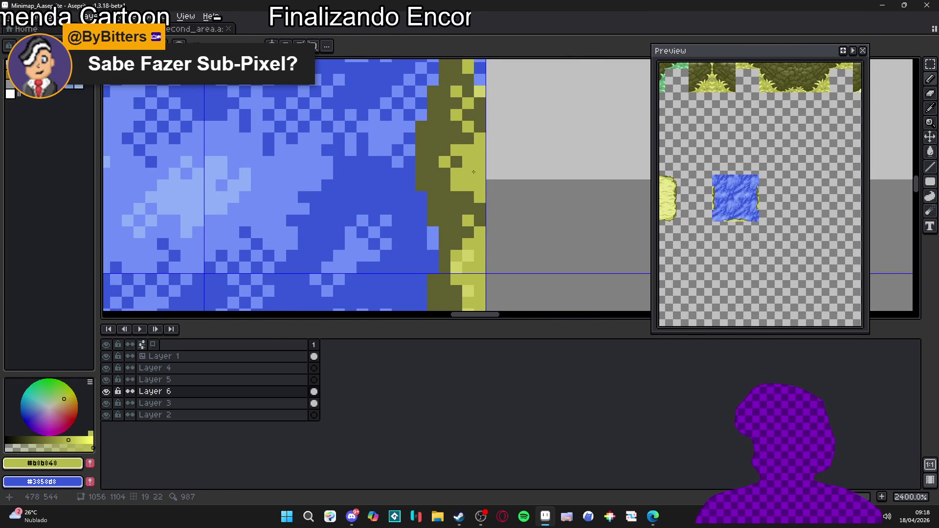
pyautogui.scroll(2, 472, 222)
pyautogui.moveTo(479, 211); pyautogui.dragTo(485, 106)
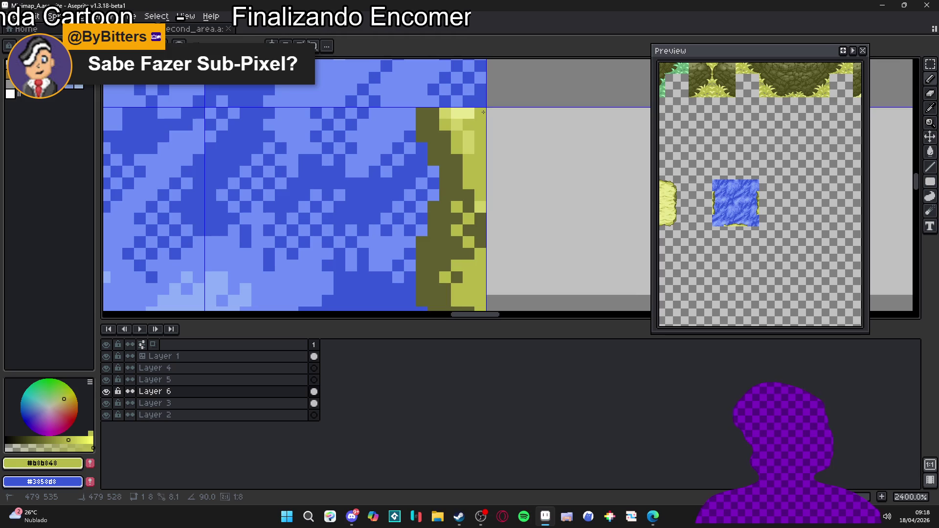
# Step: Select the strip along the sand tile's bottom edge
pyautogui.scroll(-8, 311, 190)
pyautogui.hscroll(-6, 293, 203)
pyautogui.scroll(-1, 283, 210)
pyautogui.hscroll(-1, 285, 208)
pyautogui.hscroll(-1, 284, 207)
pyautogui.scroll(8, 420, 208)
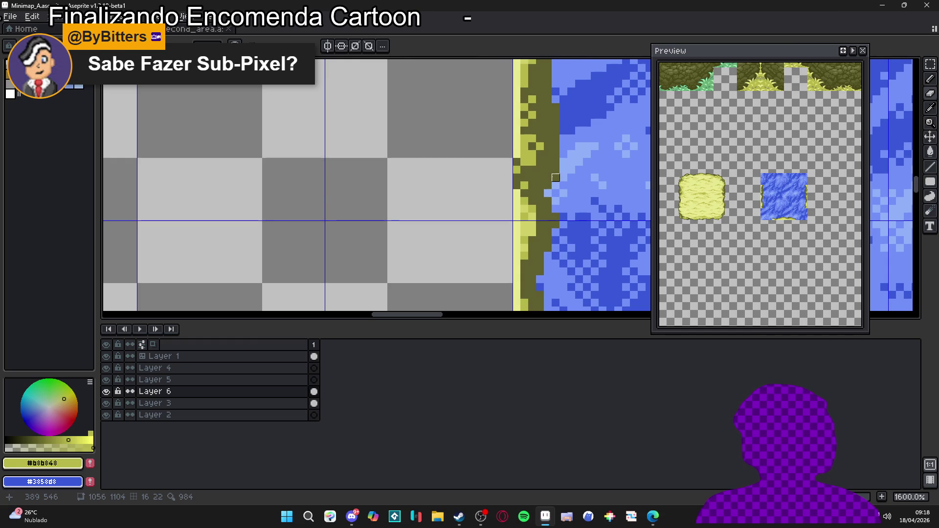
pyautogui.scroll(-6, 445, 199)
pyautogui.scroll(-1, 274, 203)
pyautogui.scroll(5, 298, 215)
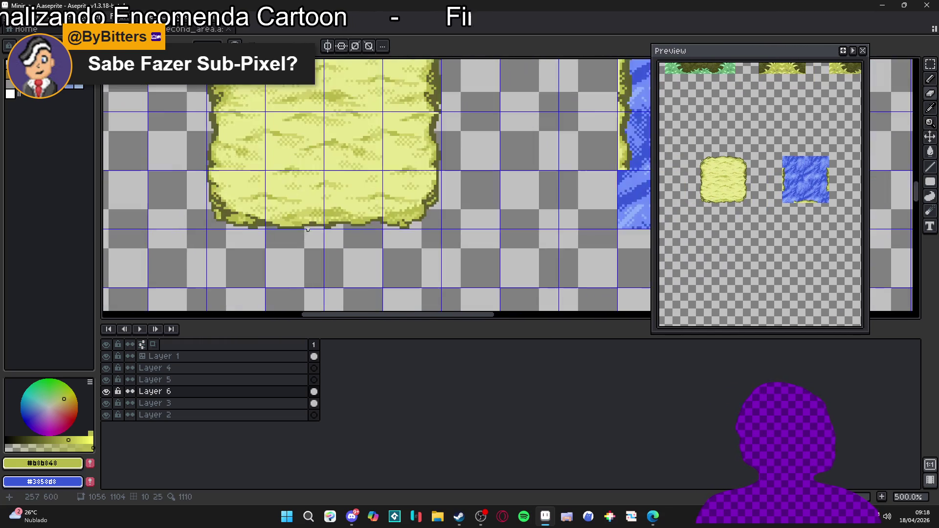
pyautogui.scroll(2, 268, 236)
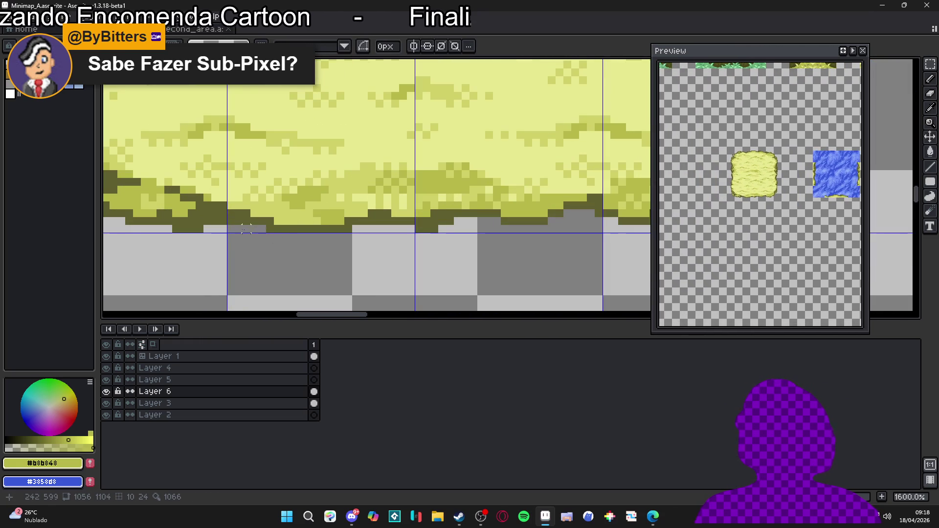
pyautogui.moveTo(231, 231); pyautogui.dragTo(506, 205)
# Step: Paste the copied bottom-edge sand strip and commit it along the water tile's top edge
pyautogui.scroll(-2, 506, 205)
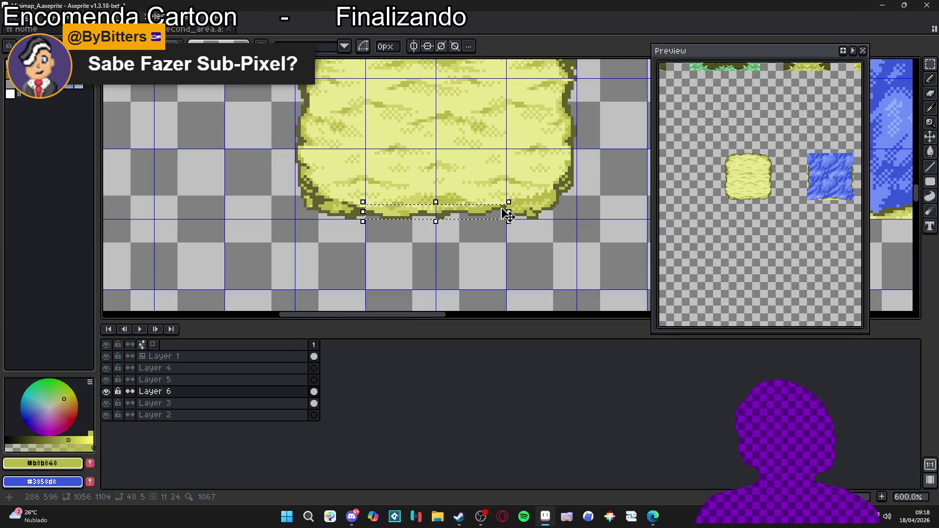
pyautogui.scroll(-2, 365, 229)
pyautogui.hscroll(5, 450, 221)
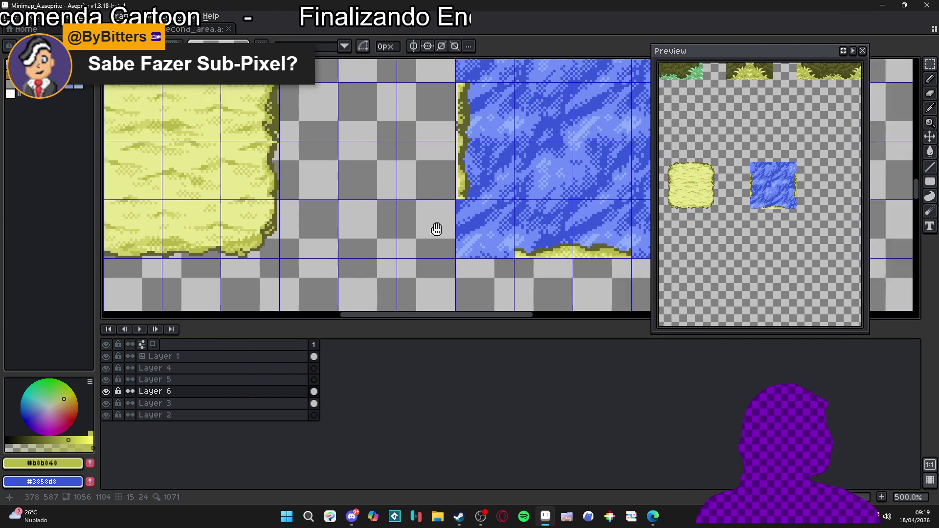
pyautogui.scroll(2, 465, 235)
pyautogui.hotkey('ctrl', 'v')
pyautogui.moveTo(504, 184)
pyautogui.mouseDown()
pyautogui.moveTo(398, 204)
pyautogui.moveTo(386, 195)
pyautogui.mouseUp()
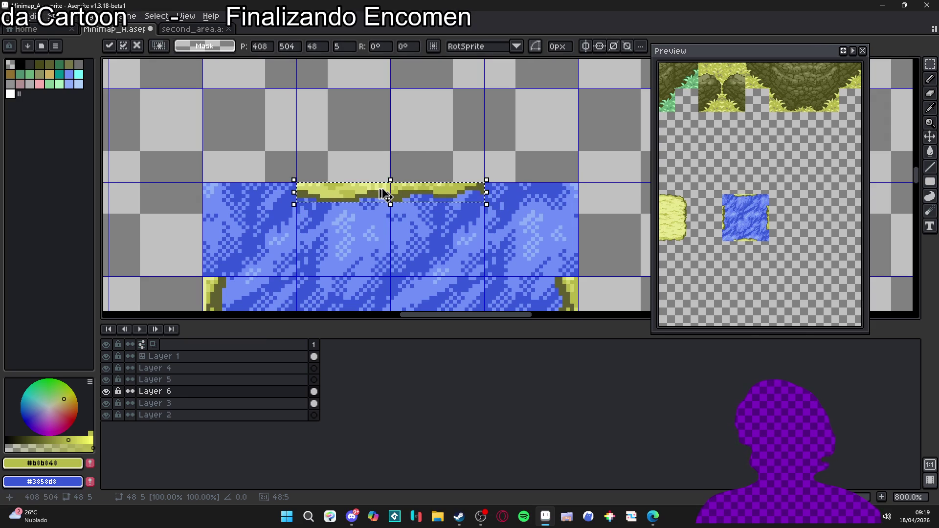
pyautogui.press('Return')
pyautogui.scroll(-4, 387, 195)
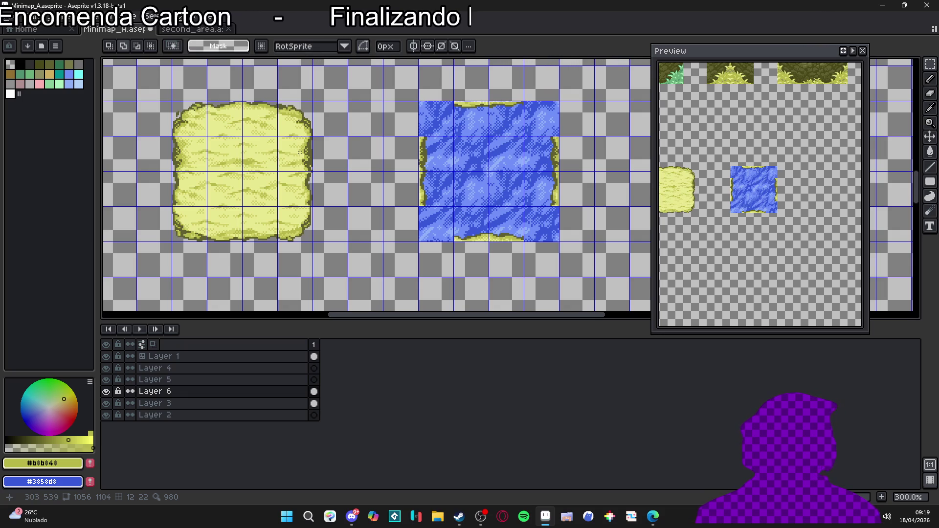
pyautogui.scroll(-2, 296, 155)
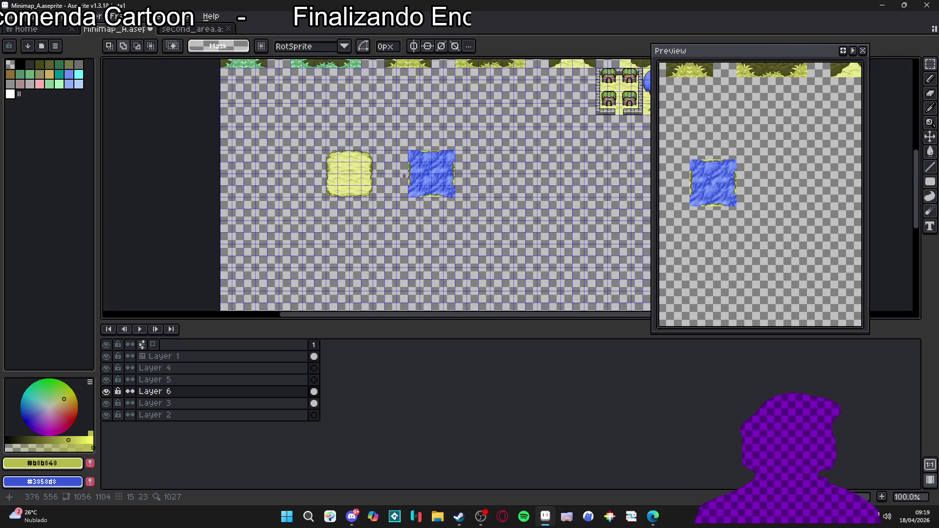
pyautogui.moveTo(434, 147); pyautogui.dragTo(429, 254)
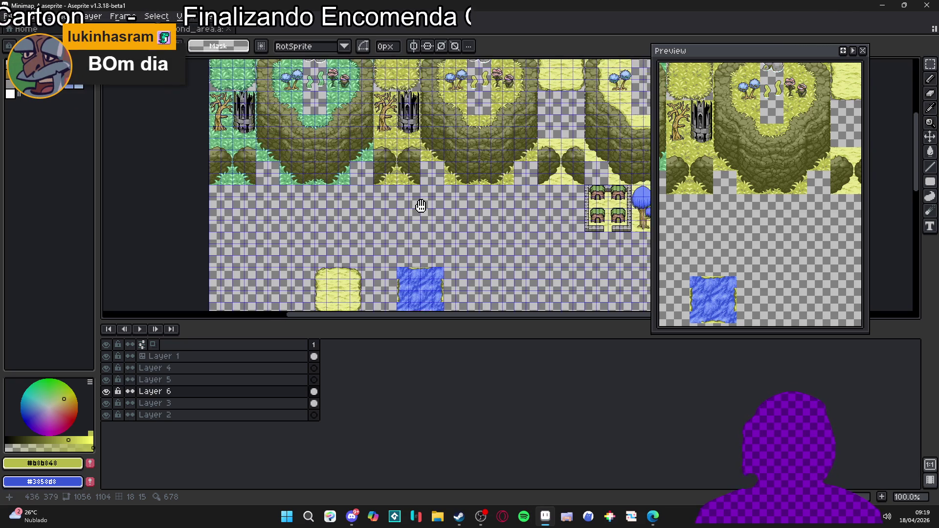
pyautogui.scroll(1, 253, 218)
pyautogui.scroll(-1, 305, 167)
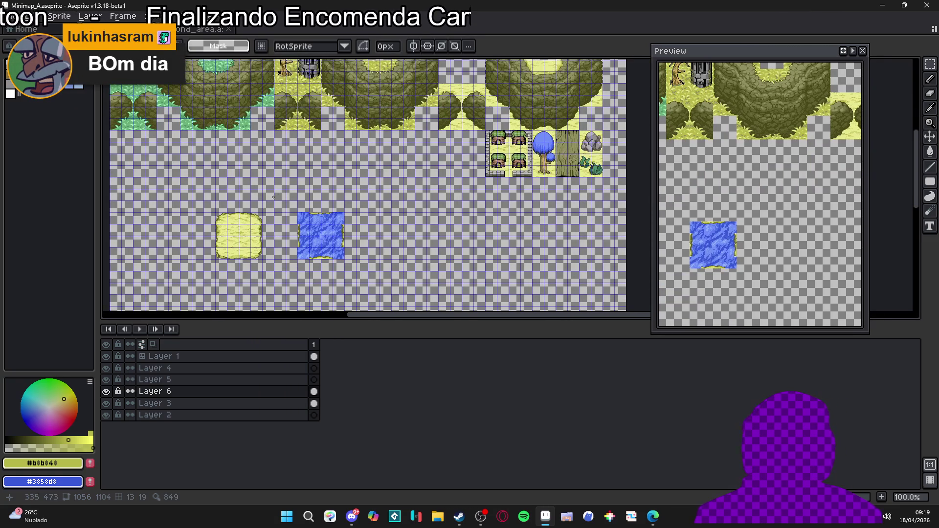
pyautogui.scroll(2, 267, 221)
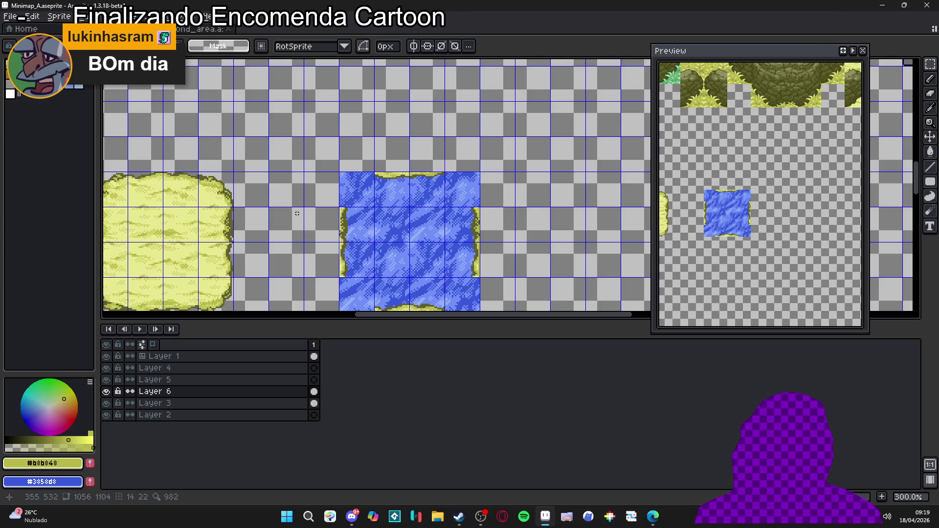
pyautogui.moveTo(295, 214)
pyautogui.mouseDown()
pyautogui.moveTo(360, 157)
pyautogui.moveTo(366, 136)
pyautogui.mouseUp()
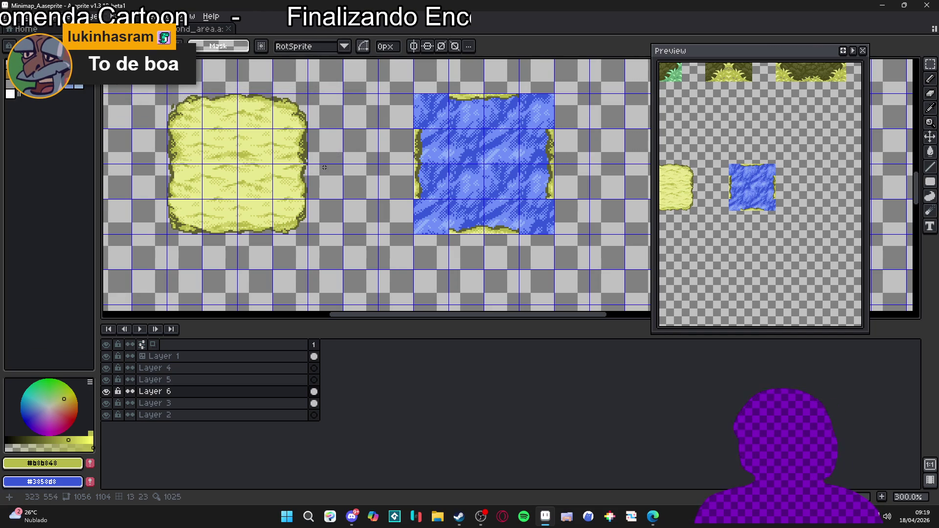
# Step: Sample #d0d068, then #606030, then #d0d068 again with the Eyedropper
pyautogui.scroll(1, 312, 168)
pyautogui.scroll(1, 313, 166)
pyautogui.scroll(-2, 371, 146)
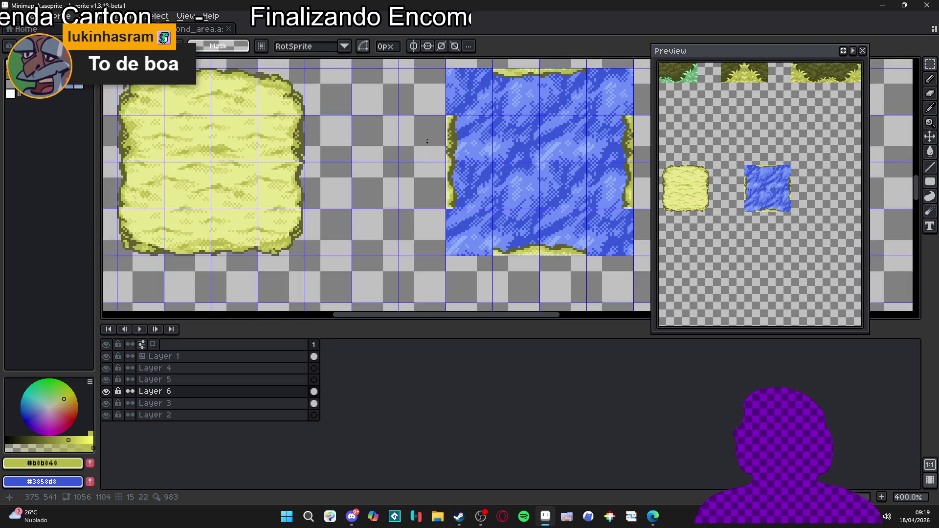
pyautogui.scroll(3, 440, 127)
pyautogui.press('i')
pyautogui.click(439, 122)
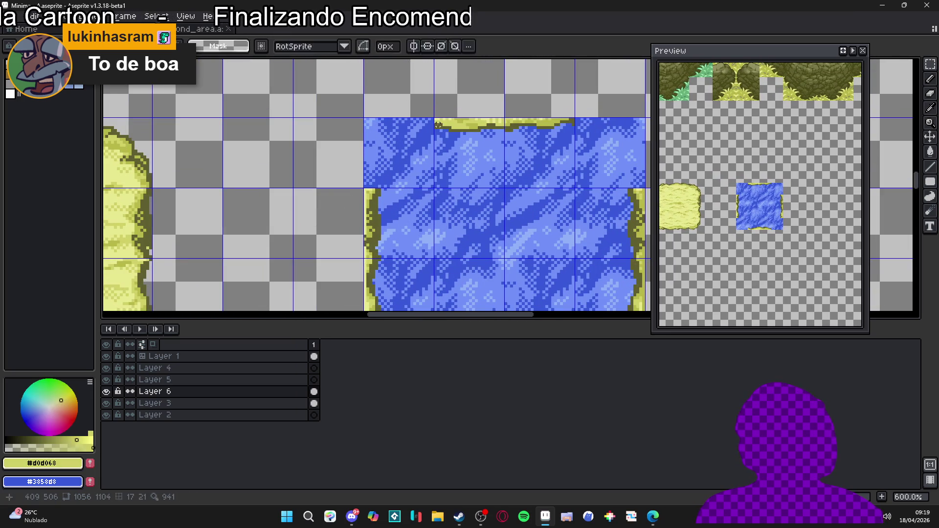
pyautogui.click(438, 123)
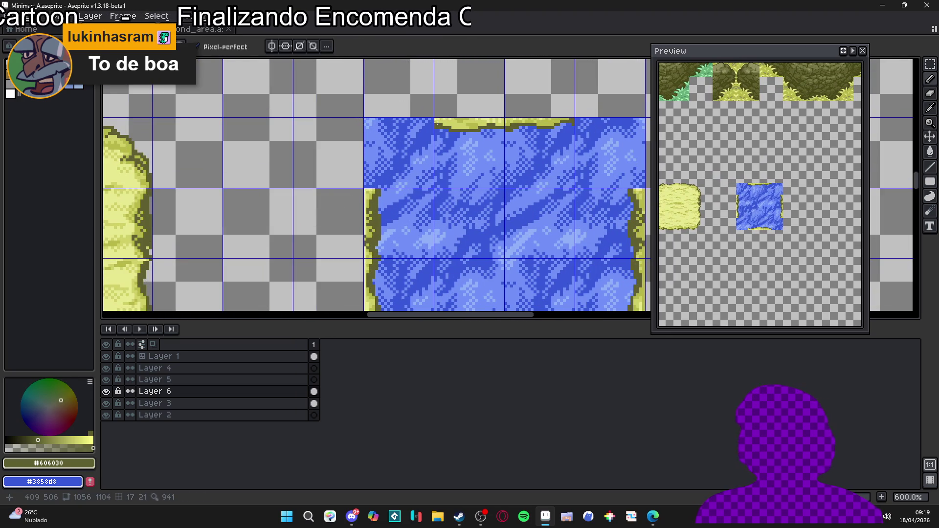
pyautogui.keyDown('alt'); pyautogui.click(436, 122); pyautogui.keyUp('alt')
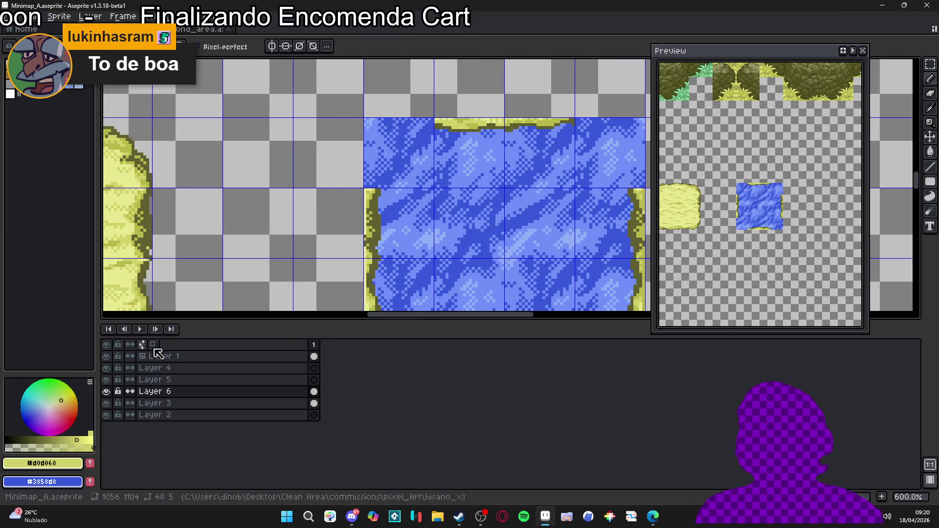
# Step: Draw a trial yellow stroke along the water's top edge, then undo it
pyautogui.scroll(1, 381, 115)
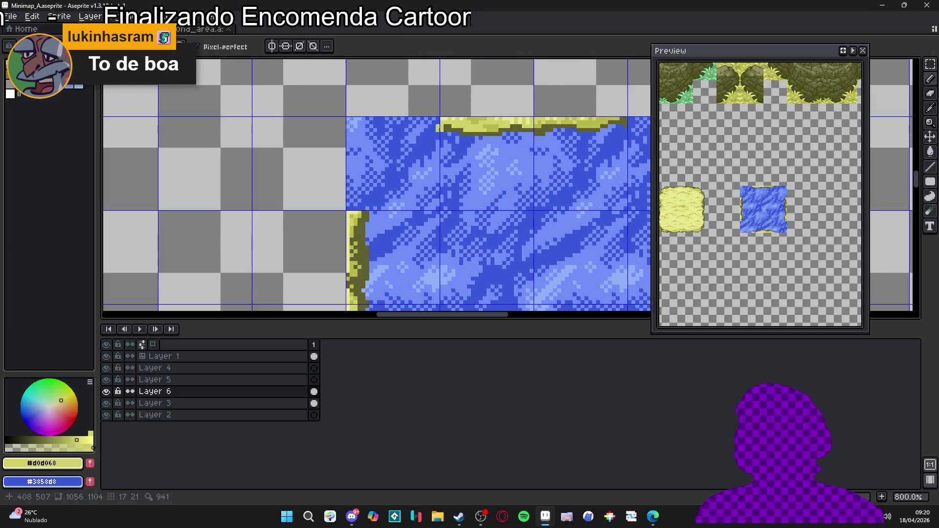
pyautogui.moveTo(436, 128); pyautogui.dragTo(425, 129)
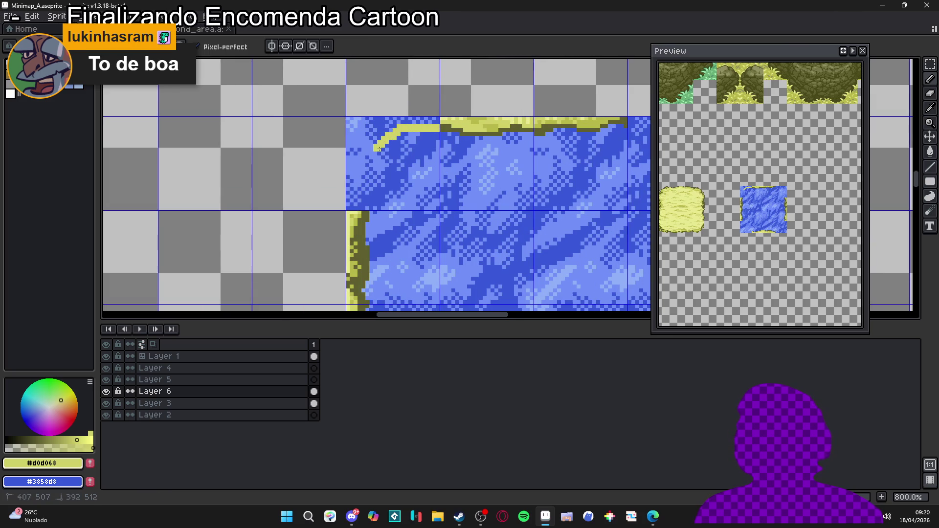
pyautogui.scroll(-3, 371, 180)
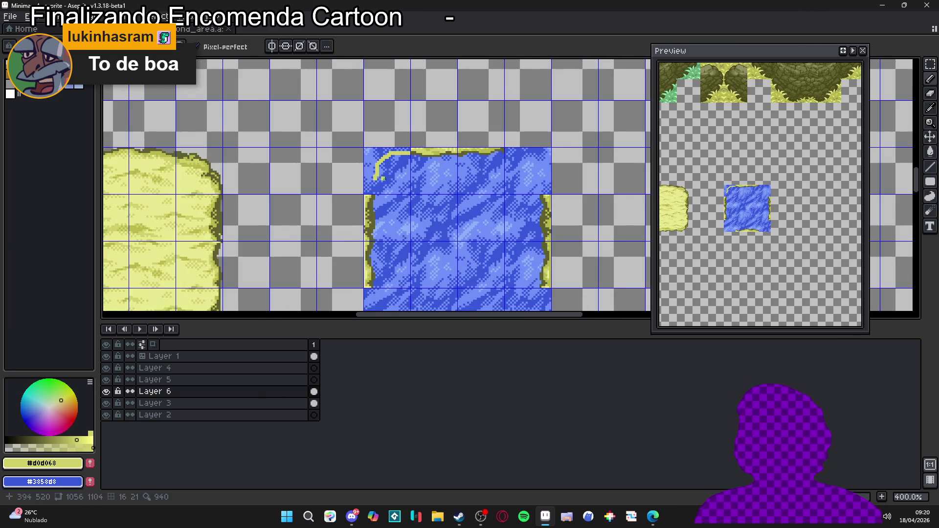
pyautogui.scroll(-1, 387, 176)
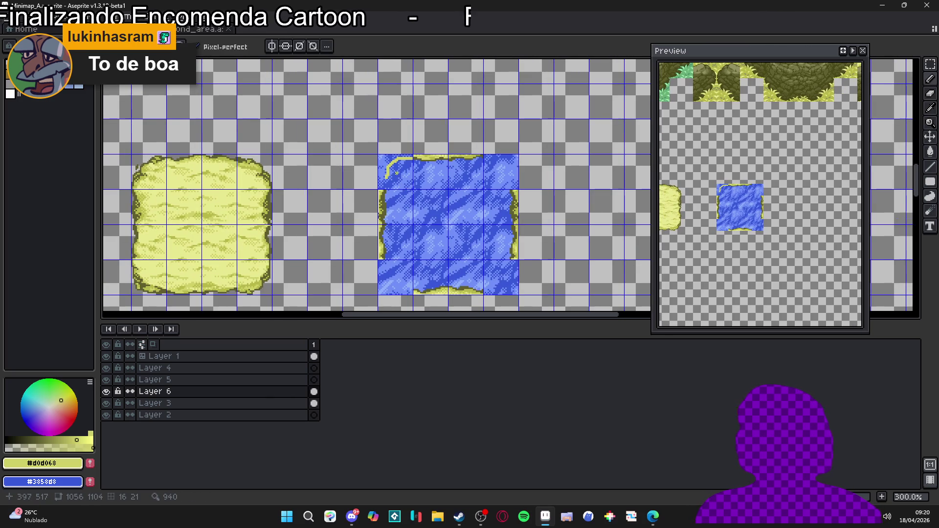
pyautogui.scroll(2, 392, 174)
pyautogui.scroll(2, 391, 173)
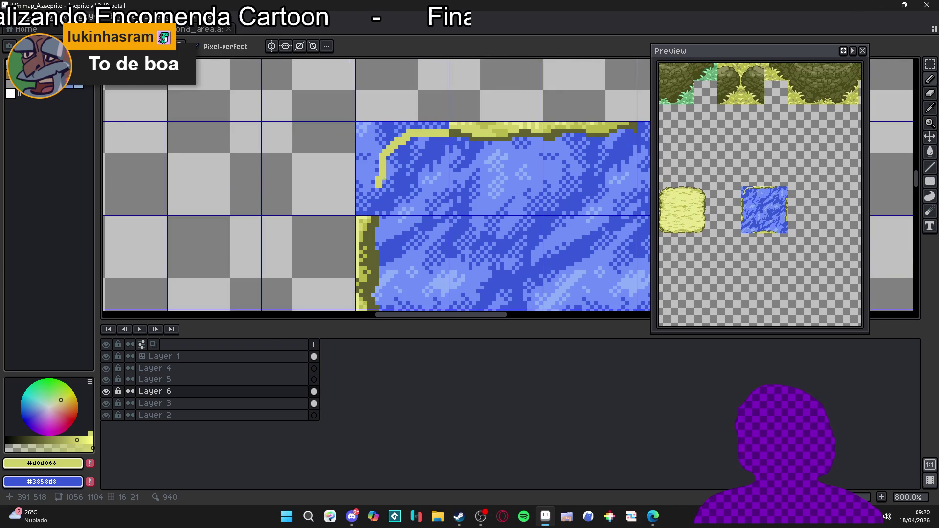
pyautogui.scroll(-3, 384, 178)
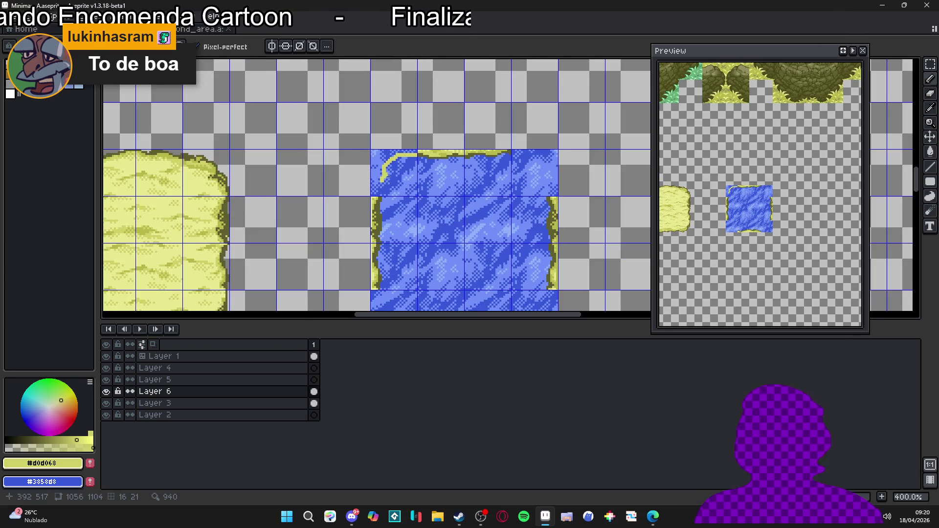
pyautogui.hotkey('ctrl', 'z')
pyautogui.scroll(-2, 375, 179)
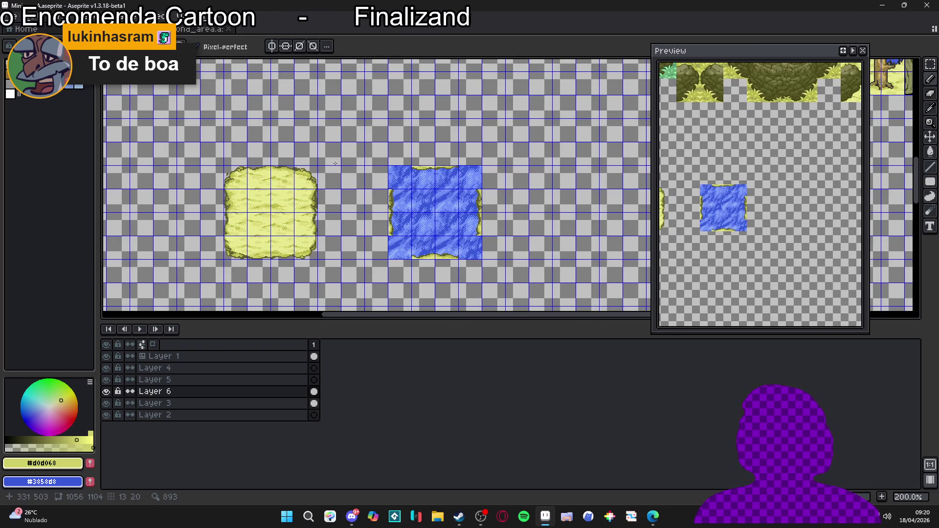
# Step: Select the sand tile block and drop a copy of it around the water
pyautogui.press('v')
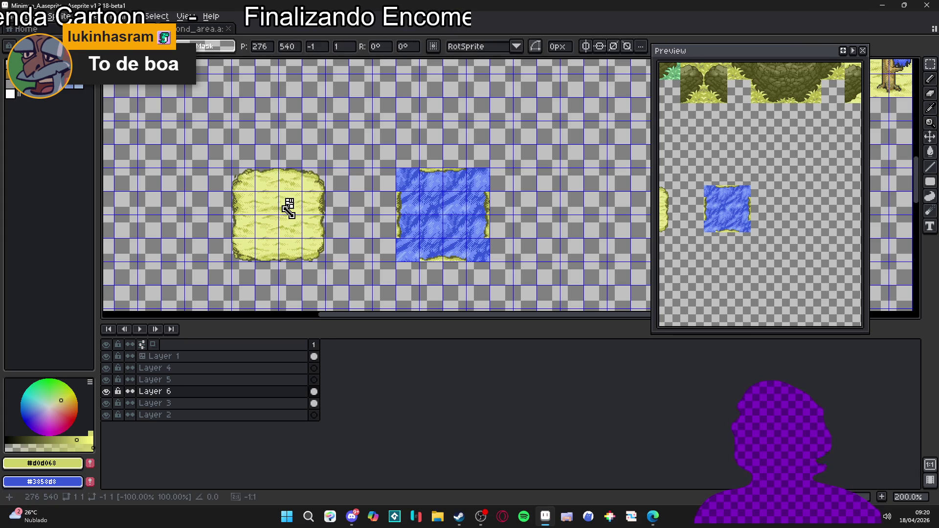
pyautogui.press('v')
pyautogui.press('m')
pyautogui.moveTo(291, 208)
pyautogui.mouseDown()
pyautogui.moveTo(285, 232)
pyautogui.moveTo(364, 199)
pyautogui.moveTo(381, 235)
pyautogui.moveTo(367, 163)
pyautogui.moveTo(414, 208)
pyautogui.moveTo(441, 207)
pyautogui.moveTo(329, 90)
pyautogui.moveTo(623, 120)
pyautogui.moveTo(521, 104)
pyautogui.moveTo(531, 104)
pyautogui.moveTo(542, 170)
pyautogui.moveTo(495, 223)
pyautogui.moveTo(239, 224)
pyautogui.moveTo(247, 224)
pyautogui.mouseUp()
pyautogui.scroll(3, 382, 235)
pyautogui.press('b')
# Step: Delete the extra sand tiles at the lower left and lower right of the water
pyautogui.scroll(-2, 318, 242)
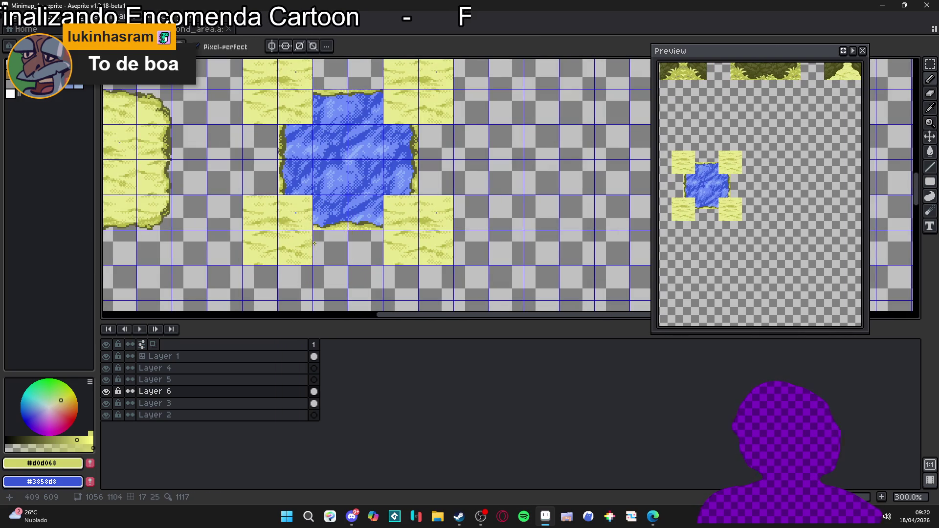
pyautogui.press('m')
pyautogui.press('Delete')
pyautogui.moveTo(267, 210)
pyautogui.mouseDown()
pyautogui.moveTo(269, 254)
pyautogui.moveTo(306, 260)
pyautogui.mouseUp()
pyautogui.press('Delete')
pyautogui.moveTo(389, 235); pyautogui.dragTo(441, 252)
pyautogui.press('Delete')
# Step: Delete the remaining extra sand tiles at the upper right, top and upper left
pyautogui.moveTo(425, 205); pyautogui.dragTo(430, 216)
pyautogui.press('Delete')
pyautogui.scroll(3, 433, 215)
pyautogui.moveTo(430, 171); pyautogui.dragTo(436, 212)
pyautogui.press('Delete')
pyautogui.moveTo(386, 164); pyautogui.dragTo(409, 170)
pyautogui.press('Delete')
pyautogui.moveTo(301, 175)
pyautogui.mouseDown()
pyautogui.moveTo(270, 161)
pyautogui.moveTo(301, 188)
pyautogui.moveTo(264, 215)
pyautogui.moveTo(309, 177)
pyautogui.mouseUp()
pyautogui.press('Delete')
pyautogui.press('Delete')
pyautogui.press('Delete')
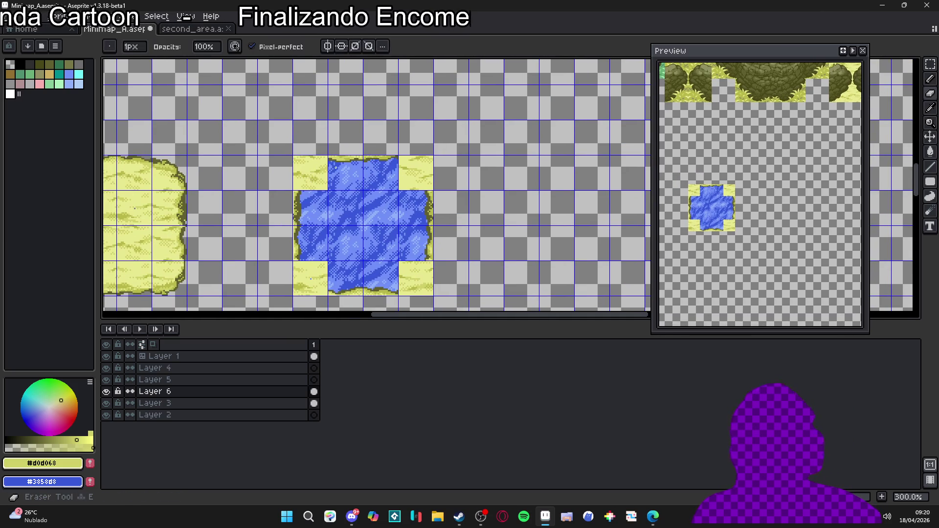
# Step: Erase sand to round the water's top-left and top-right corners with a 4px eraser
pyautogui.scroll(6, 336, 167)
pyautogui.press('b')
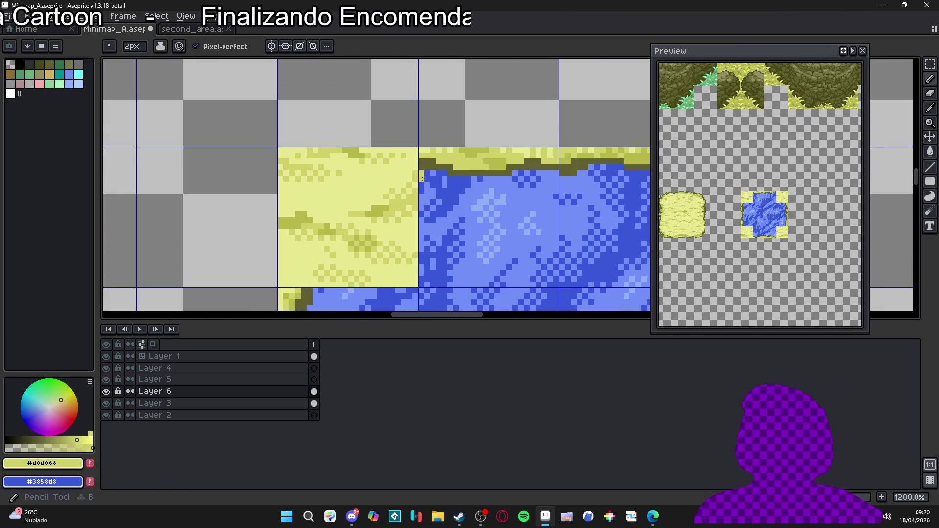
pyautogui.press('e')
pyautogui.scroll(3, 412, 183)
pyautogui.moveTo(414, 182)
pyautogui.mouseDown()
pyautogui.moveTo(386, 186)
pyautogui.moveTo(362, 274)
pyautogui.moveTo(413, 264)
pyautogui.mouseUp()
pyautogui.scroll(-2, 462, 202)
pyautogui.press('-')
pyautogui.press('-')
pyautogui.press('-')
pyautogui.moveTo(450, 195)
pyautogui.mouseDown()
pyautogui.moveTo(504, 221)
pyautogui.moveTo(517, 256)
pyautogui.moveTo(520, 230)
pyautogui.moveTo(517, 269)
pyautogui.mouseUp()
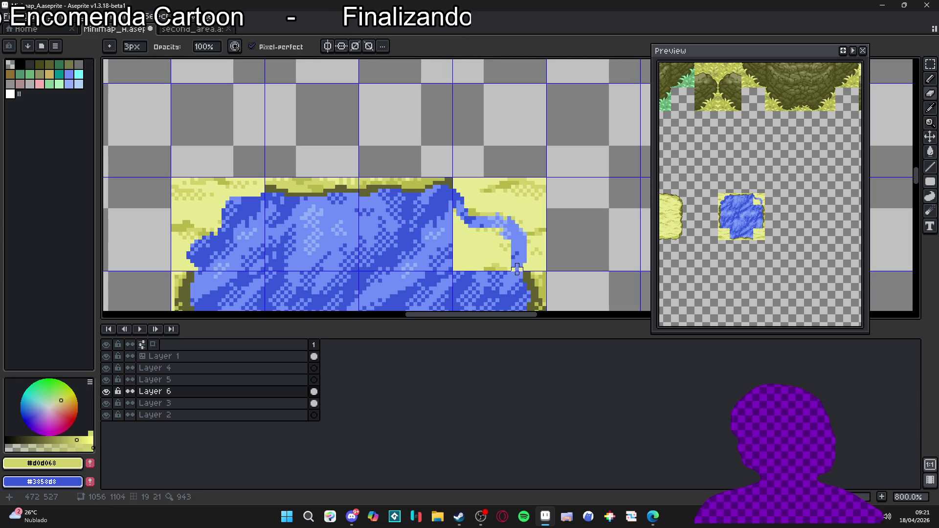
pyautogui.moveTo(501, 238)
pyautogui.mouseDown()
pyautogui.moveTo(467, 229)
pyautogui.moveTo(458, 213)
pyautogui.mouseUp()
pyautogui.moveTo(505, 261)
pyautogui.mouseDown()
pyautogui.moveTo(505, 244)
pyautogui.moveTo(481, 238)
pyautogui.moveTo(492, 252)
pyautogui.moveTo(478, 276)
pyautogui.mouseUp()
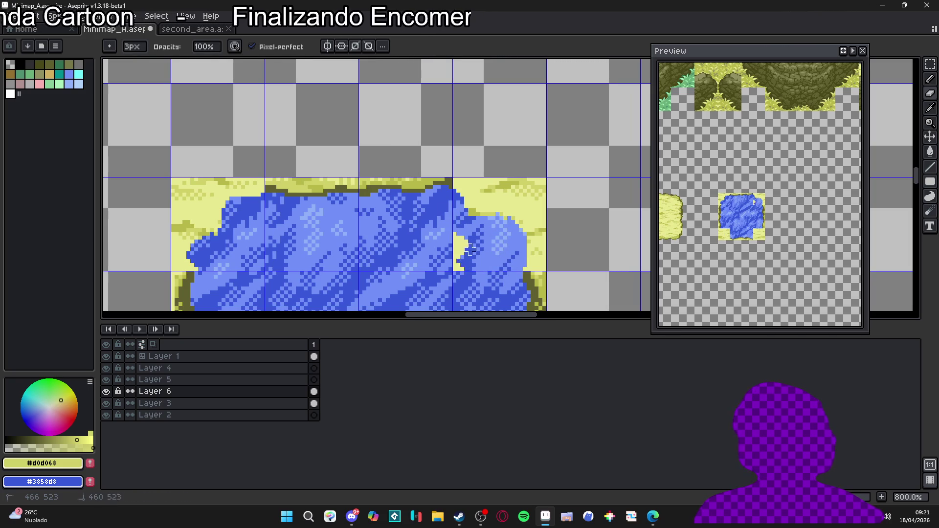
# Step: Draw olive 1px edge pixels along the top-right curved shoreline, erasing stray ones
pyautogui.scroll(3, 294, 182)
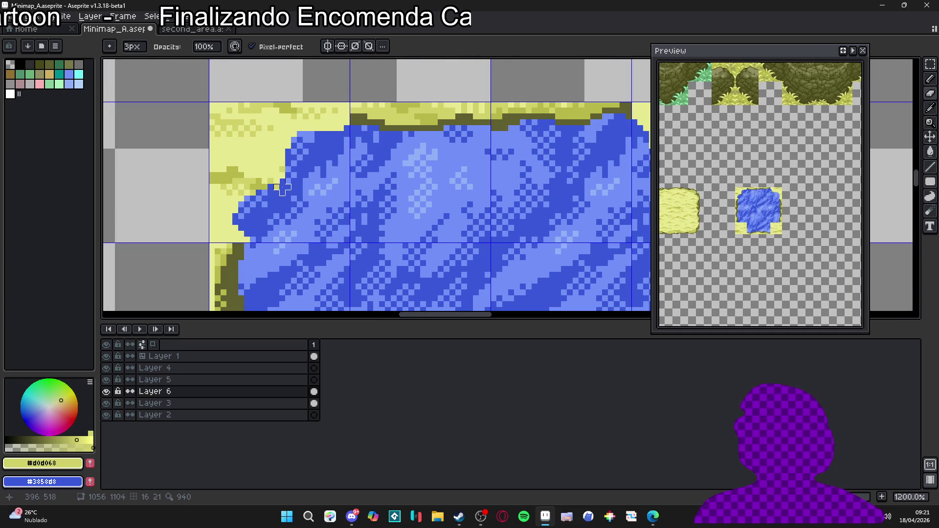
pyautogui.scroll(-4, 283, 188)
pyautogui.scroll(2, 279, 190)
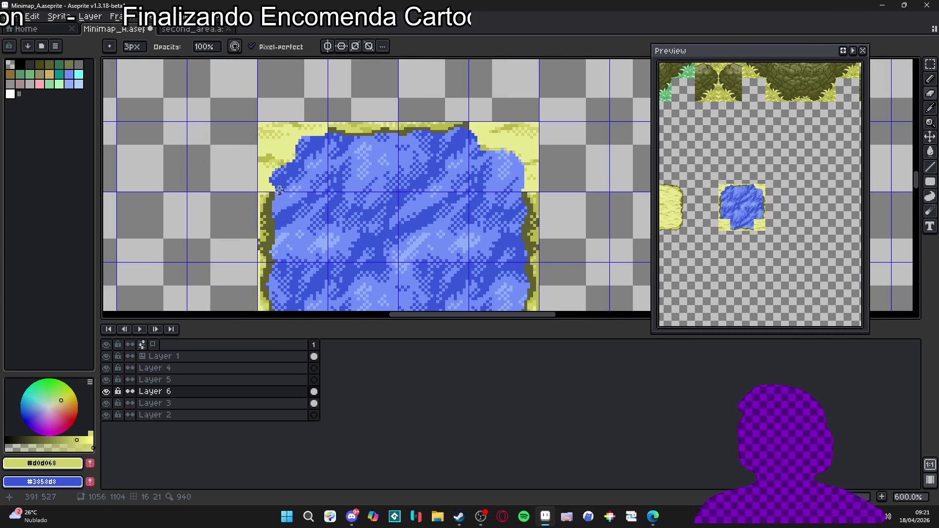
pyautogui.scroll(3, 279, 191)
pyautogui.scroll(-5, 344, 198)
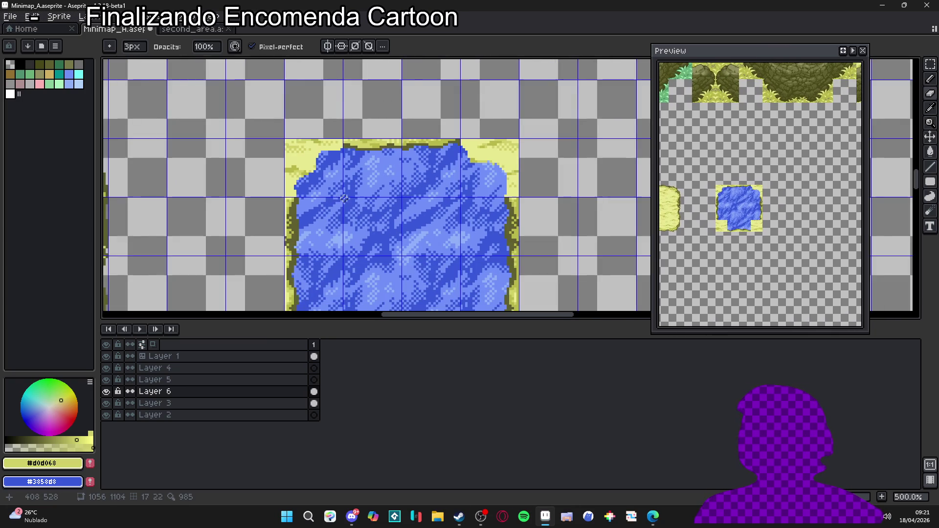
pyautogui.scroll(4, 535, 168)
pyautogui.press('b')
pyautogui.scroll(-4, 421, 145)
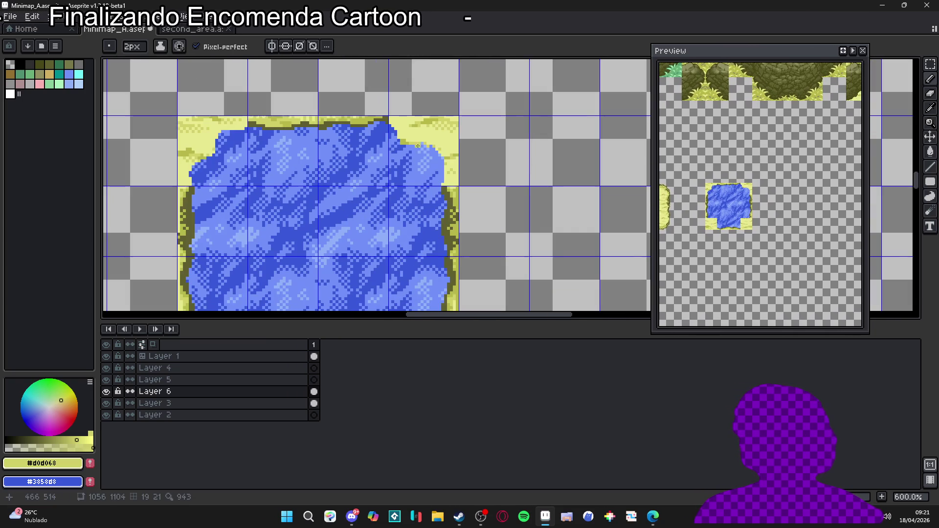
pyautogui.scroll(3, 409, 146)
pyautogui.keyDown('alt'); pyautogui.click(403, 136); pyautogui.keyUp('alt')
pyautogui.moveTo(403, 136); pyautogui.dragTo(379, 106)
pyautogui.press('-')
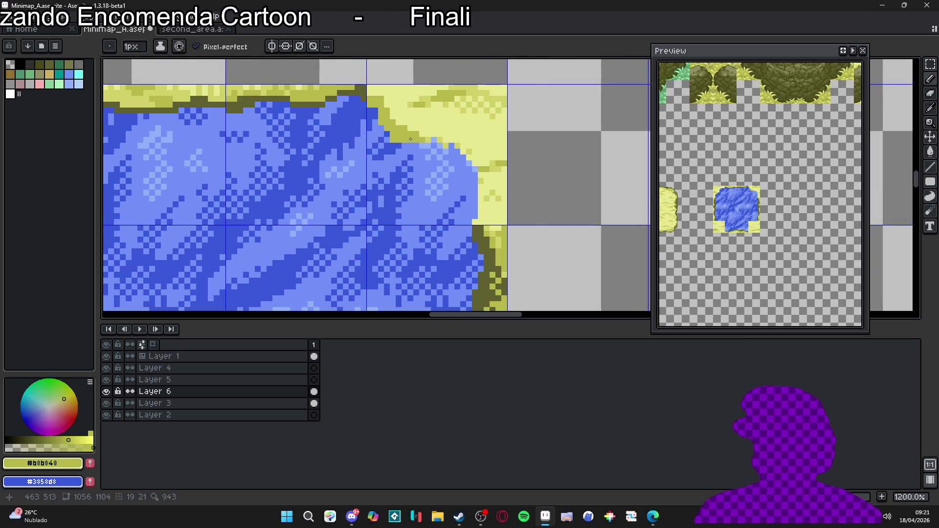
pyautogui.press('+')
pyautogui.press('+')
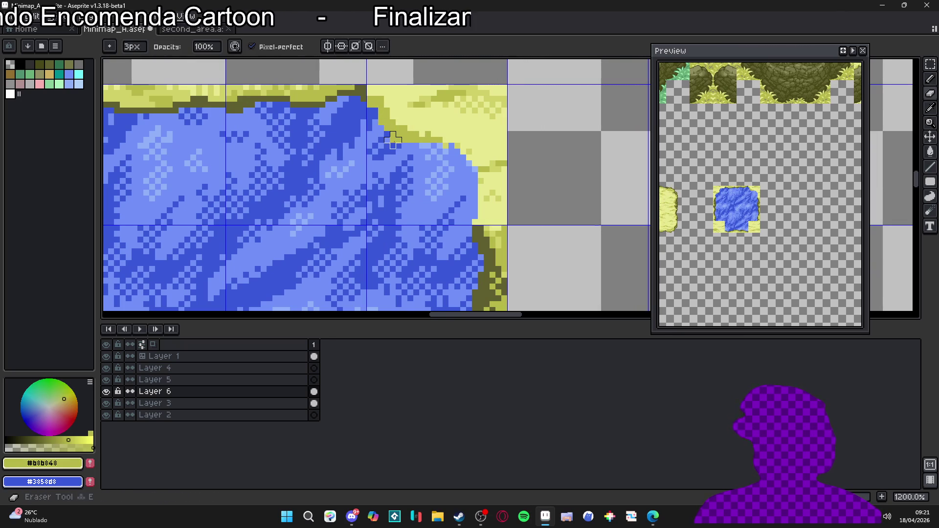
pyautogui.press('b')
pyautogui.scroll(1, 448, 139)
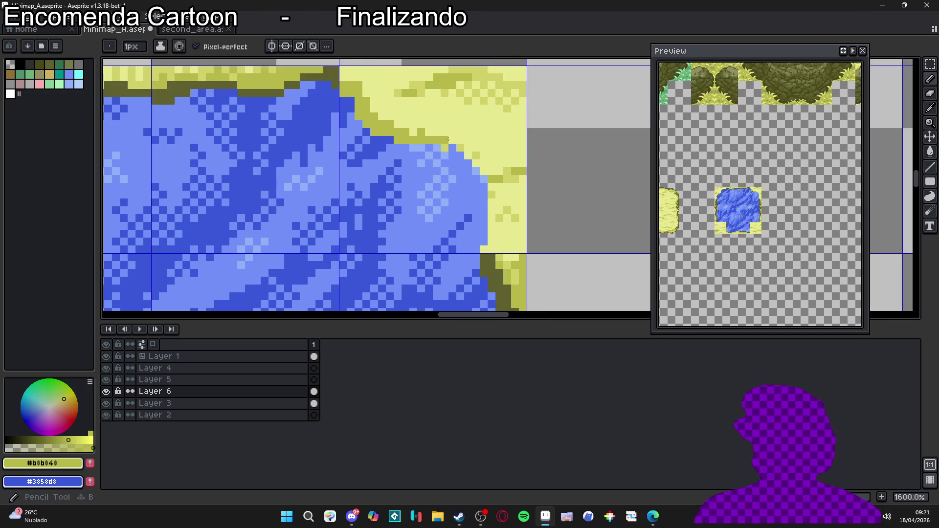
pyautogui.moveTo(476, 149)
pyautogui.mouseDown()
pyautogui.moveTo(496, 188)
pyautogui.moveTo(489, 251)
pyautogui.mouseUp()
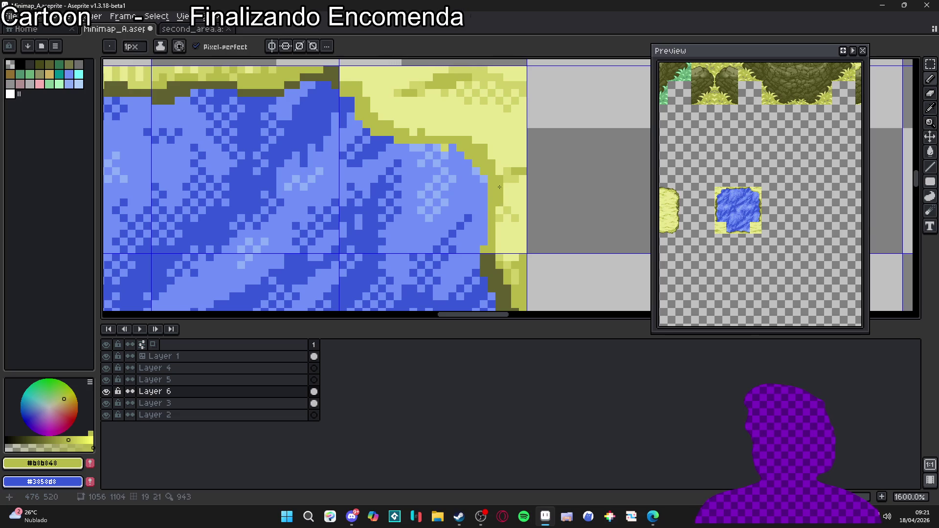
# Step: Pick dark olive #606030 as the pencil colour and centre the view on the water tile
pyautogui.scroll(-3, 425, 167)
pyautogui.scroll(3, 424, 166)
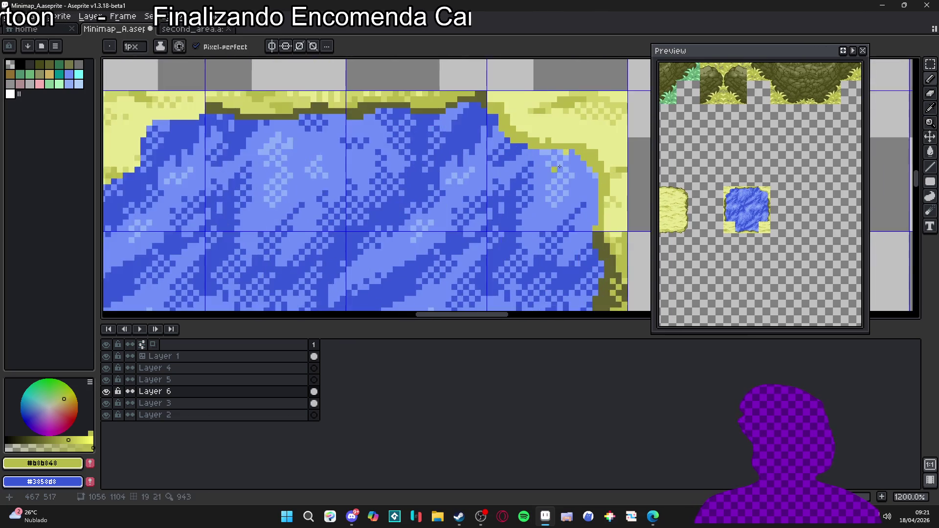
pyautogui.press('e')
pyautogui.scroll(-3, 564, 163)
pyautogui.press('b')
pyautogui.scroll(3, 374, 141)
pyautogui.keyDown('alt'); pyautogui.click(374, 141); pyautogui.keyUp('alt')
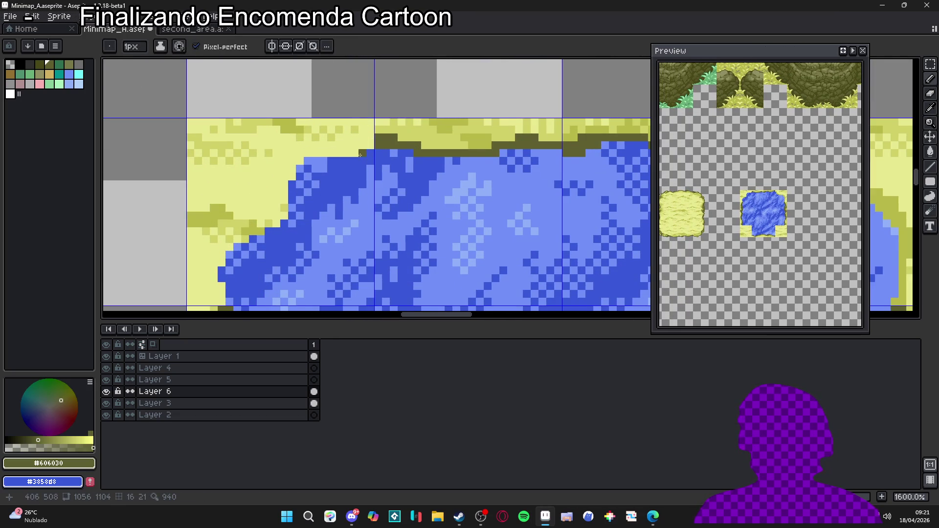
pyautogui.scroll(-3, 512, 174)
pyautogui.moveTo(498, 179); pyautogui.dragTo(282, 152)
pyautogui.scroll(-2, 397, 151)
pyautogui.scroll(-1, 397, 151)
pyautogui.moveTo(454, 176)
pyautogui.mouseDown()
pyautogui.moveTo(423, 159)
pyautogui.moveTo(431, 193)
pyautogui.mouseUp()
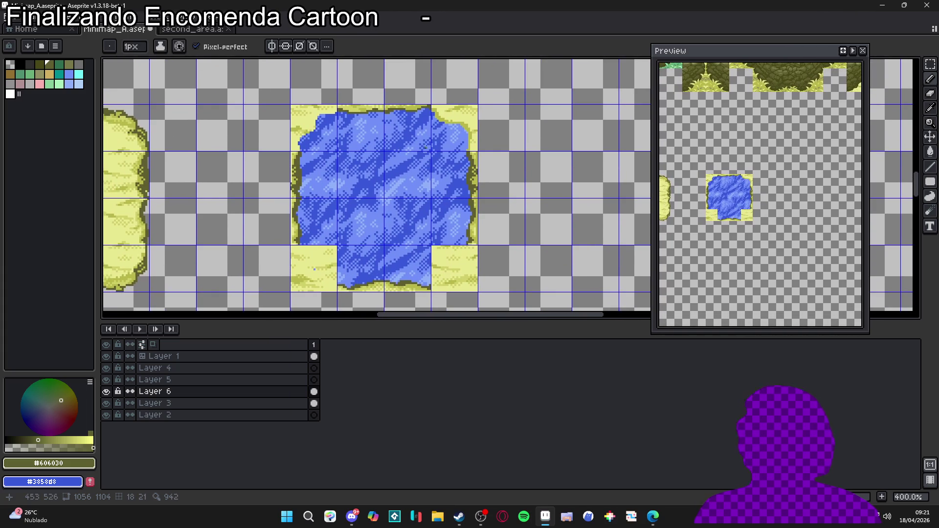
# Step: Zoom and pan the view to the water tile's lower-left sand corner
pyautogui.scroll(-1, 440, 186)
pyautogui.scroll(5, 495, 224)
pyautogui.press('e')
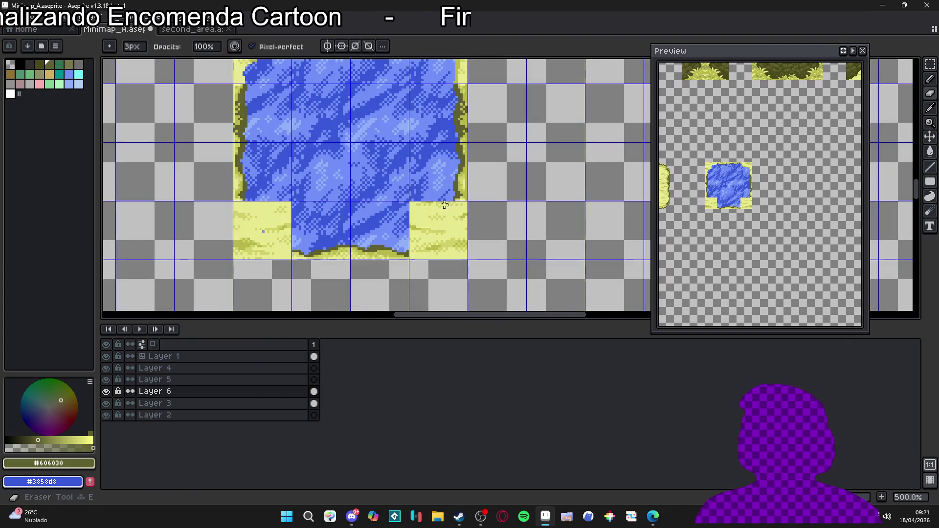
pyautogui.moveTo(453, 203)
pyautogui.mouseDown()
pyautogui.moveTo(471, 172)
pyautogui.moveTo(463, 208)
pyautogui.moveTo(433, 220)
pyautogui.moveTo(441, 252)
pyautogui.moveTo(380, 281)
pyautogui.moveTo(418, 252)
pyautogui.moveTo(424, 225)
pyautogui.moveTo(388, 205)
pyautogui.moveTo(392, 169)
pyautogui.moveTo(413, 140)
pyautogui.moveTo(459, 138)
pyautogui.moveTo(430, 193)
pyautogui.moveTo(448, 191)
pyautogui.mouseUp()
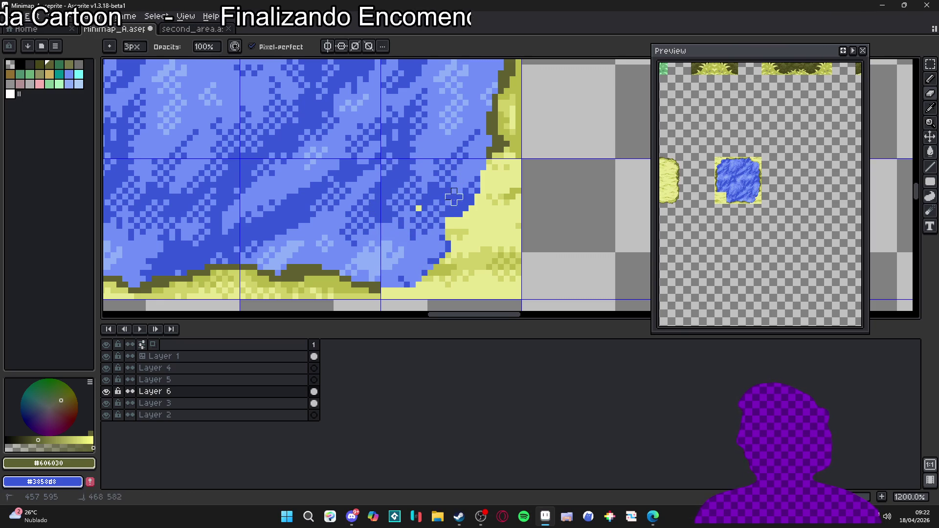
pyautogui.scroll(-8, 418, 209)
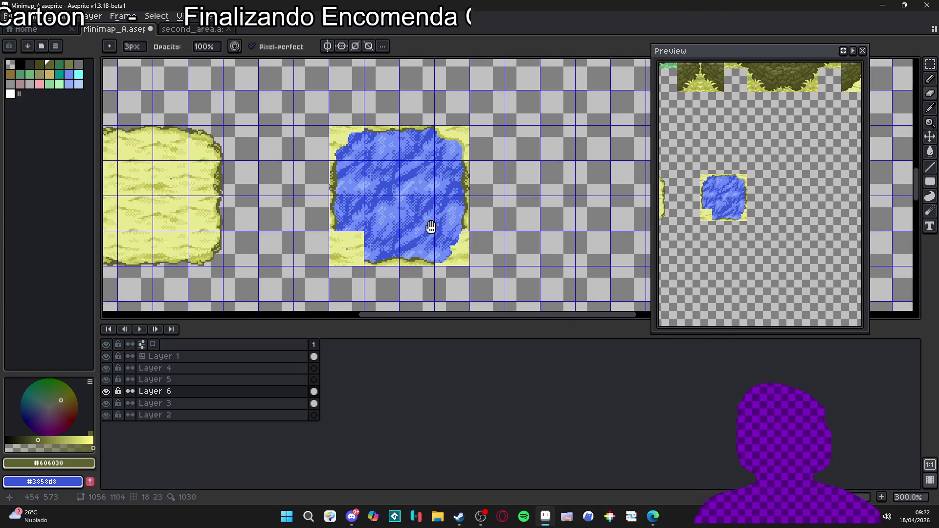
pyautogui.scroll(1, 431, 213)
pyautogui.scroll(-1, 425, 274)
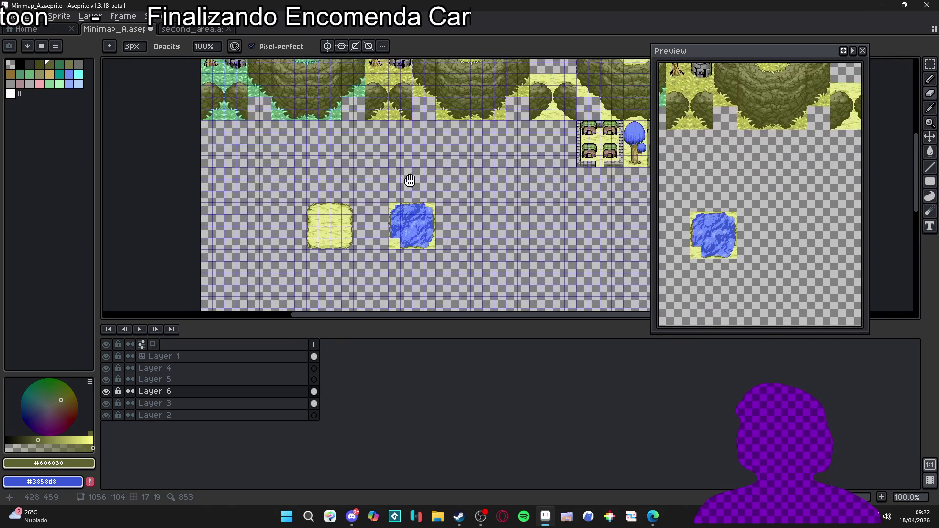
pyautogui.scroll(3, 414, 234)
pyautogui.scroll(2, 413, 205)
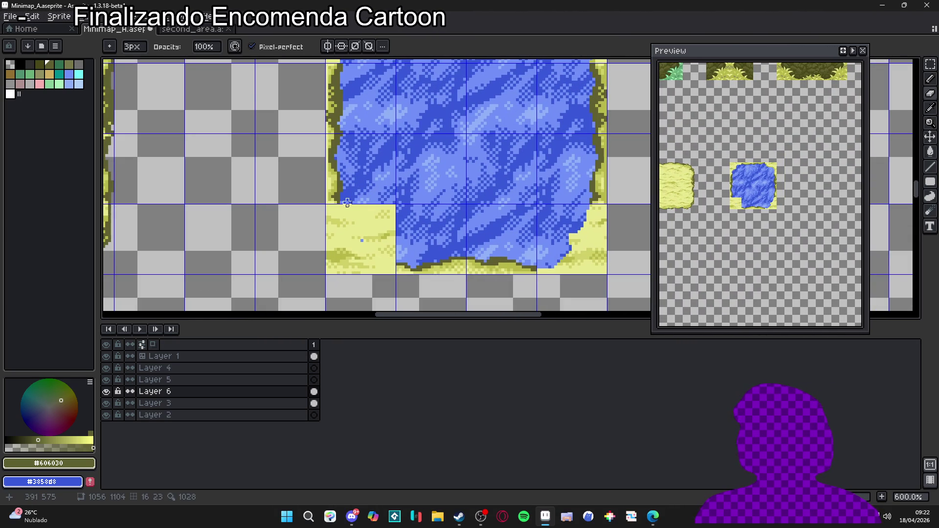
pyautogui.scroll(-4, 347, 206)
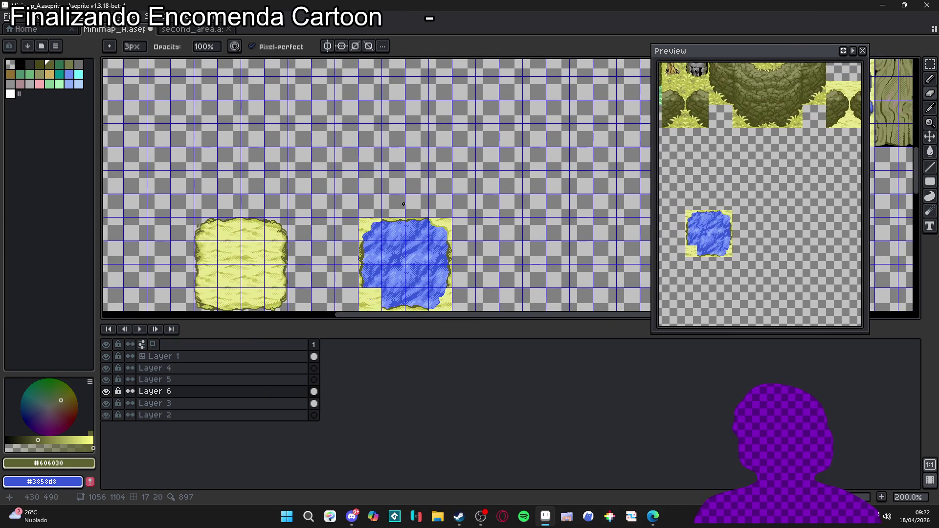
pyautogui.scroll(-2, 403, 204)
pyautogui.moveTo(412, 174)
pyautogui.mouseDown()
pyautogui.moveTo(386, 286)
pyautogui.moveTo(392, 202)
pyautogui.mouseUp()
pyautogui.scroll(9, 380, 266)
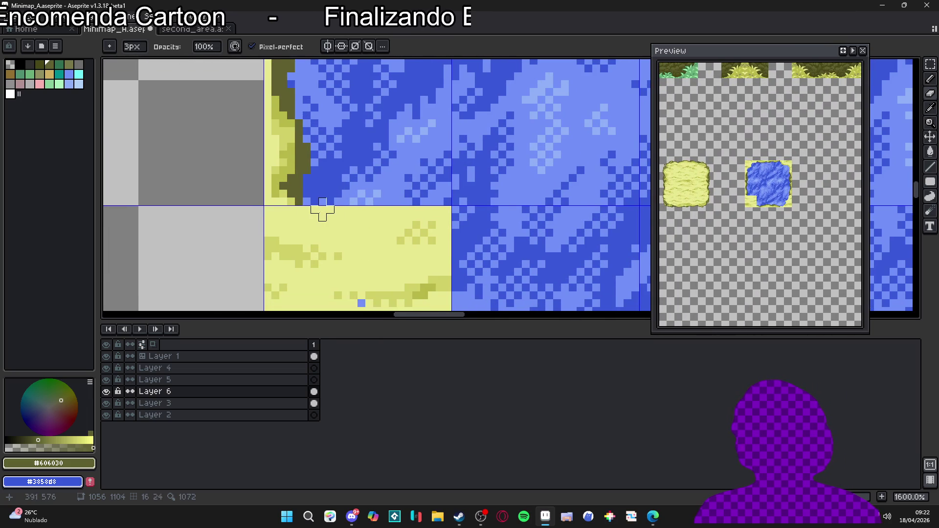
pyautogui.moveTo(314, 217); pyautogui.dragTo(341, 183)
pyautogui.scroll(-7, 341, 176)
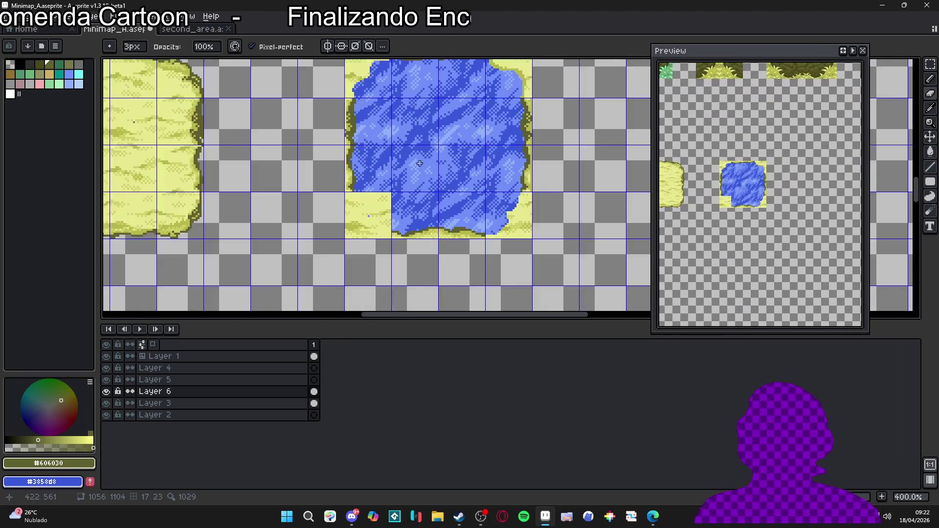
pyautogui.scroll(-2, 430, 286)
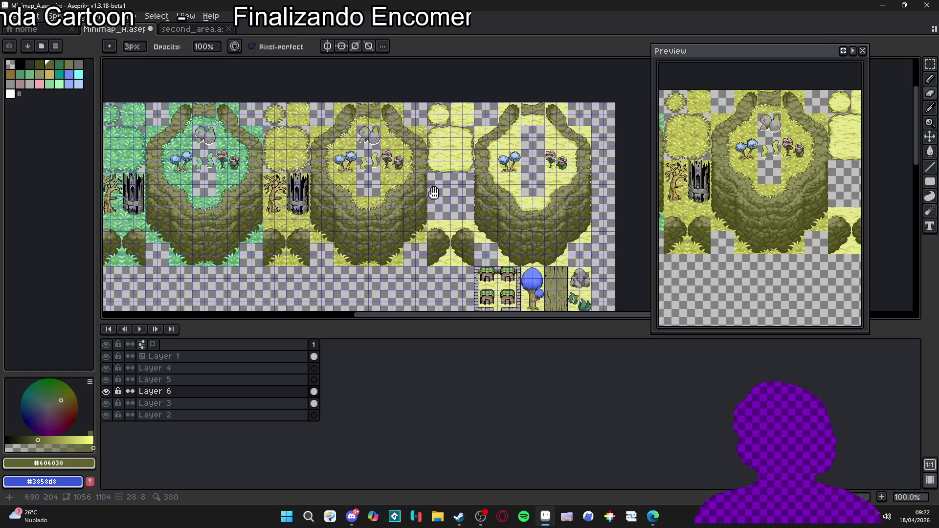
pyautogui.moveTo(433, 192); pyautogui.dragTo(407, 75)
# Step: Paint blue #3858d8 water over most of the bottom-left sand square
pyautogui.scroll(2, 290, 221)
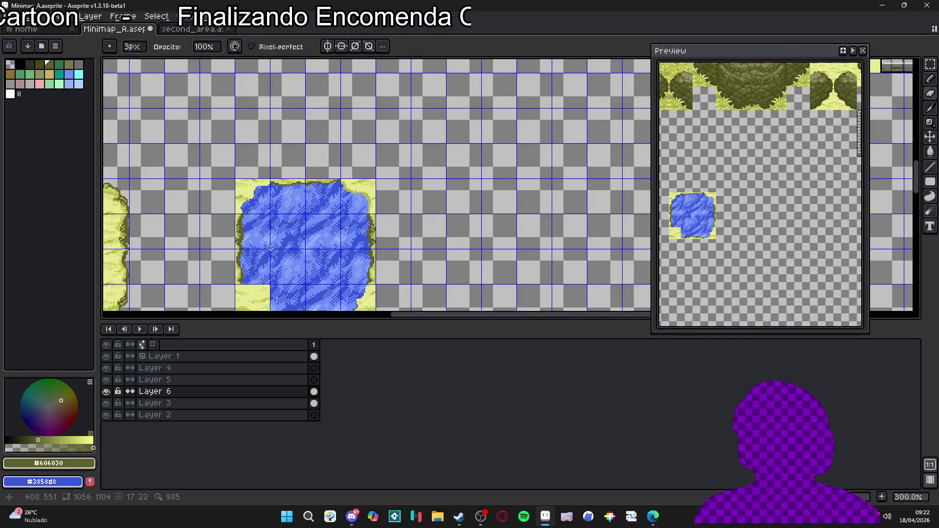
pyautogui.scroll(5, 292, 218)
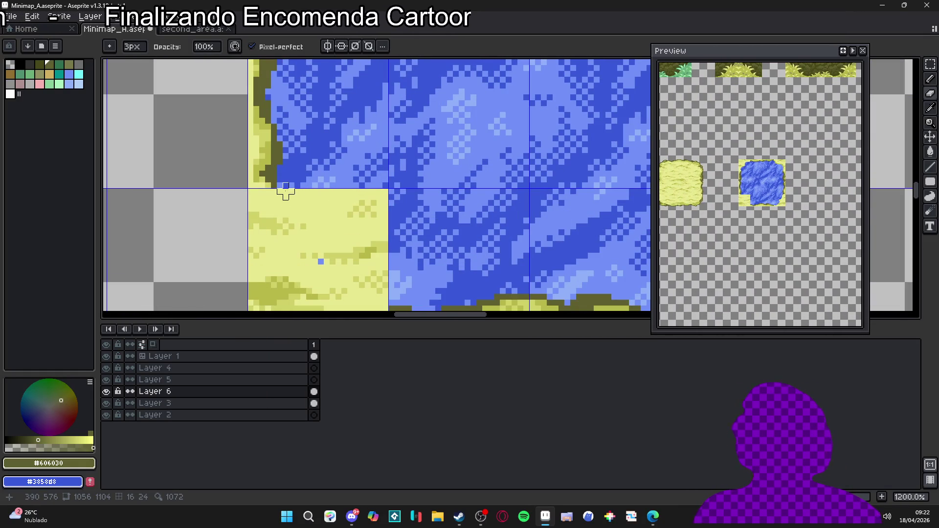
pyautogui.moveTo(285, 190)
pyautogui.mouseDown()
pyautogui.moveTo(310, 270)
pyautogui.moveTo(305, 209)
pyautogui.moveTo(319, 229)
pyautogui.moveTo(347, 217)
pyautogui.moveTo(365, 225)
pyautogui.moveTo(372, 215)
pyautogui.moveTo(318, 205)
pyautogui.moveTo(306, 171)
pyautogui.moveTo(381, 202)
pyautogui.mouseUp()
pyautogui.moveTo(323, 191)
pyautogui.mouseDown()
pyautogui.moveTo(366, 182)
pyautogui.moveTo(353, 220)
pyautogui.moveTo(372, 162)
pyautogui.moveTo(343, 127)
pyautogui.moveTo(313, 157)
pyautogui.moveTo(294, 114)
pyautogui.moveTo(317, 167)
pyautogui.mouseUp()
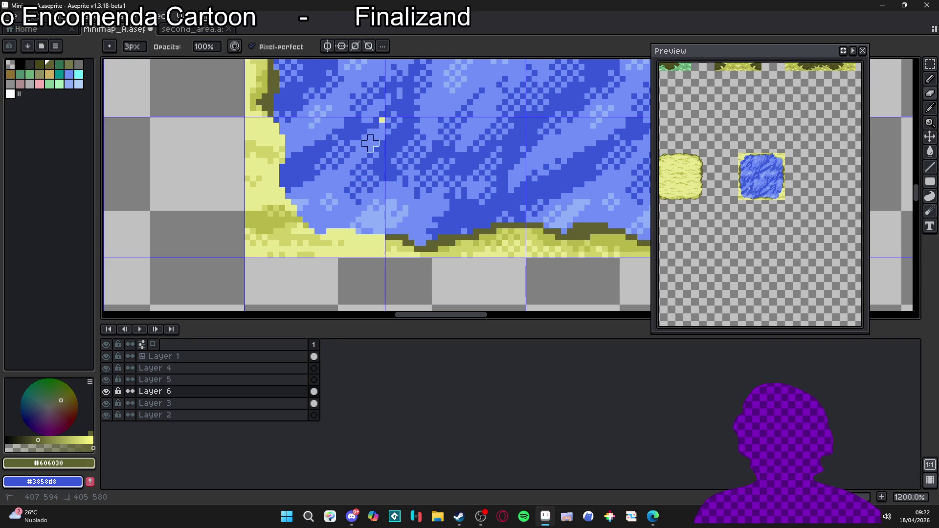
# Step: Sample dark olive #606030 and outline the lower and curved left shoreline
pyautogui.scroll(1, 381, 111)
pyautogui.press('i')
pyautogui.scroll(1, 374, 116)
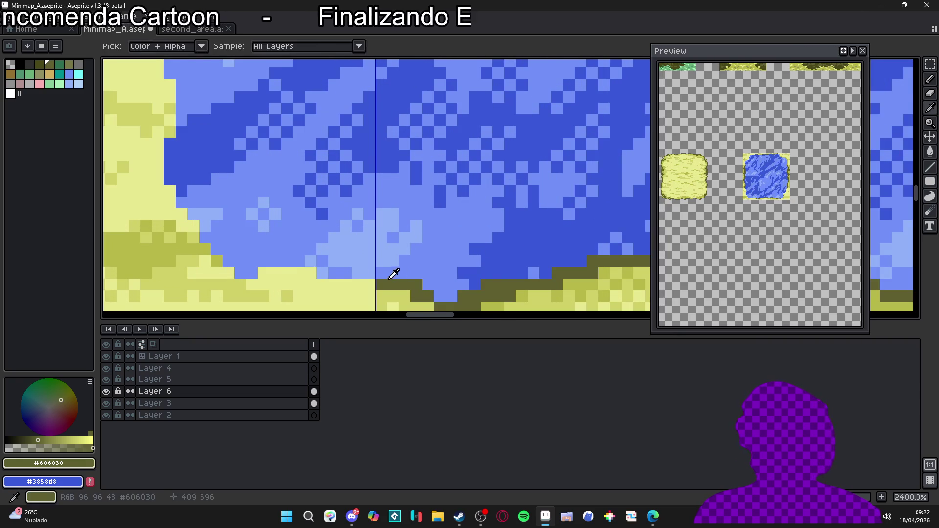
pyautogui.press('b')
pyautogui.hscroll(-2, 410, 260)
pyautogui.click(421, 243)
pyautogui.moveTo(450, 245)
pyautogui.mouseDown()
pyautogui.moveTo(335, 231)
pyautogui.moveTo(336, 243)
pyautogui.moveTo(277, 186)
pyautogui.mouseUp()
pyautogui.click(266, 155)
pyautogui.scroll(2, 273, 180)
pyautogui.click(293, 173)
pyautogui.moveTo(293, 173)
pyautogui.mouseDown()
pyautogui.moveTo(274, 108)
pyautogui.moveTo(286, 133)
pyautogui.mouseUp()
pyautogui.click(294, 151)
pyautogui.moveTo(306, 246); pyautogui.dragTo(305, 258)
# Step: Draw the dark olive outline down the pond's right shore
pyautogui.scroll(-3, 311, 167)
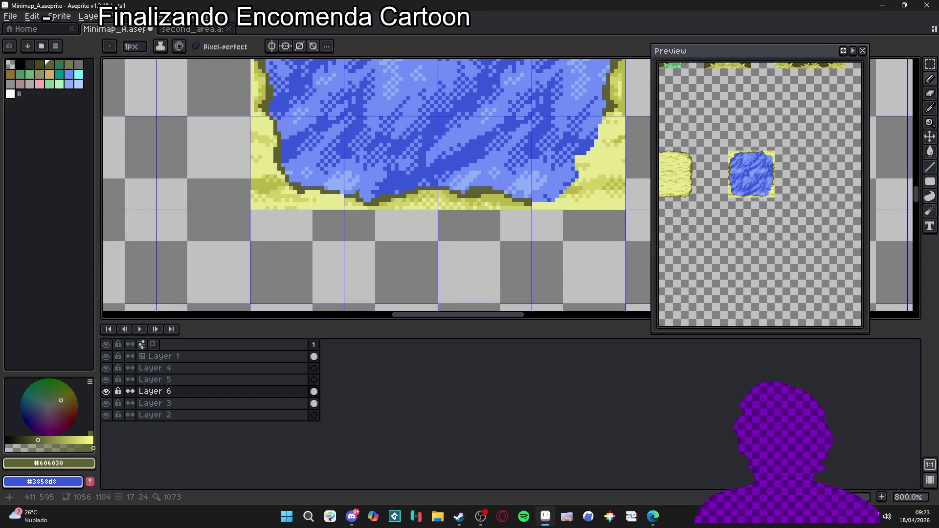
pyautogui.scroll(-2, 342, 186)
pyautogui.hscroll(3, 381, 207)
pyautogui.scroll(2, 380, 207)
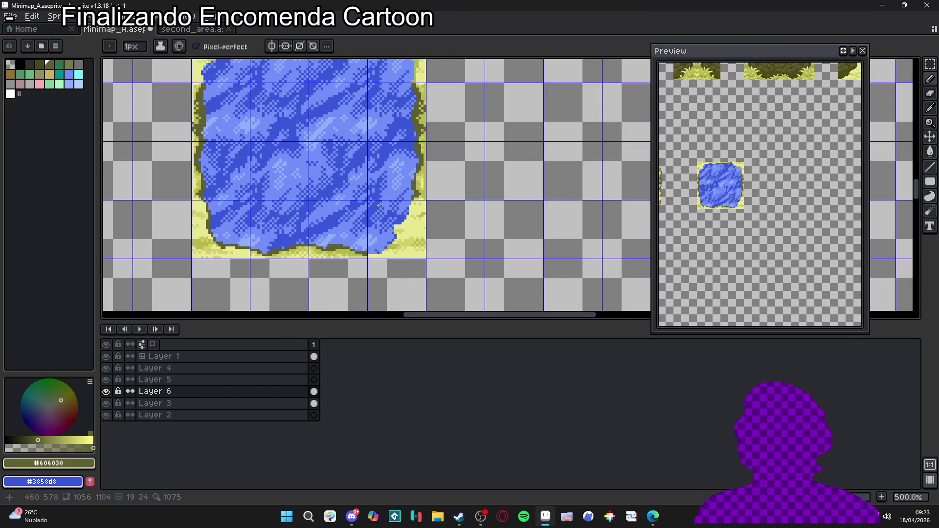
pyautogui.scroll(5, 208, 229)
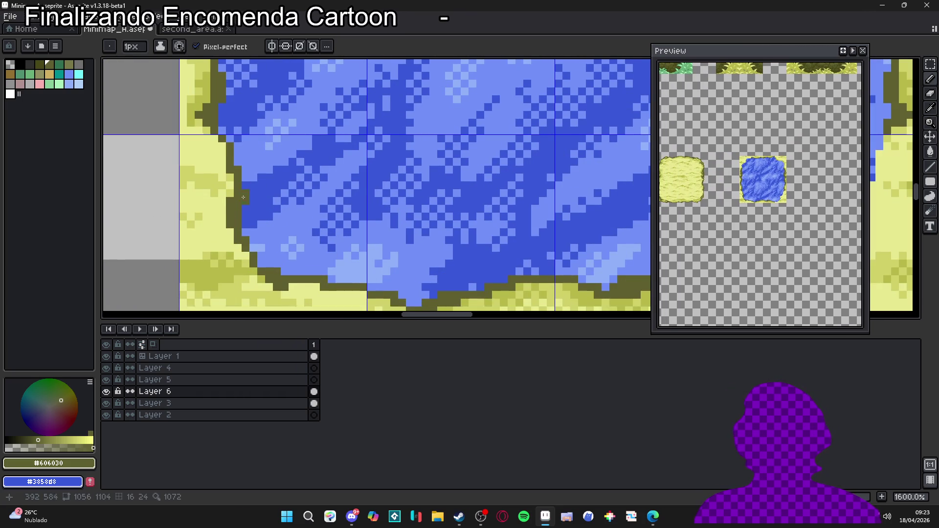
pyautogui.scroll(-3, 294, 206)
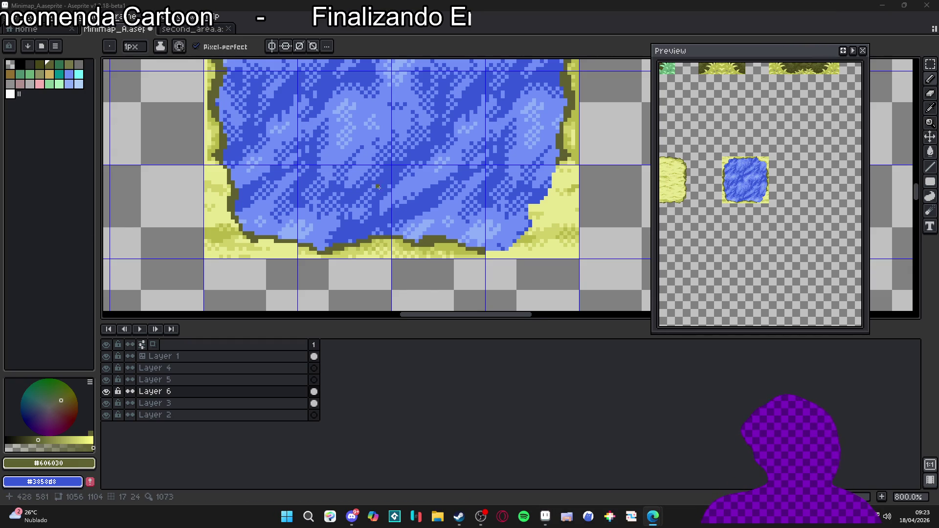
pyautogui.moveTo(457, 225); pyautogui.dragTo(398, 196)
pyautogui.scroll(6, 450, 146)
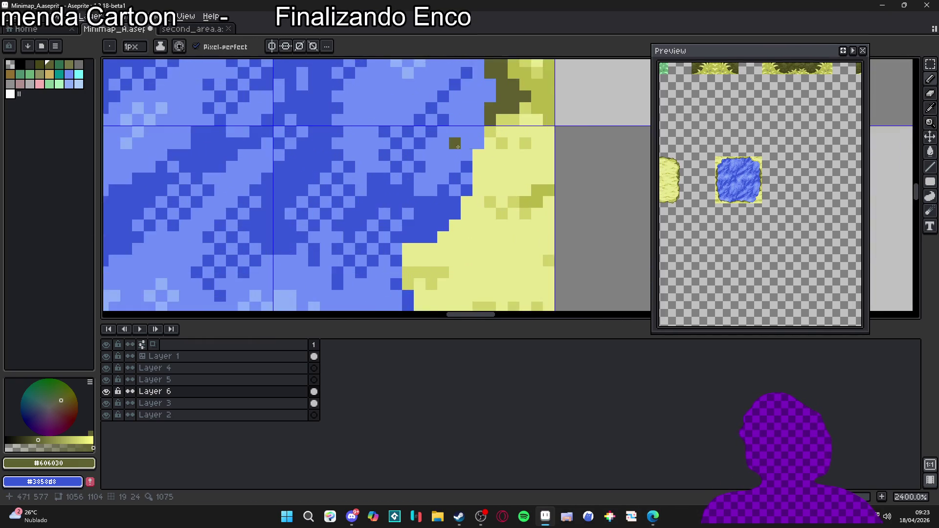
pyautogui.moveTo(466, 142); pyautogui.dragTo(465, 190)
pyautogui.moveTo(482, 142); pyautogui.dragTo(482, 147)
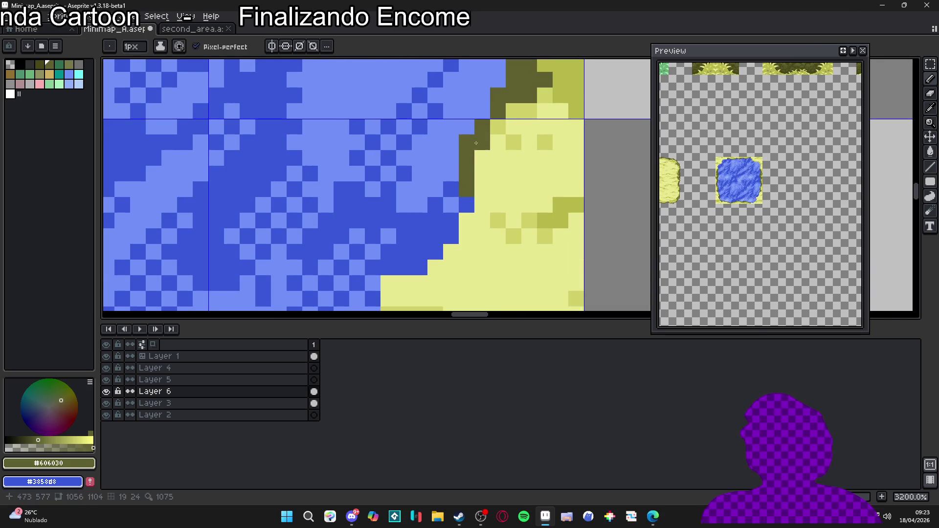
pyautogui.moveTo(466, 193)
pyautogui.mouseDown()
pyautogui.moveTo(437, 240)
pyautogui.moveTo(440, 211)
pyautogui.moveTo(391, 188)
pyautogui.moveTo(390, 226)
pyautogui.moveTo(374, 230)
pyautogui.moveTo(392, 263)
pyautogui.moveTo(372, 289)
pyautogui.moveTo(428, 215)
pyautogui.moveTo(365, 284)
pyautogui.moveTo(375, 272)
pyautogui.moveTo(351, 281)
pyautogui.moveTo(351, 265)
pyautogui.moveTo(288, 281)
pyautogui.moveTo(383, 250)
pyautogui.mouseUp()
# Step: Finish the dark olive outline up the pond's lower-right edge
pyautogui.scroll(-2, 391, 189)
pyautogui.keyDown('alt'); pyautogui.click(372, 293); pyautogui.keyUp('alt')
pyautogui.keyDown('alt'); pyautogui.click(382, 262); pyautogui.keyUp('alt')
pyautogui.click(399, 235)
pyautogui.click(430, 203)
pyautogui.scroll(-7, 428, 206)
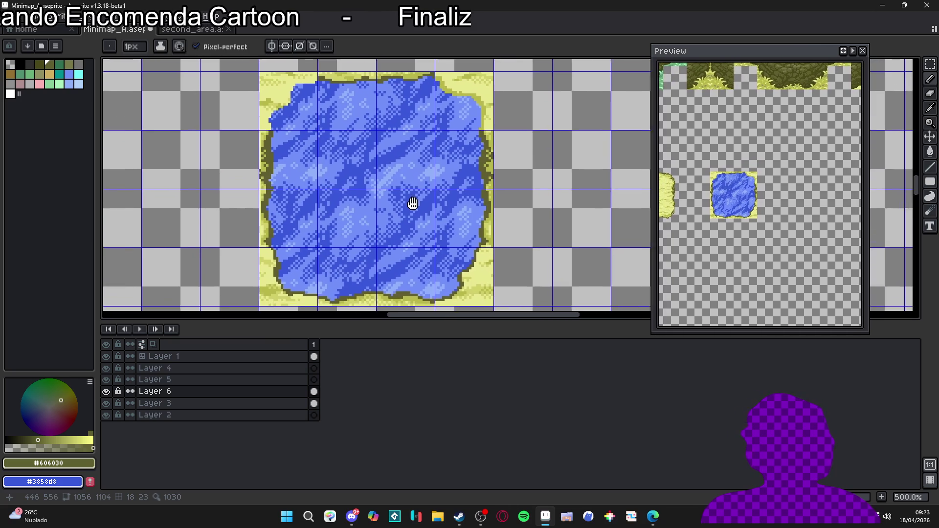
pyautogui.moveTo(412, 203); pyautogui.dragTo(403, 173)
pyautogui.moveTo(479, 229); pyautogui.dragTo(521, 250)
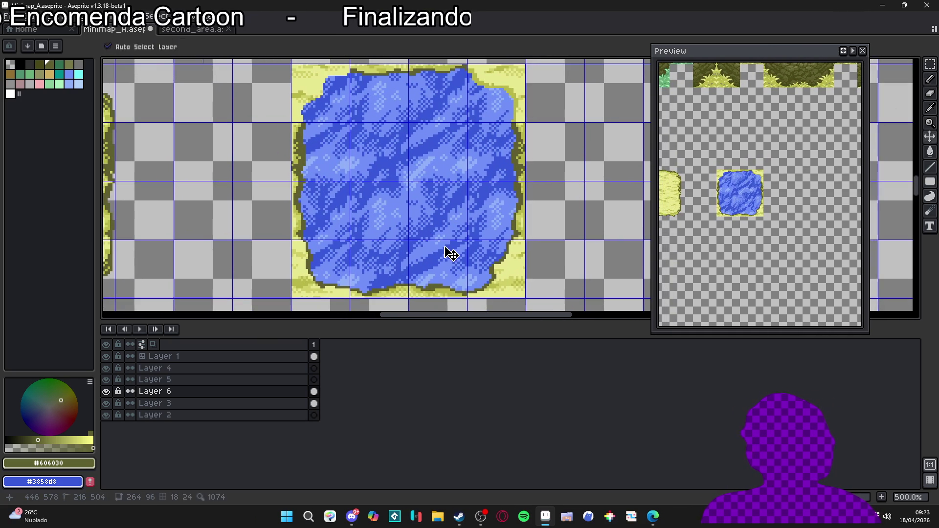
# Step: Outline the pond's upper-right diagonal edge in dark olive
pyautogui.moveTo(442, 182); pyautogui.dragTo(426, 248)
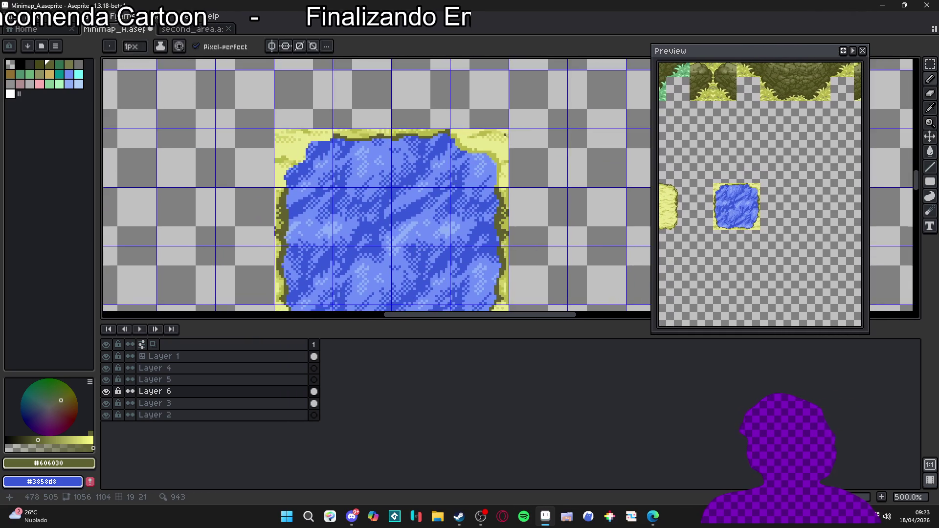
pyautogui.scroll(5, 486, 230)
pyautogui.moveTo(484, 198)
pyautogui.mouseDown()
pyautogui.moveTo(474, 151)
pyautogui.moveTo(443, 126)
pyautogui.moveTo(390, 125)
pyautogui.moveTo(341, 83)
pyautogui.mouseUp()
pyautogui.click(486, 178)
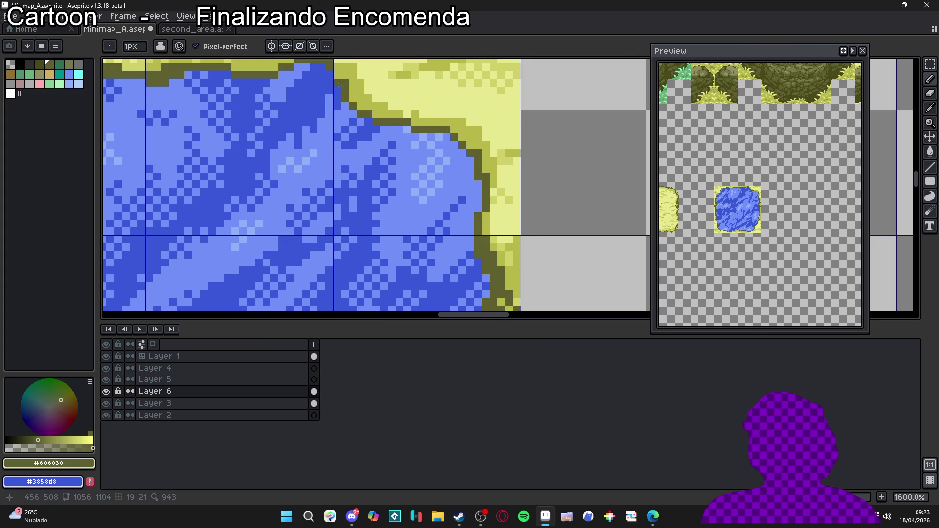
# Step: Pick pale sand #d0d068 and paint a stroke up the pond's right shore
pyautogui.scroll(1, 497, 163)
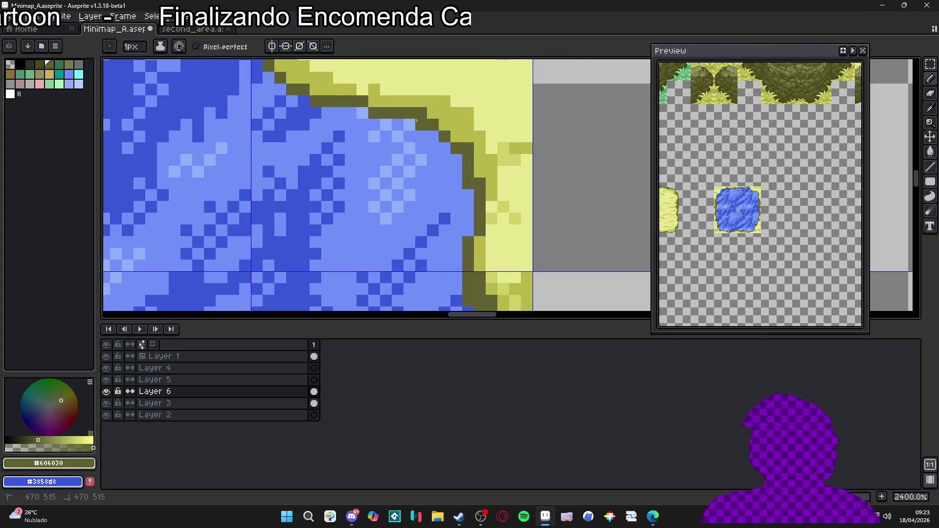
pyautogui.scroll(-5, 471, 196)
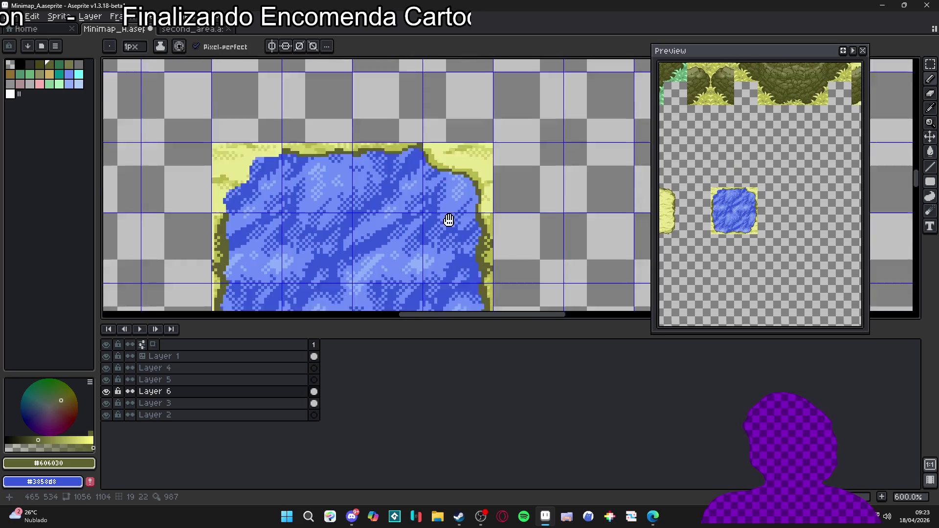
pyautogui.scroll(2, 469, 274)
pyautogui.scroll(6, 487, 239)
pyautogui.keyDown('alt'); pyautogui.click(488, 240); pyautogui.keyUp('alt')
pyautogui.moveTo(440, 237)
pyautogui.mouseDown()
pyautogui.moveTo(449, 160)
pyautogui.moveTo(475, 147)
pyautogui.moveTo(504, 105)
pyautogui.moveTo(509, 167)
pyautogui.moveTo(523, 169)
pyautogui.mouseUp()
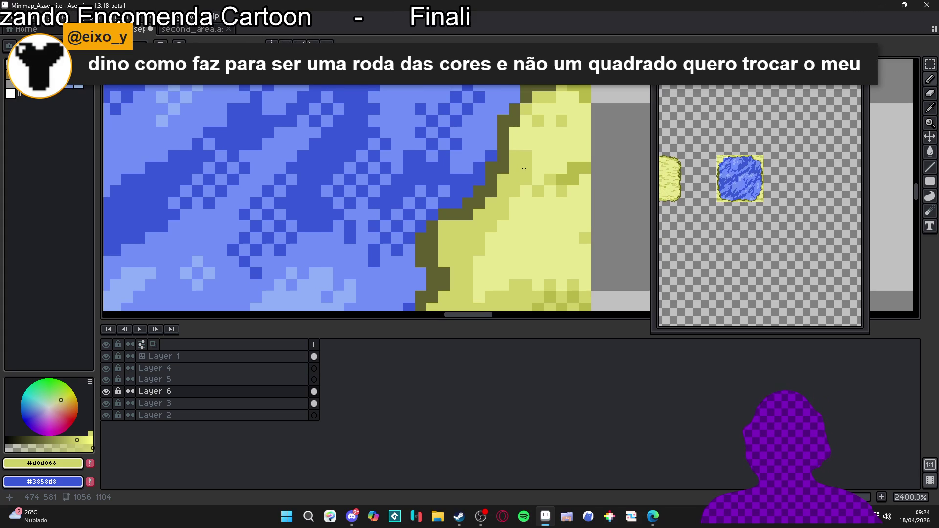
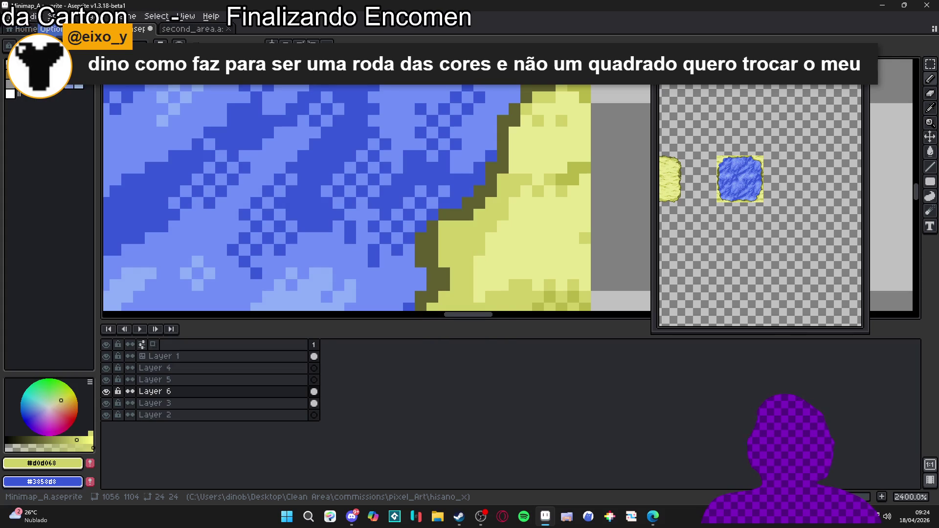
# Step: Open and dismiss the palette display options, then bring the pond's lower shoreline into view
pyautogui.click(51, 46)
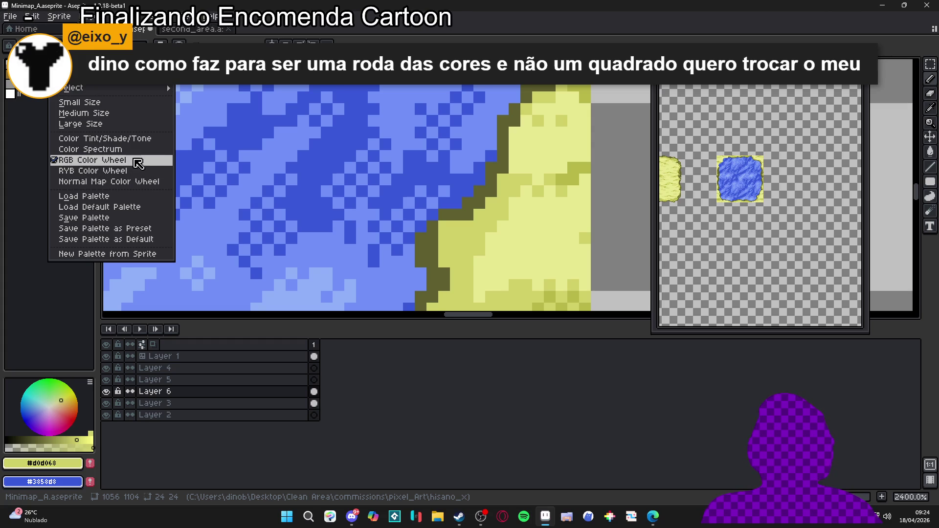
pyautogui.click(133, 220)
pyautogui.scroll(-3, 165, 219)
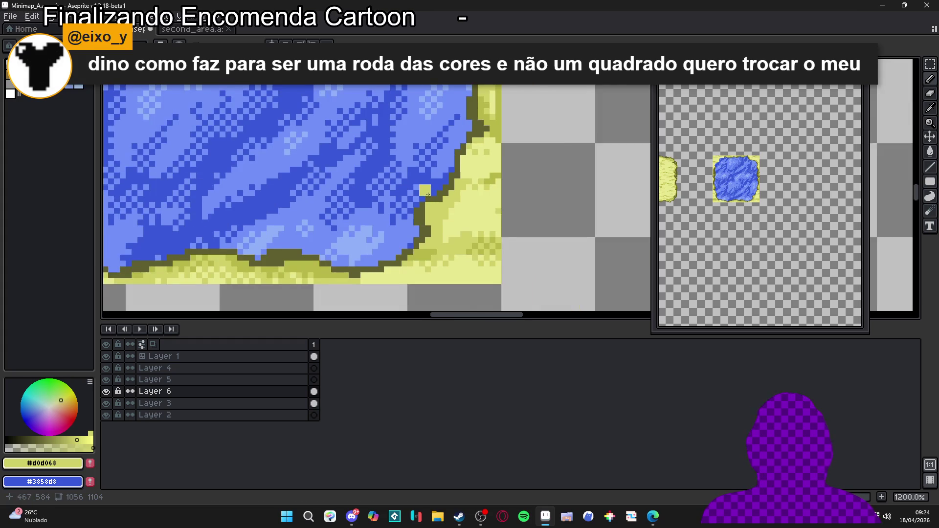
pyautogui.moveTo(419, 172); pyautogui.dragTo(443, 267)
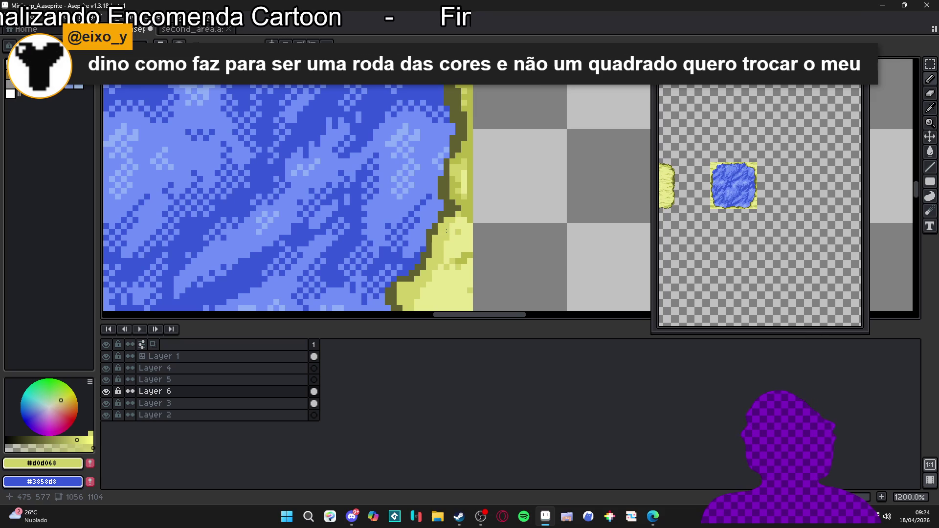
# Step: Eyedrop the darker olive #b8b848 from the shoreline as the foreground colour
pyautogui.keyDown('alt'); pyautogui.click(467, 208); pyautogui.keyUp('alt')
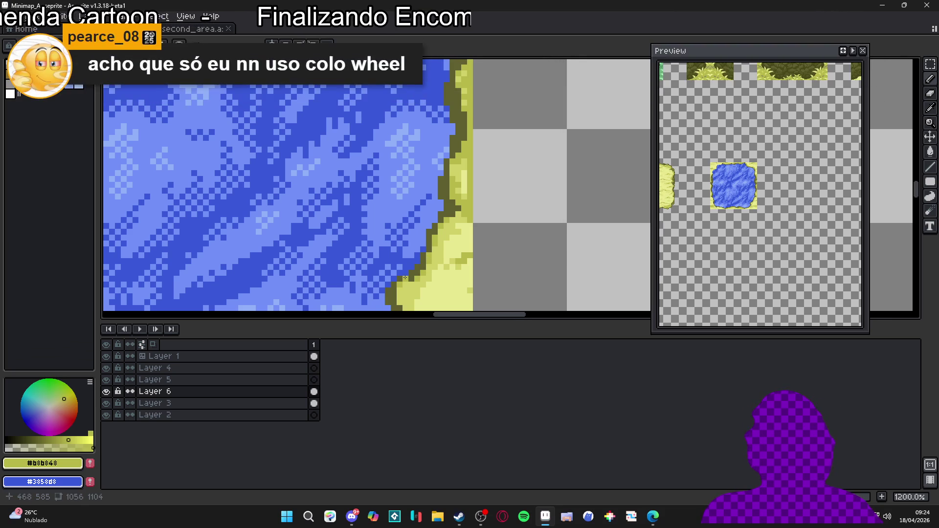
pyautogui.scroll(-3, 395, 253)
pyautogui.moveTo(394, 254); pyautogui.dragTo(423, 211)
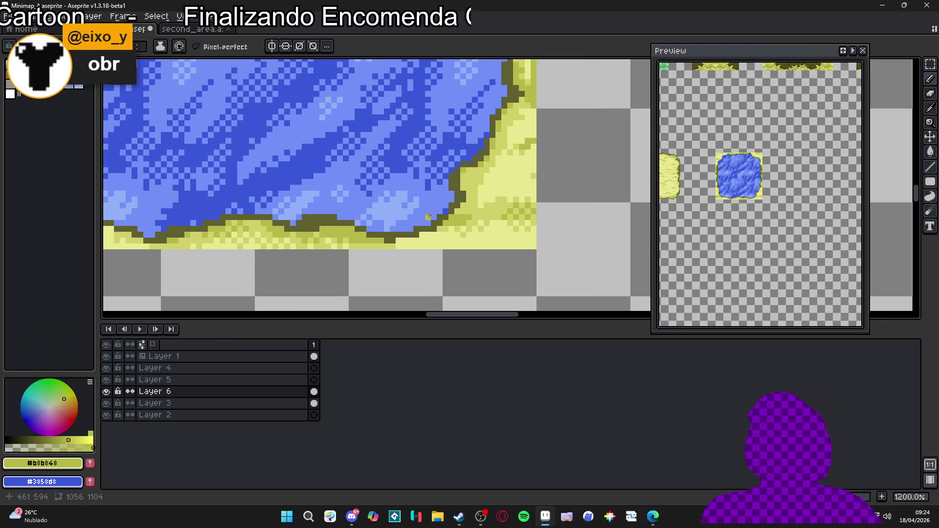
pyautogui.scroll(1, 459, 204)
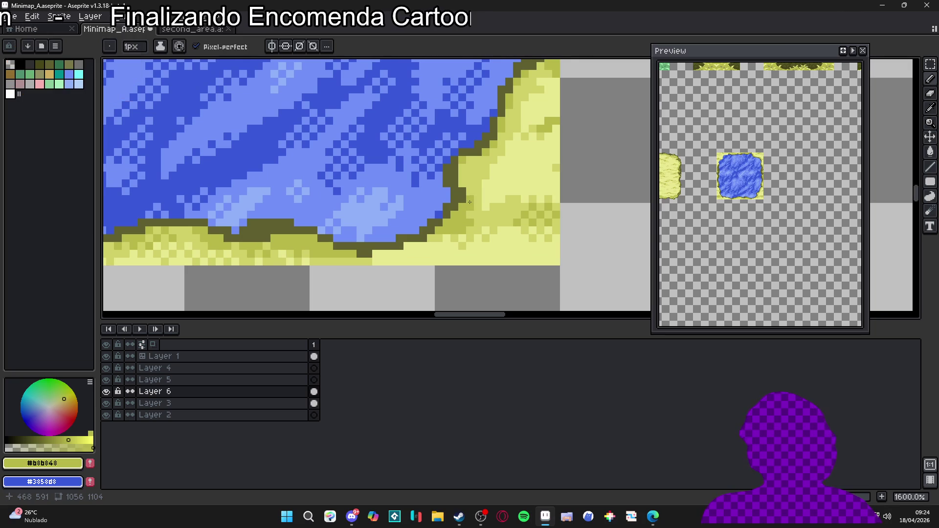
pyautogui.scroll(-2, 406, 223)
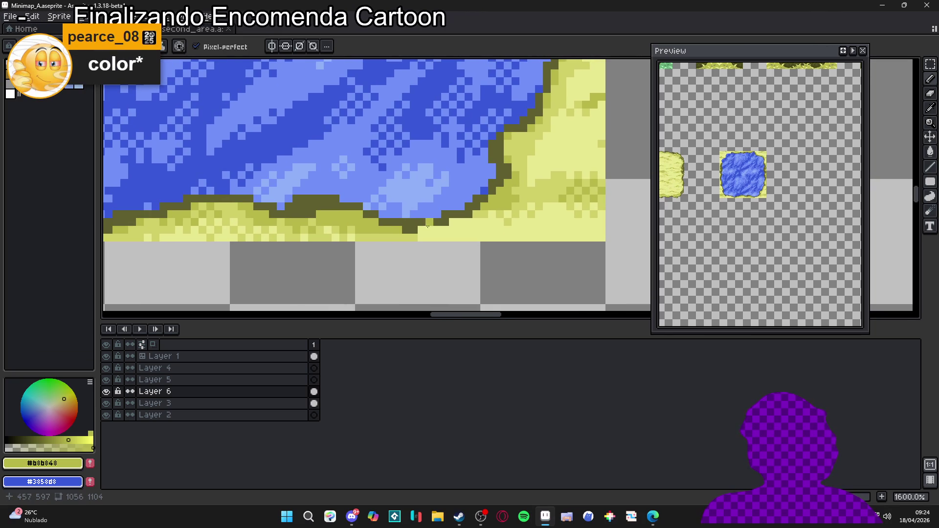
pyautogui.scroll(1, 449, 231)
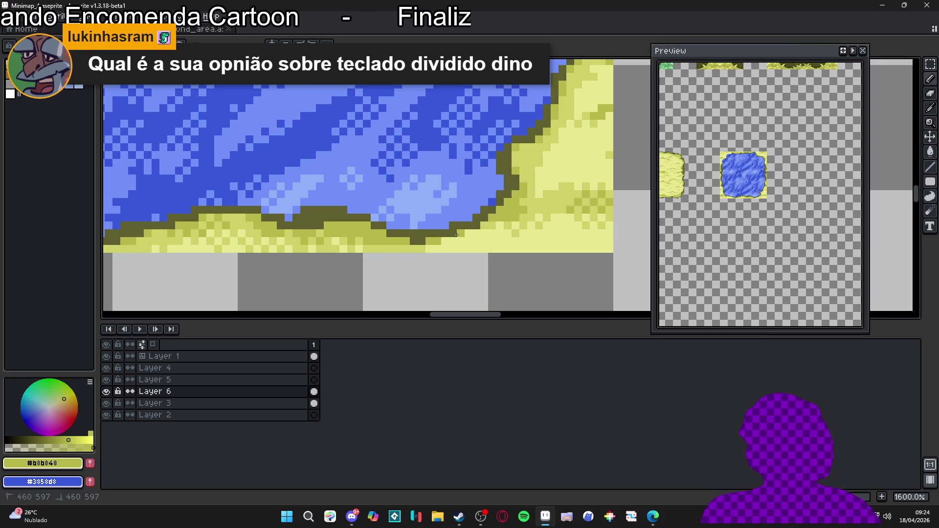
pyautogui.scroll(-2, 456, 232)
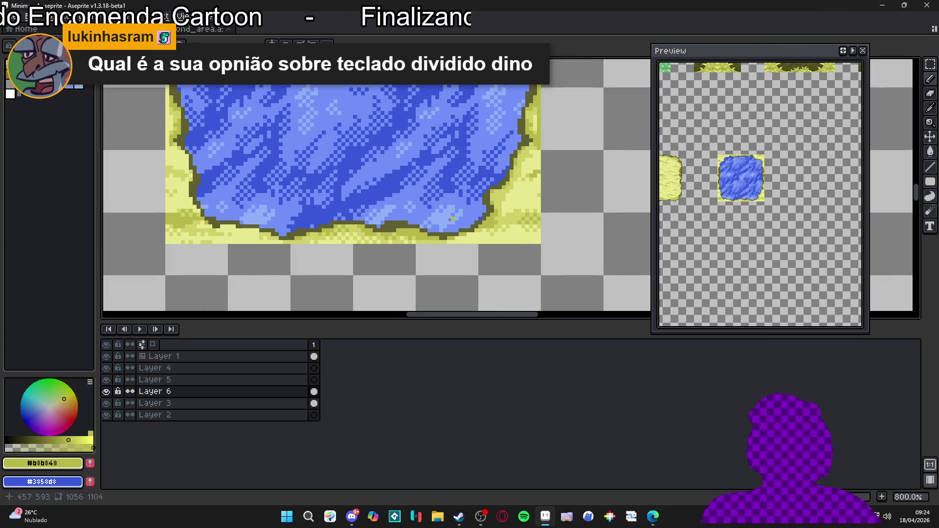
# Step: Pencil olive pixels along the pond's lower edge
pyautogui.scroll(3, 298, 245)
pyautogui.moveTo(294, 239); pyautogui.dragTo(270, 239)
pyautogui.click(375, 250)
pyautogui.click(364, 251)
pyautogui.scroll(-7, 369, 256)
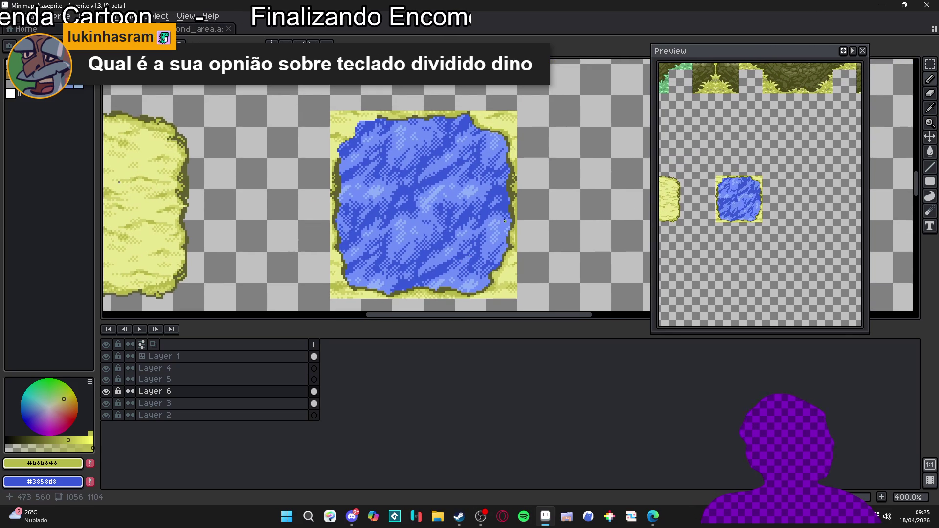
pyautogui.scroll(4, 343, 122)
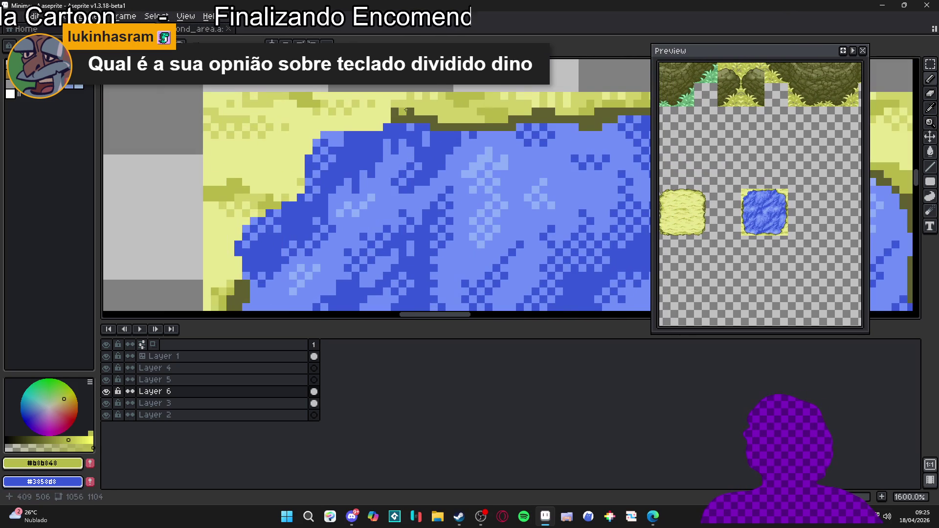
# Step: Pick dark olive #606030 and paint a row along the pond's top edge and top-left corner
pyautogui.keyDown('alt'); pyautogui.click(395, 128); pyautogui.keyUp('alt')
pyautogui.moveTo(380, 135); pyautogui.dragTo(324, 135)
pyautogui.click(316, 149)
pyautogui.click(316, 142)
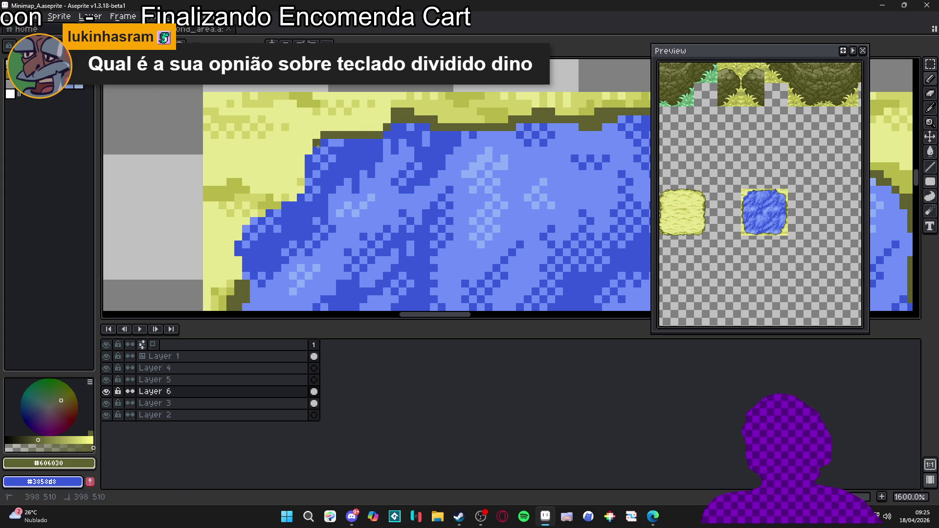
pyautogui.moveTo(314, 163); pyautogui.dragTo(324, 162)
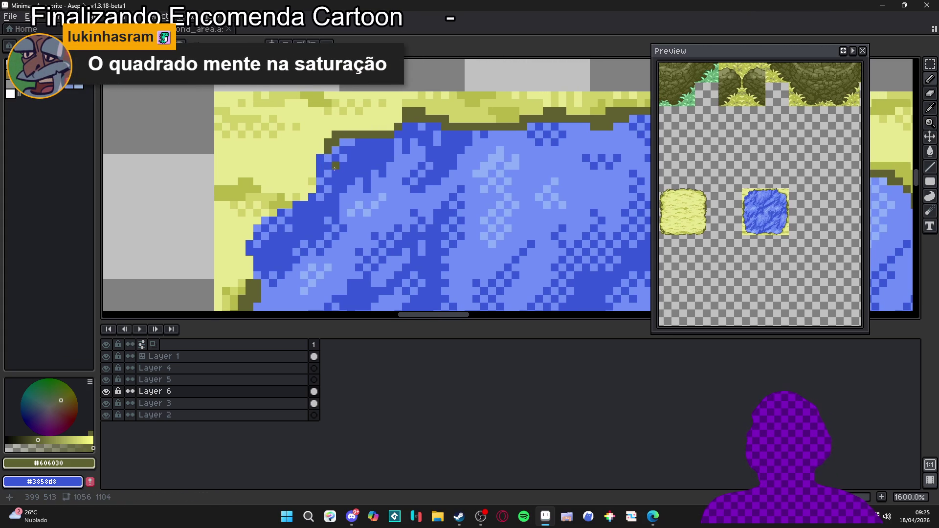
# Step: Paint the dark olive outline down the pond's left edge and diagonally to its lower-left
pyautogui.moveTo(321, 158); pyautogui.dragTo(321, 184)
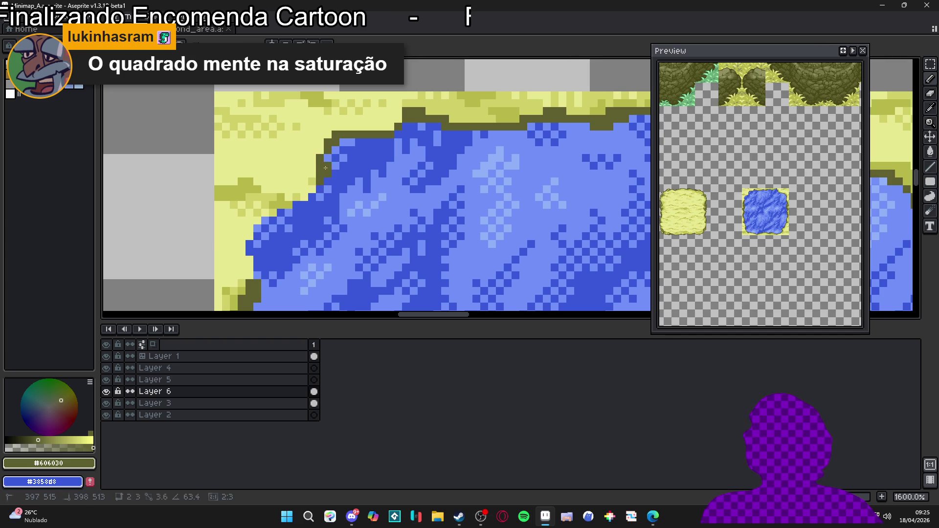
pyautogui.click(344, 143)
pyautogui.click(348, 144)
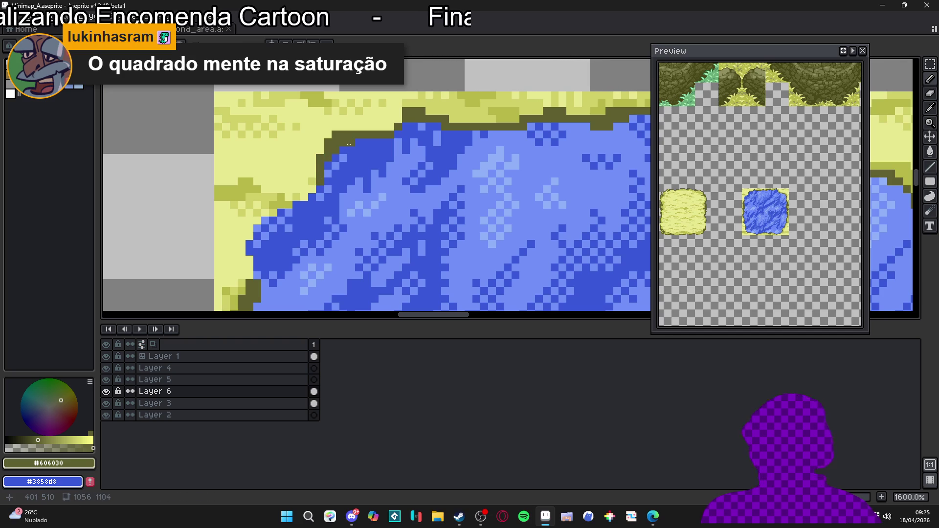
pyautogui.hscroll(-2, 350, 153)
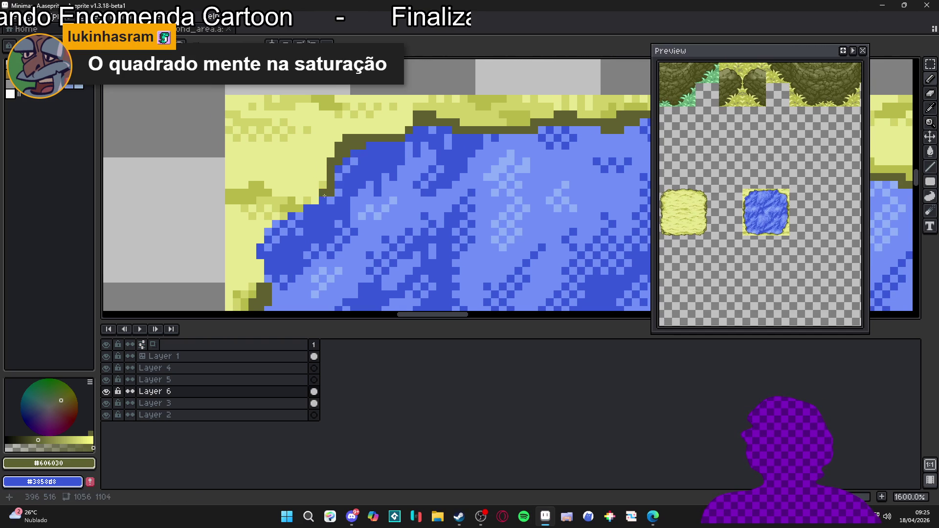
pyautogui.moveTo(324, 195)
pyautogui.mouseDown()
pyautogui.moveTo(270, 230)
pyautogui.moveTo(269, 277)
pyautogui.mouseUp()
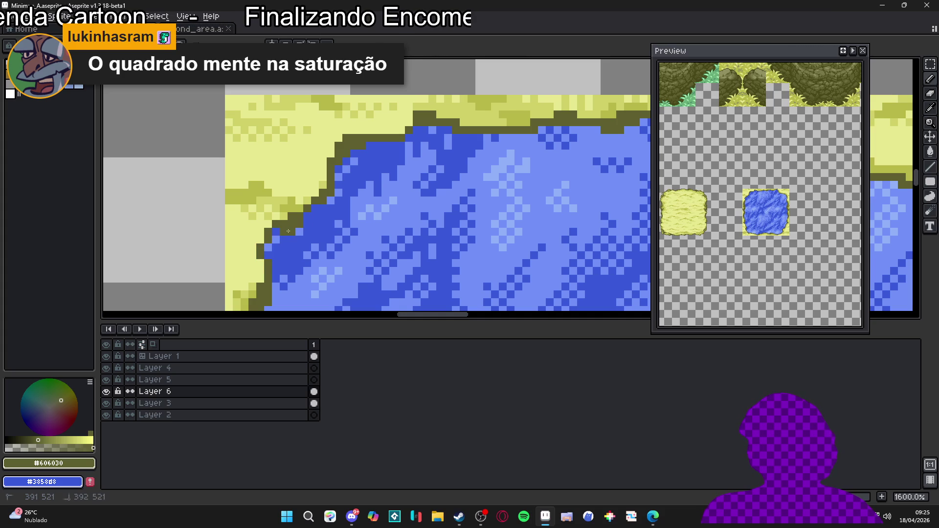
pyautogui.click(276, 237)
pyautogui.scroll(-3, 311, 238)
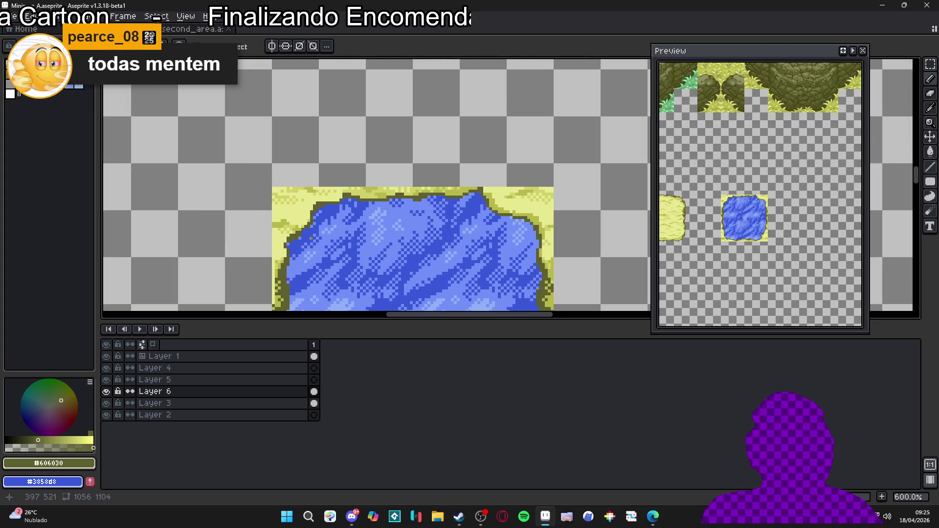
pyautogui.scroll(-5, 311, 238)
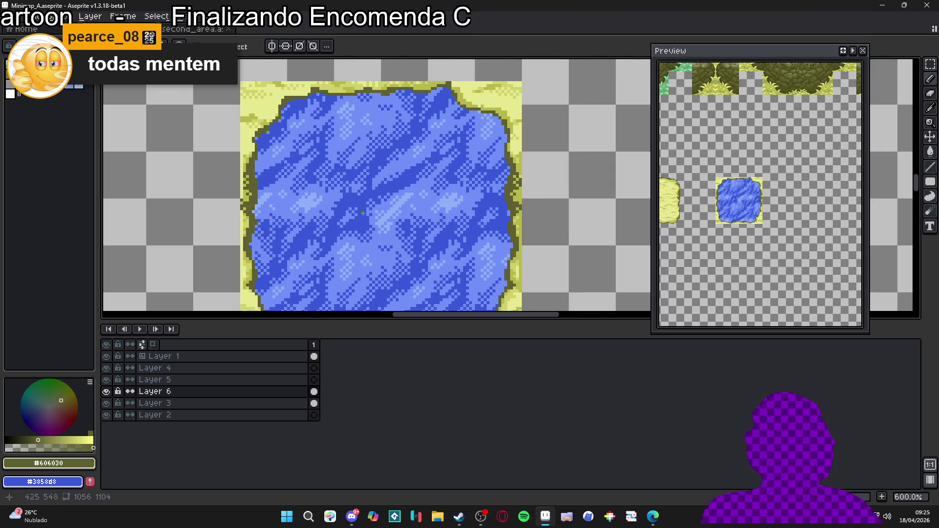
pyautogui.scroll(-2, 361, 212)
pyautogui.scroll(3, 293, 176)
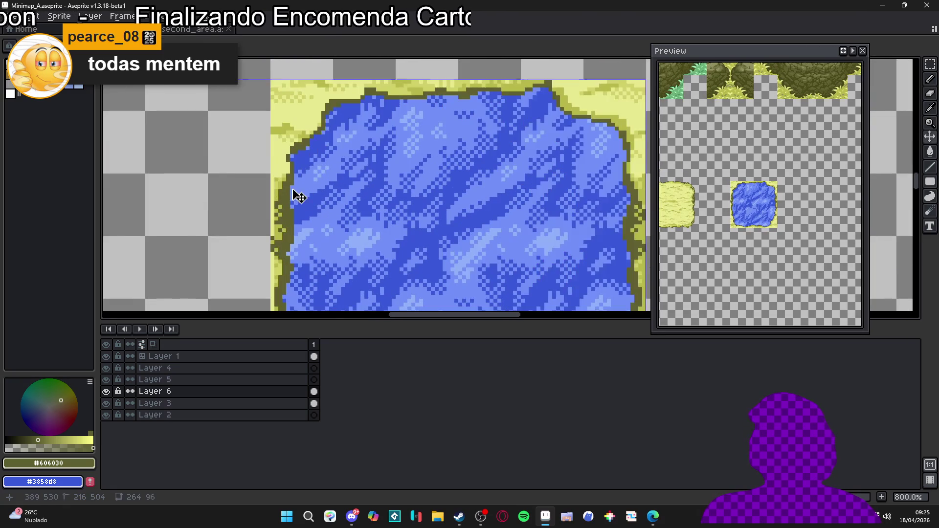
pyautogui.scroll(5, 283, 132)
pyautogui.scroll(-5, 281, 128)
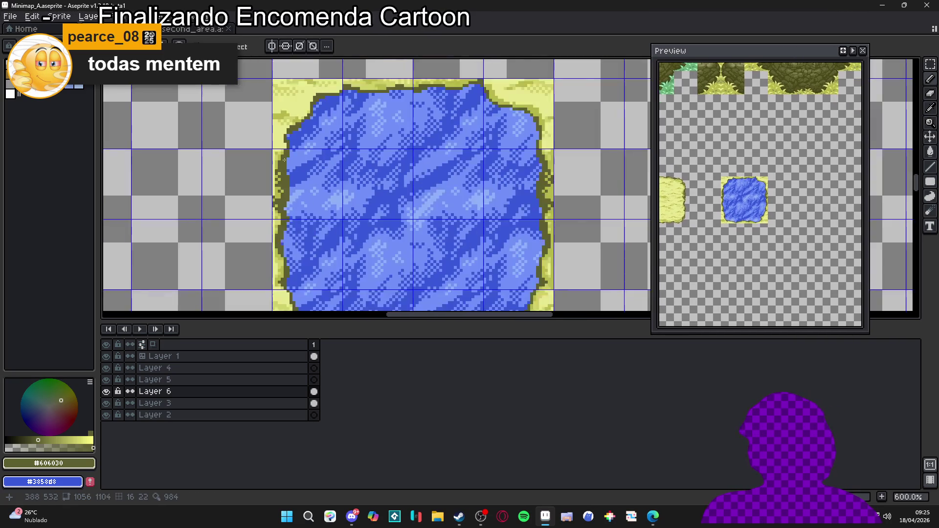
# Step: Pick olive #b8b848 and repaint the upper-left and diagonal shoreline pixels with it
pyautogui.scroll(4, 284, 136)
pyautogui.keyDown('alt'); pyautogui.click(286, 138); pyautogui.keyUp('alt')
pyautogui.click(296, 133)
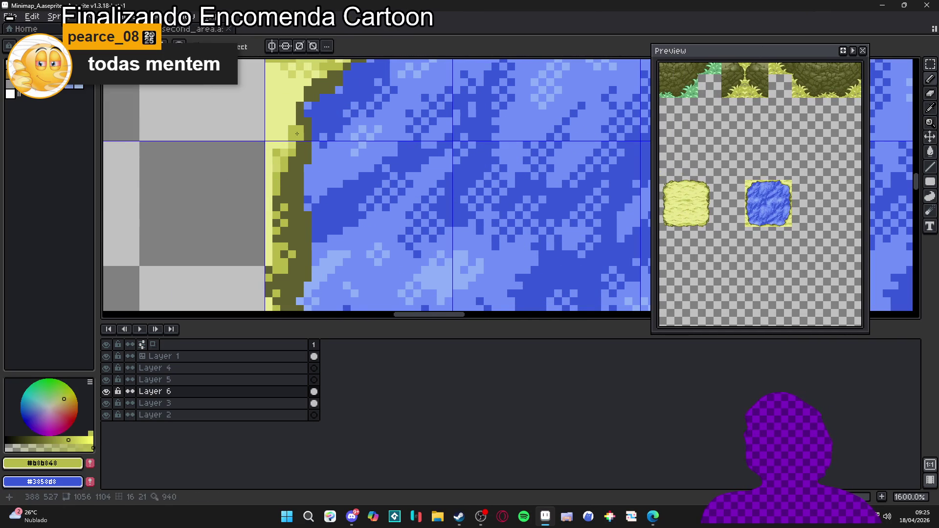
pyautogui.moveTo(292, 121); pyautogui.dragTo(290, 98)
pyautogui.scroll(2, 295, 98)
pyautogui.click(318, 116)
pyautogui.click(330, 113)
pyautogui.scroll(3, 325, 157)
pyautogui.click(357, 139)
pyautogui.click(370, 128)
pyautogui.click(381, 123)
# Step: Recolour the yellow pixels along the pond's top shoreline olive
pyautogui.scroll(3, 380, 124)
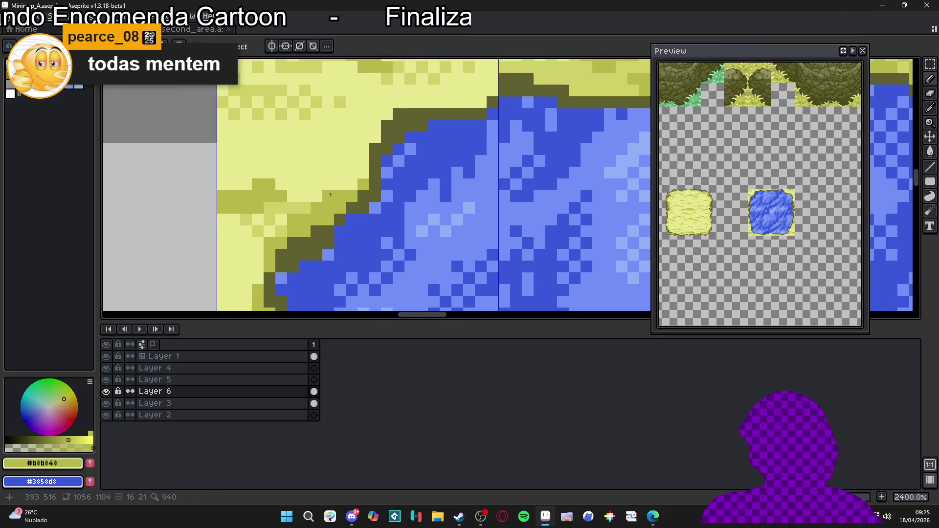
pyautogui.click(363, 178)
pyautogui.click(368, 162)
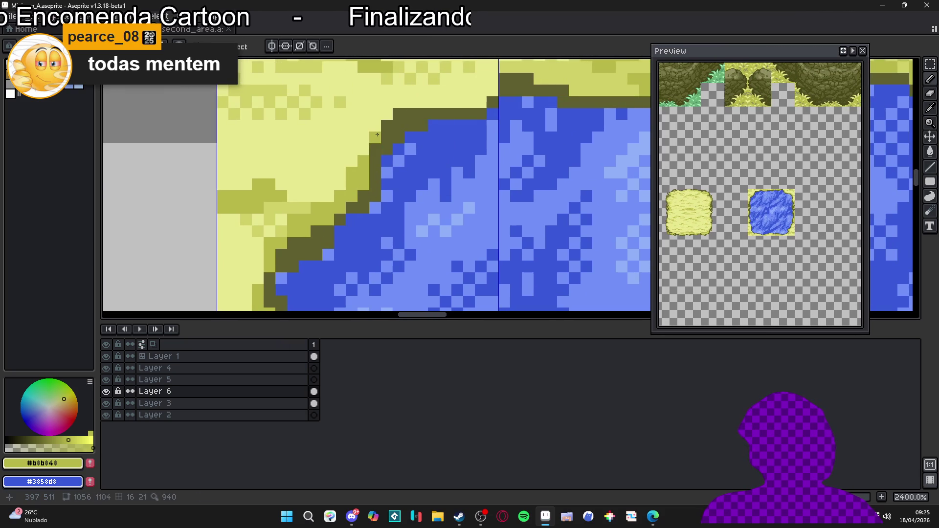
pyautogui.click(387, 112)
pyautogui.click(395, 104)
pyautogui.click(411, 102)
pyautogui.click(475, 97)
pyautogui.click(486, 85)
pyautogui.moveTo(465, 101); pyautogui.dragTo(430, 102)
pyautogui.scroll(-2, 384, 147)
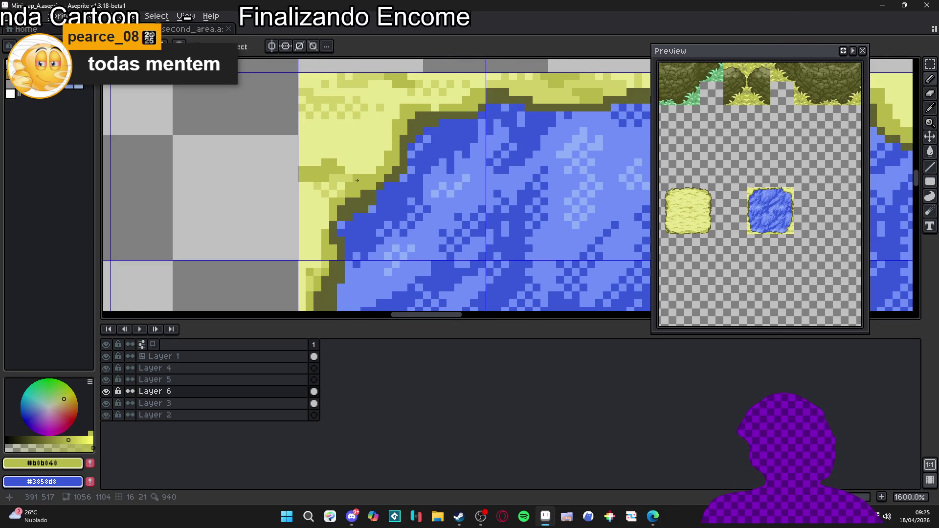
# Step: Pick light sand #d0d068 and paint pixels on the top and left shoreline
pyautogui.keyDown('alt'); pyautogui.click(354, 179); pyautogui.keyUp('alt')
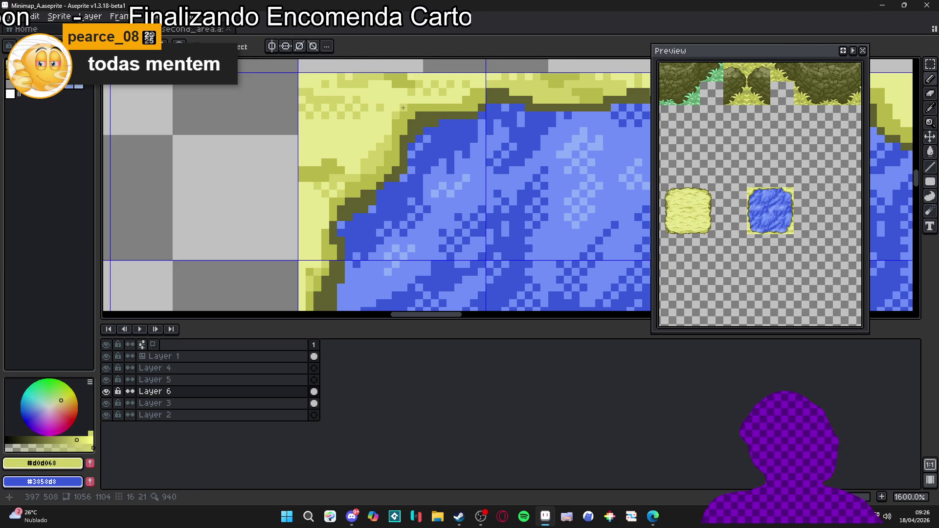
pyautogui.moveTo(434, 102); pyautogui.dragTo(461, 100)
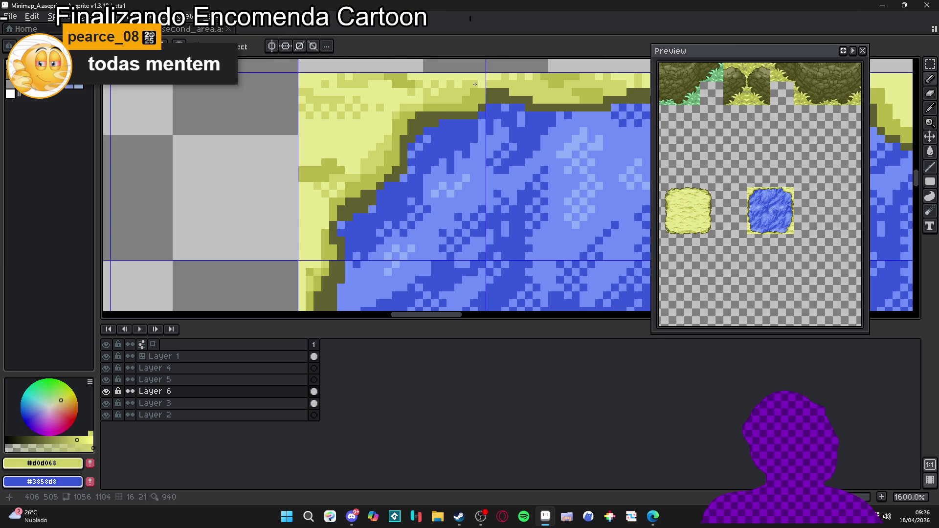
pyautogui.scroll(2, 352, 200)
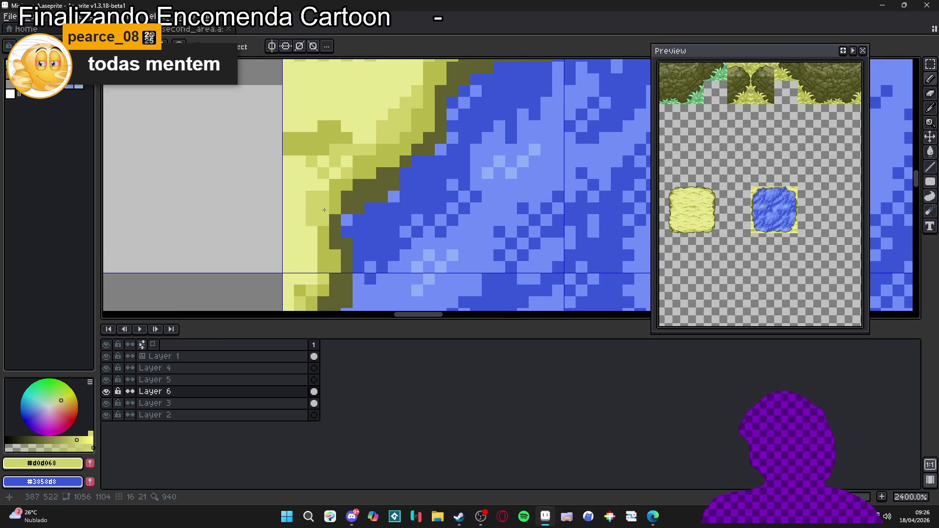
pyautogui.click(318, 192)
# Step: Eyedrop olive #b0b048 from the canvas as the drawing colour
pyautogui.scroll(-1, 316, 203)
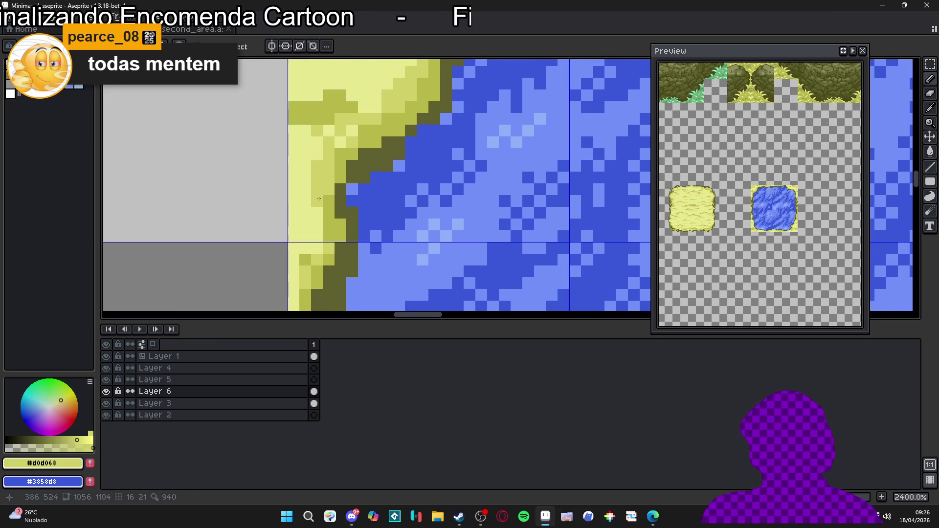
pyautogui.scroll(-6, 321, 199)
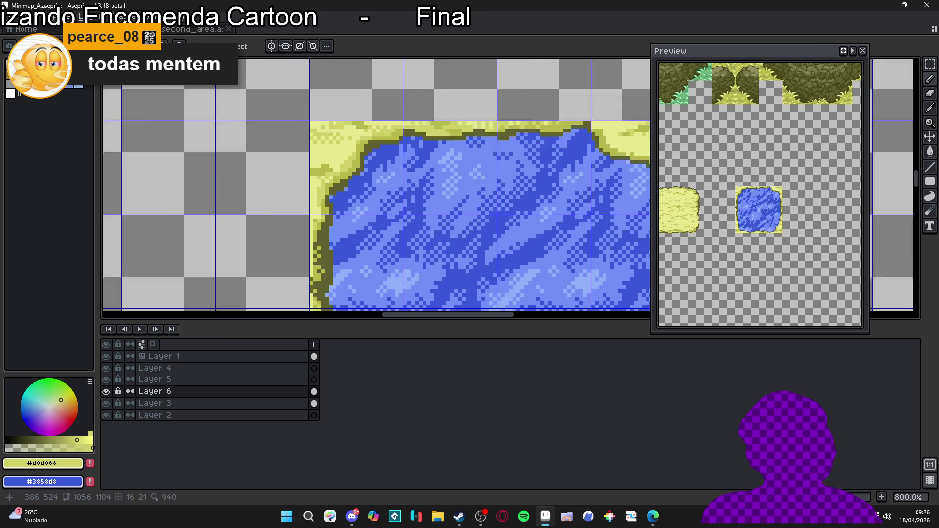
pyautogui.scroll(6, 519, 145)
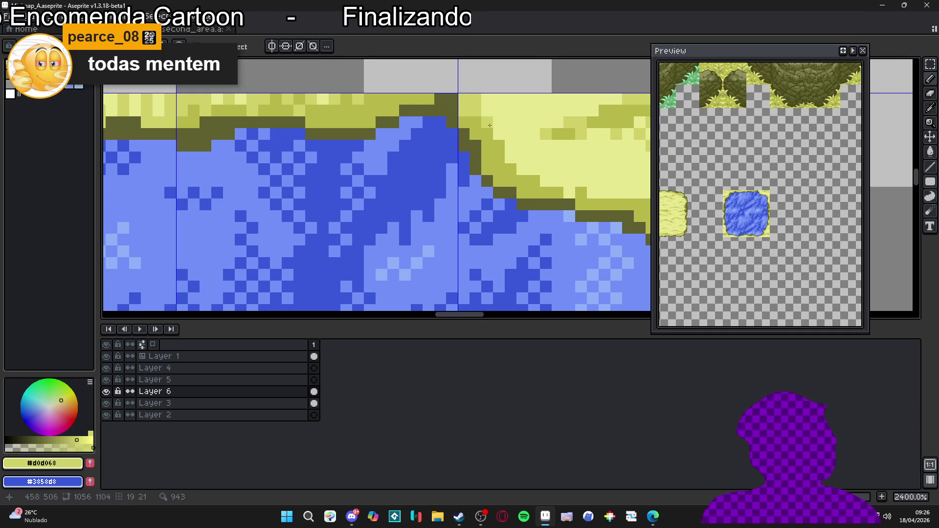
pyautogui.keyDown('alt'); pyautogui.click(465, 117); pyautogui.keyUp('alt')
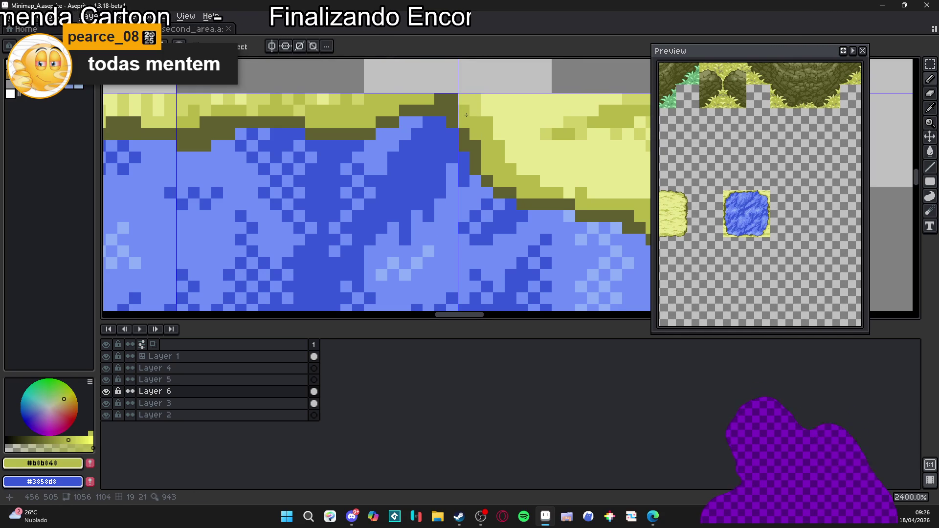
pyautogui.scroll(1, 524, 153)
pyautogui.press('+')
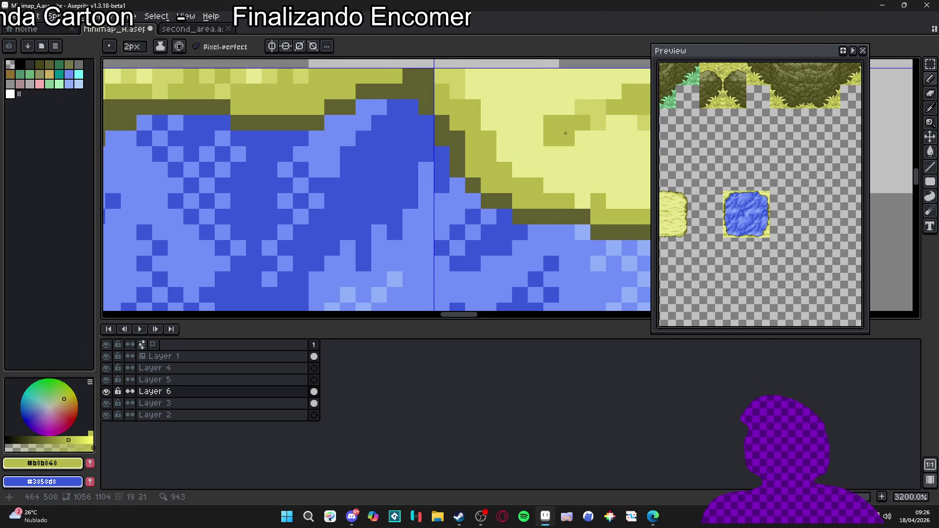
# Step: Pick pale sand #d0d068, return to a 1px pencil, and repaint the diagonal shore edge
pyautogui.keyDown('alt'); pyautogui.click(469, 101); pyautogui.keyUp('alt')
pyautogui.press('-')
pyautogui.click(551, 186)
pyautogui.click(565, 186)
pyautogui.click(551, 169)
pyautogui.click(598, 201)
pyautogui.moveTo(598, 200); pyautogui.dragTo(412, 233)
# Step: Repaint single yellow pixels further along the sand edge
pyautogui.click(424, 221)
pyautogui.click(439, 236)
pyautogui.click(515, 266)
pyautogui.moveTo(514, 266); pyautogui.dragTo(436, 233)
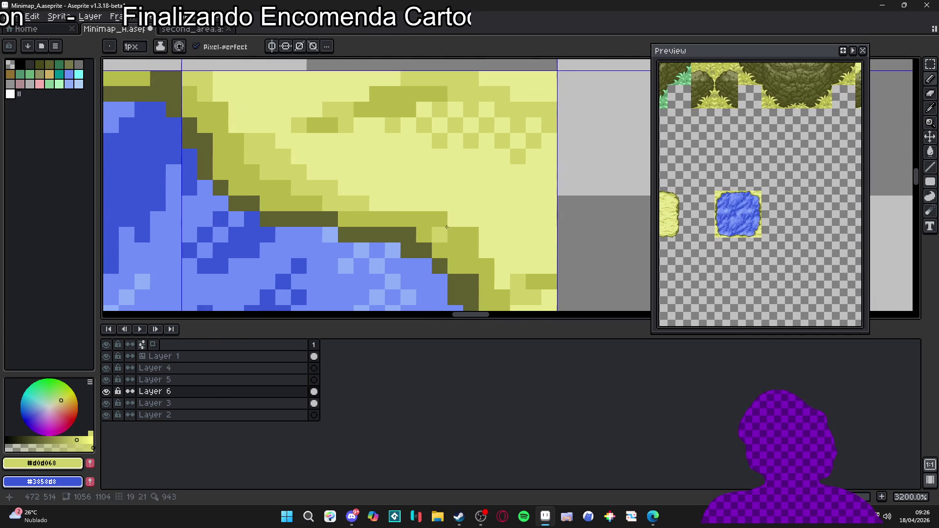
pyautogui.click(486, 236)
pyautogui.click(470, 219)
pyautogui.click(486, 266)
pyautogui.moveTo(486, 266); pyautogui.dragTo(454, 232)
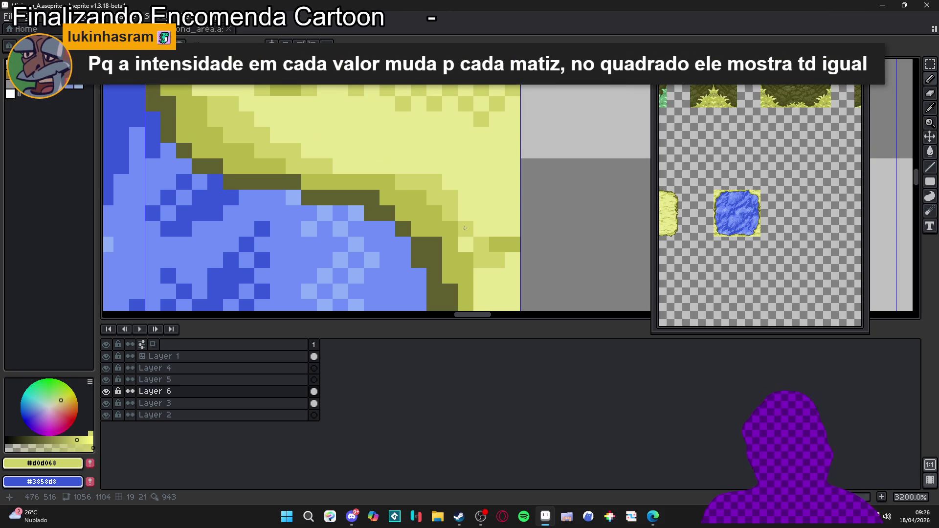
# Step: Darken one light shoreline pixel to mid-olive, repaint a row of sand pixels, and view the whole tile
pyautogui.scroll(2, 463, 228)
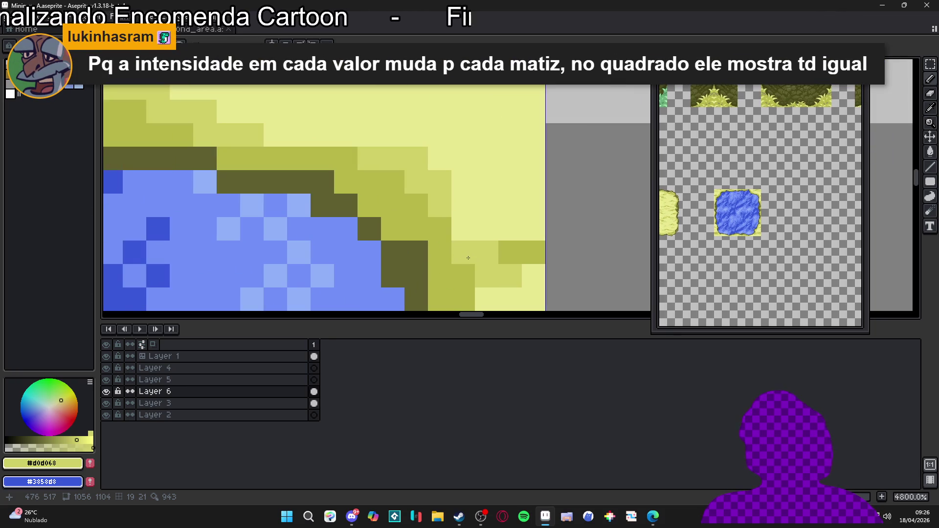
pyautogui.scroll(-3, 468, 229)
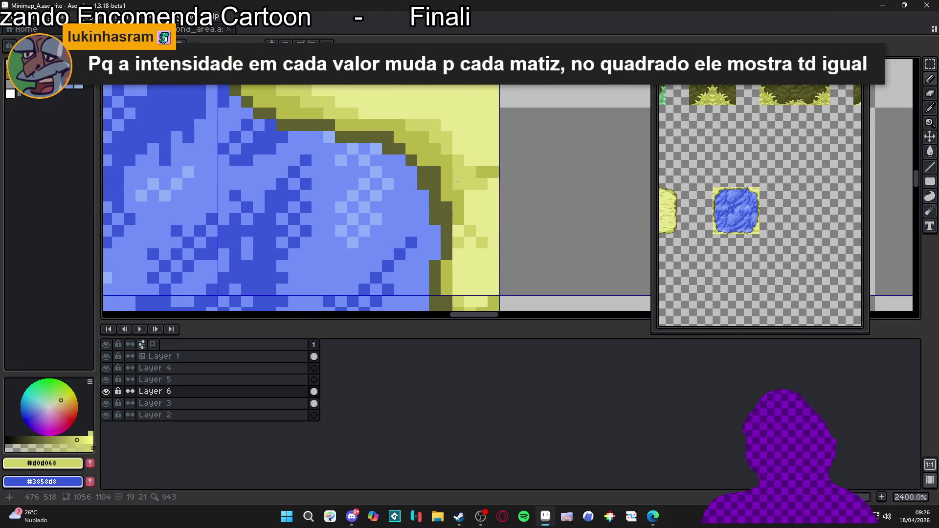
pyautogui.moveTo(465, 179); pyautogui.dragTo(482, 169)
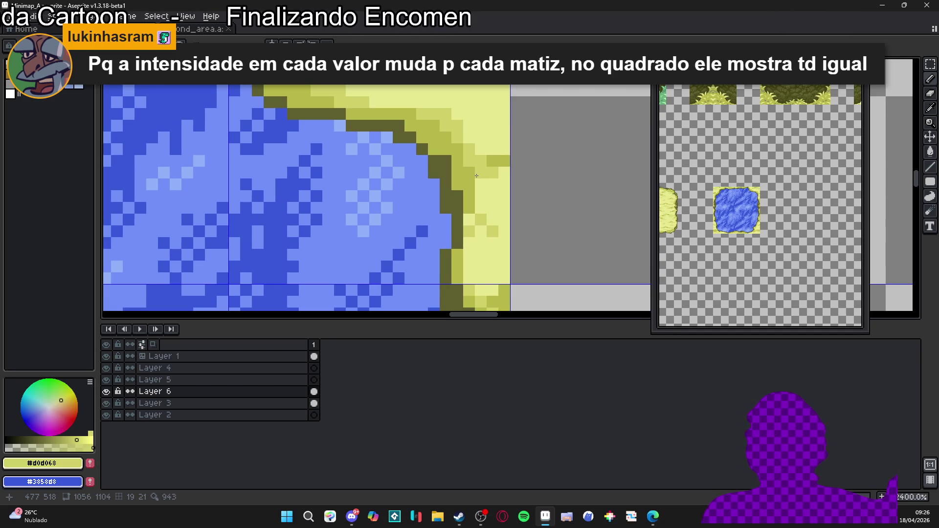
pyautogui.click(481, 231)
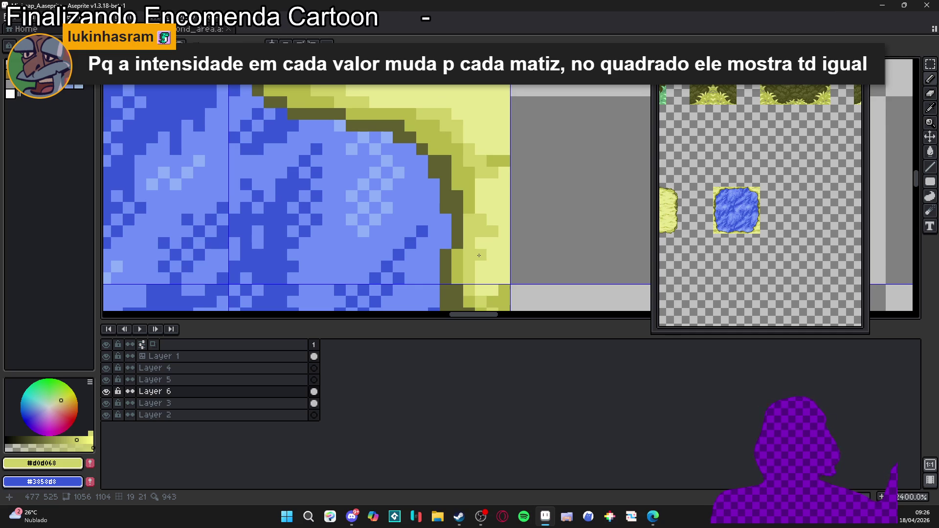
pyautogui.scroll(-2, 479, 256)
pyautogui.scroll(3, 443, 190)
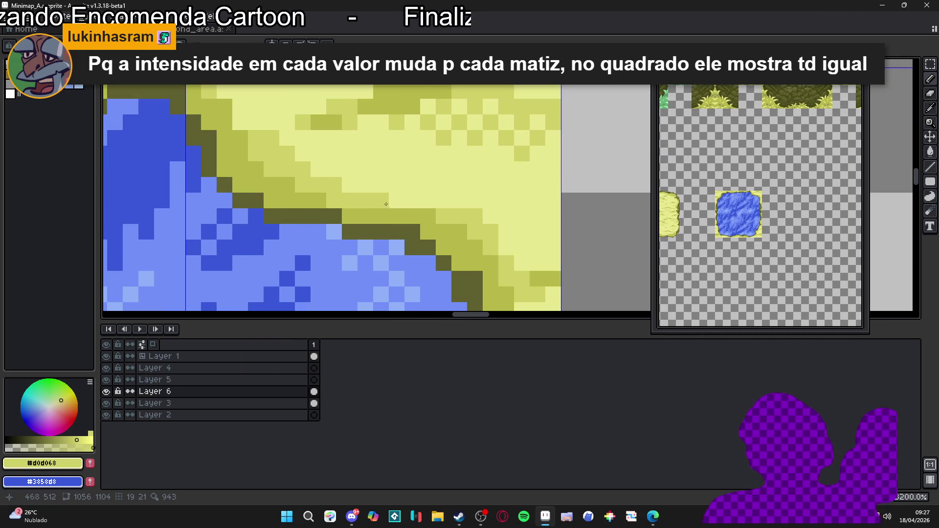
pyautogui.click(440, 201)
pyautogui.moveTo(440, 202)
pyautogui.mouseDown()
pyautogui.moveTo(396, 185)
pyautogui.moveTo(459, 184)
pyautogui.moveTo(479, 197)
pyautogui.mouseUp()
pyautogui.scroll(-6, 478, 196)
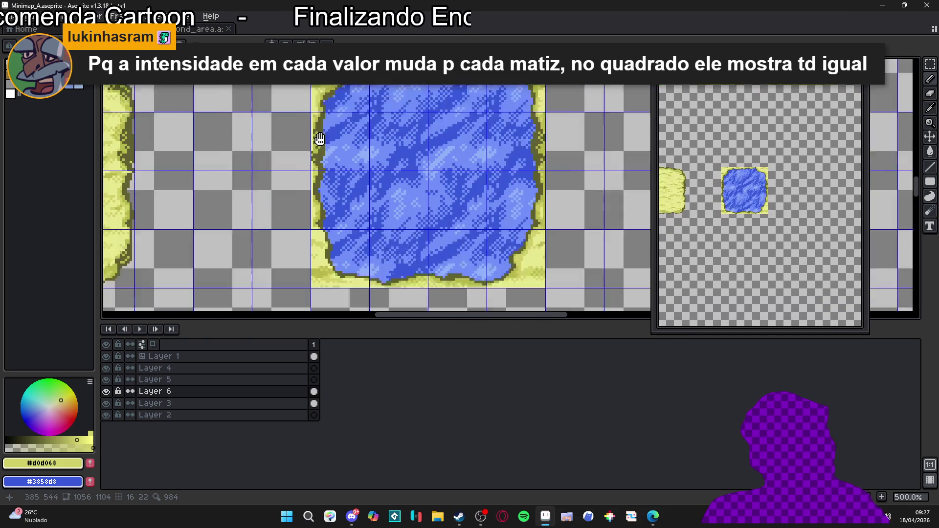
pyautogui.moveTo(364, 194)
pyautogui.mouseDown()
pyautogui.moveTo(274, 251)
pyautogui.moveTo(353, 216)
pyautogui.mouseUp()
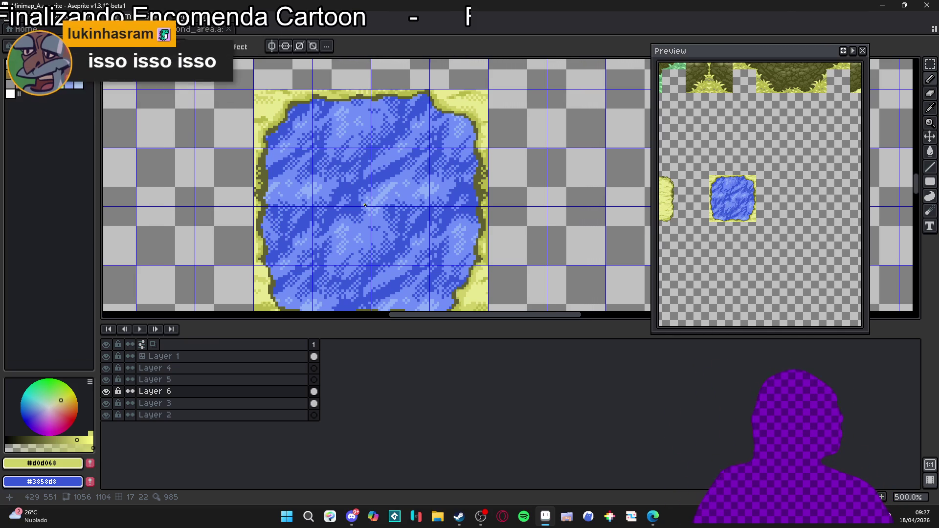
# Step: Check the pond's edges at several zoom levels and save Minimap_A.aseprite with Ctrl+S
pyautogui.scroll(-2, 435, 159)
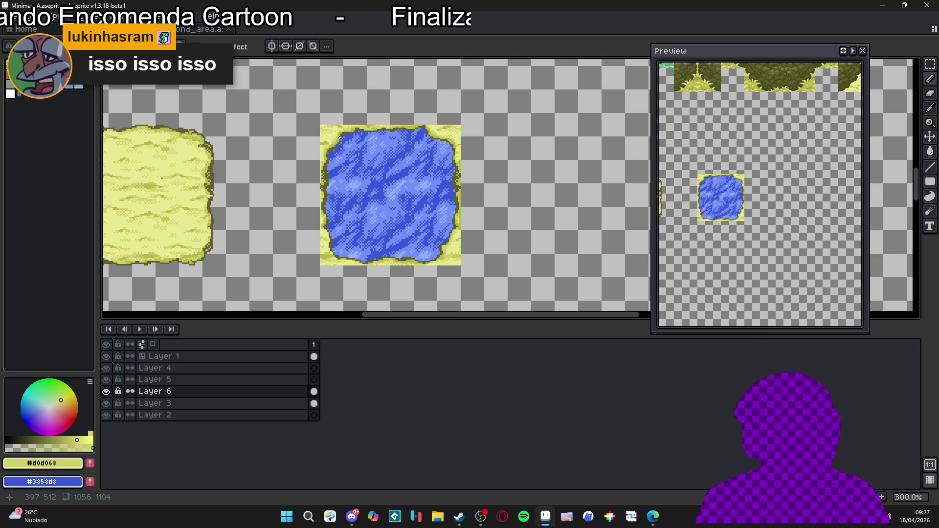
pyautogui.scroll(7, 341, 139)
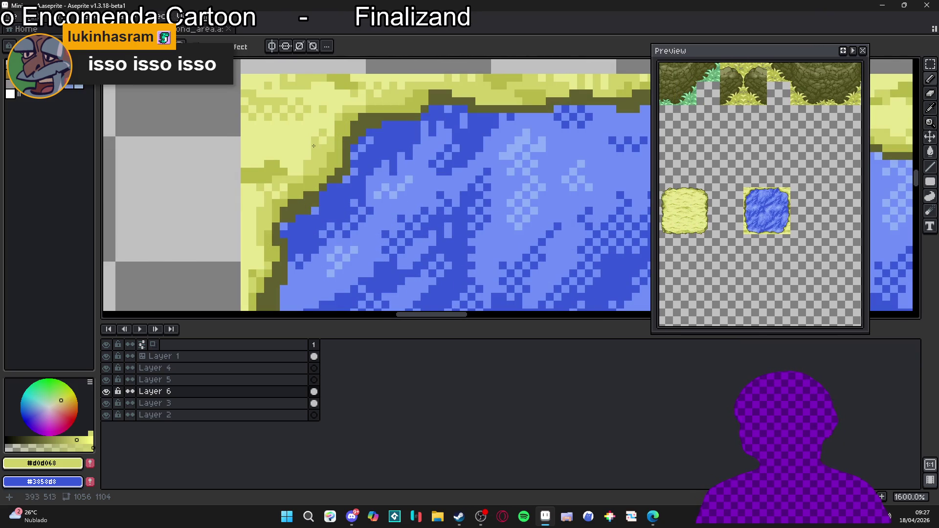
pyautogui.scroll(-4, 305, 147)
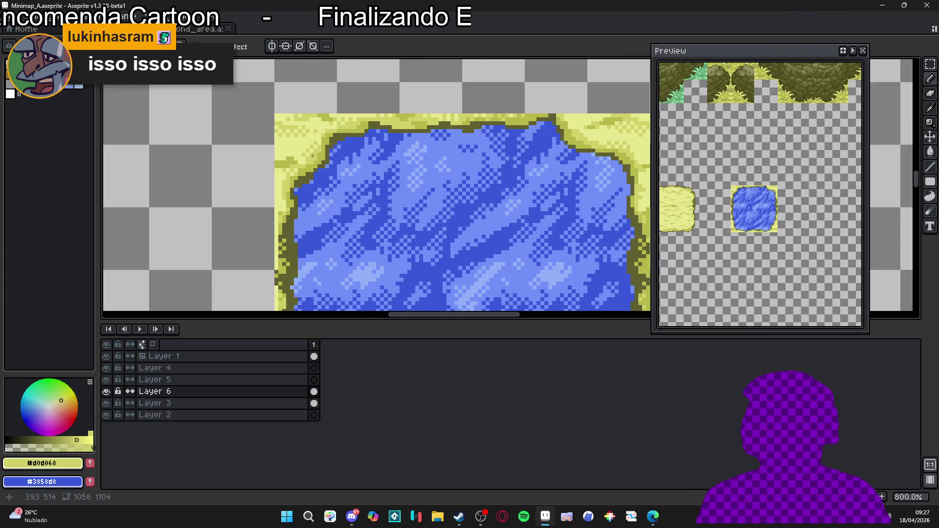
pyautogui.scroll(6, 466, 184)
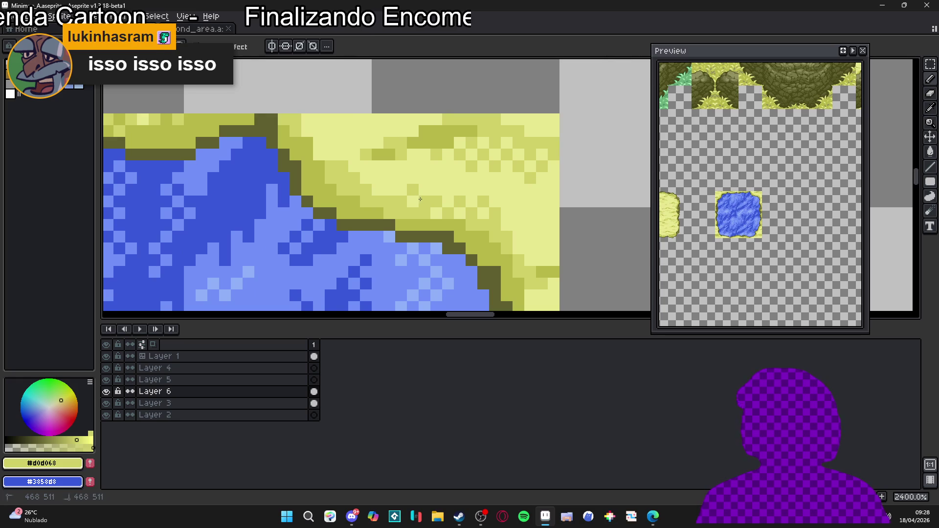
pyautogui.moveTo(380, 191); pyautogui.dragTo(390, 195)
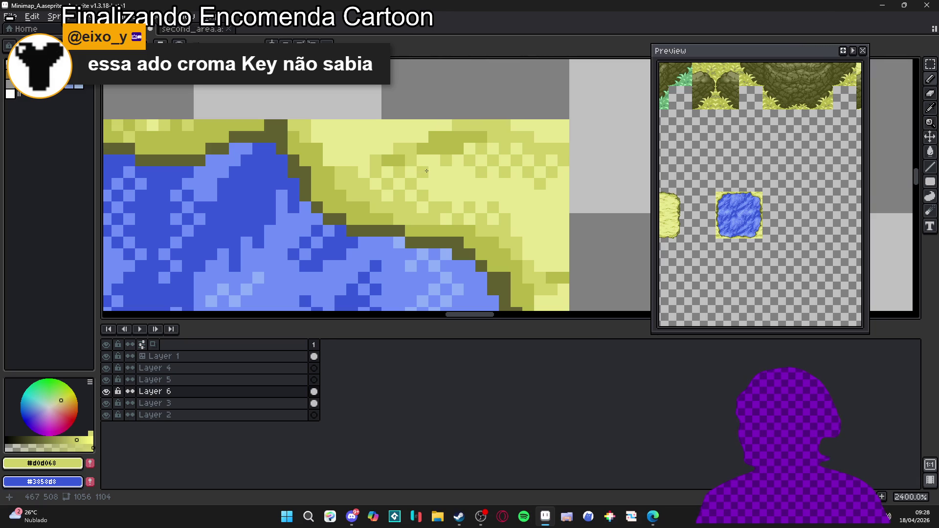
pyautogui.scroll(-3, 440, 196)
pyautogui.scroll(-4, 450, 201)
pyautogui.hotkey('ctrl', 's')
pyautogui.scroll(5, 281, 137)
pyautogui.scroll(2, 281, 137)
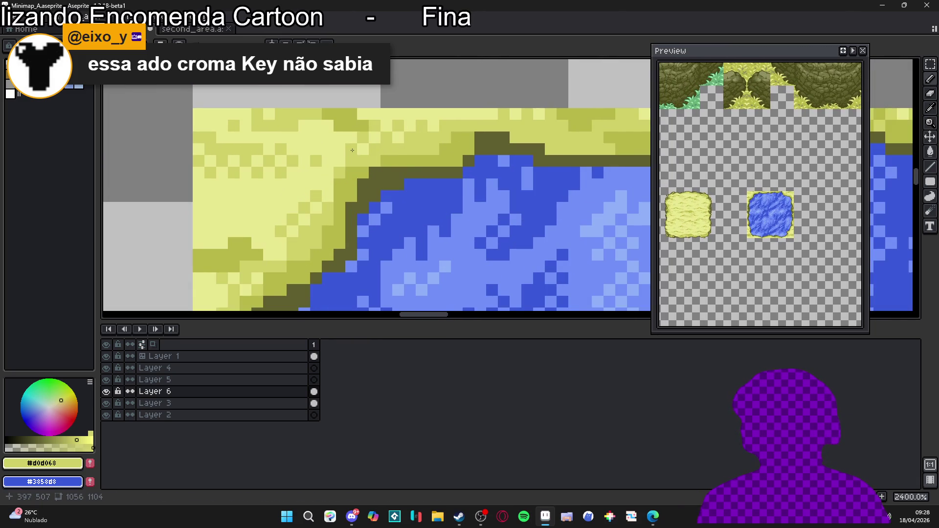
pyautogui.scroll(-5, 352, 150)
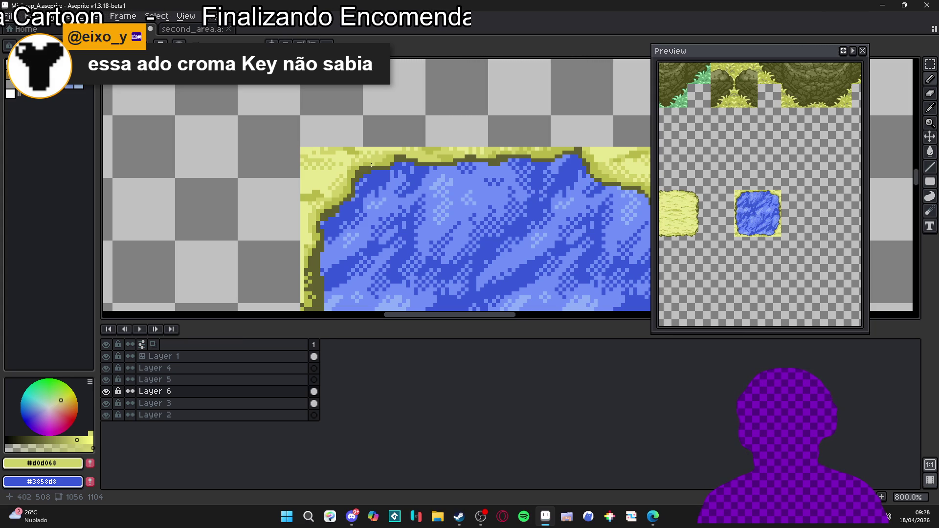
pyautogui.scroll(-5, 376, 176)
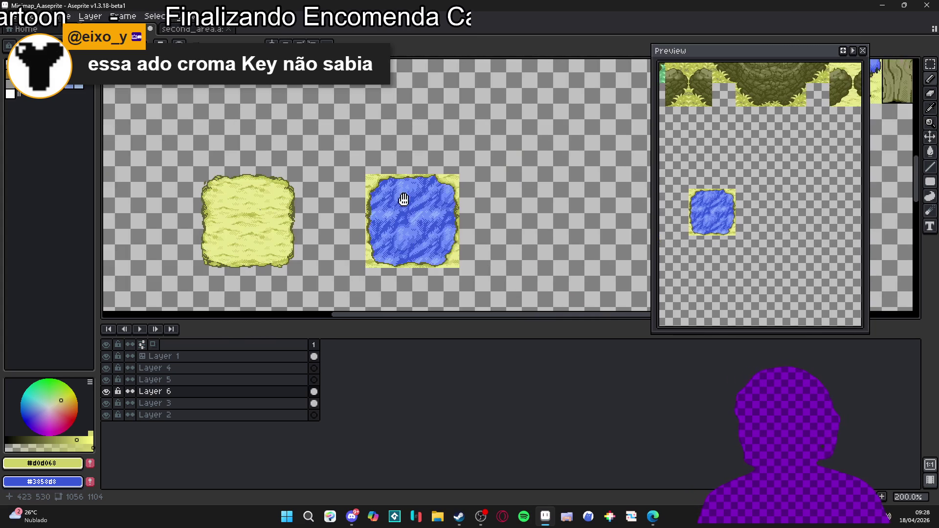
# Step: Show the grid, make Layer 3 active, and select the blue pond tile
pyautogui.hotkey('ctrl', 's')
pyautogui.moveTo(383, 205)
pyautogui.mouseDown()
pyautogui.moveTo(397, 205)
pyautogui.moveTo(409, 250)
pyautogui.moveTo(399, 257)
pyautogui.mouseUp()
pyautogui.scroll(-1, 416, 213)
pyautogui.hotkey('ctrl', "'")
pyautogui.scroll(1, 399, 258)
pyautogui.keyDown('ctrl'); pyautogui.click(392, 241); pyautogui.keyUp('ctrl')
pyautogui.moveTo(356, 207); pyautogui.dragTo(426, 283)
pyautogui.scroll(-1, 426, 283)
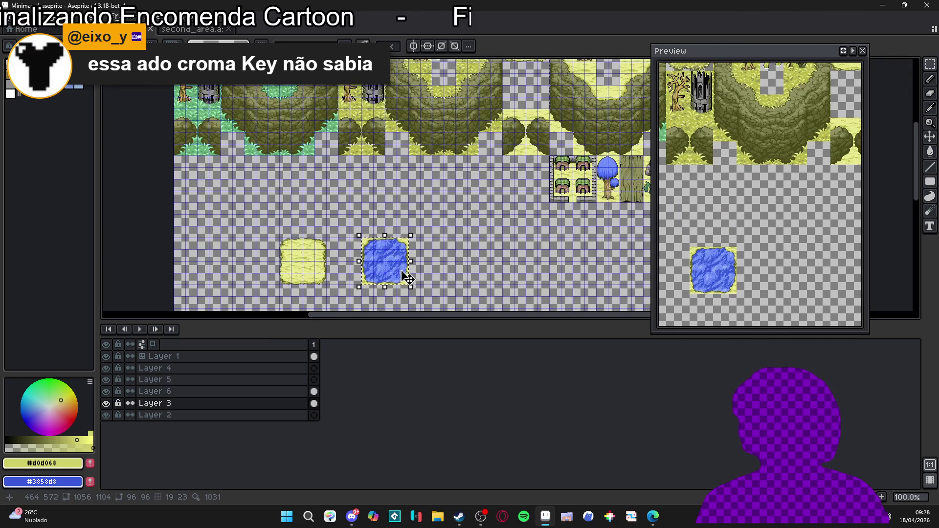
pyautogui.moveTo(392, 252)
pyautogui.mouseDown()
pyautogui.moveTo(422, 283)
pyautogui.moveTo(425, 310)
pyautogui.moveTo(428, 184)
pyautogui.mouseUp()
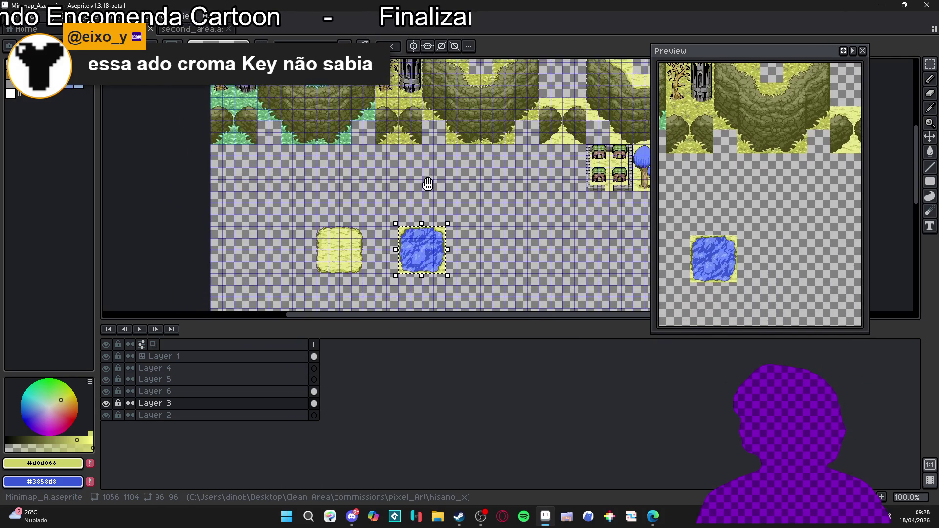
pyautogui.scroll(2, 404, 245)
# Step: Make Layer 6 active and use Merge Down to fold it into Layer 3
pyautogui.click(413, 209)
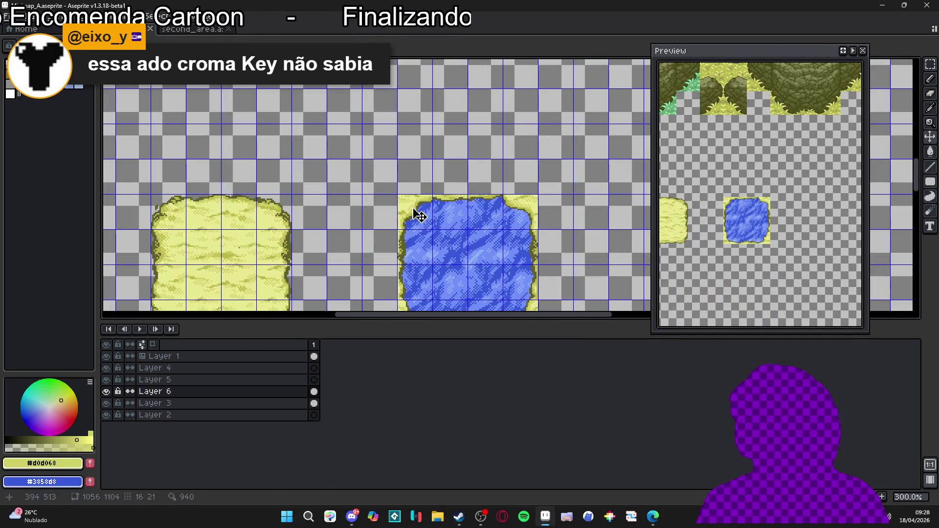
pyautogui.press('m')
pyautogui.moveTo(412, 205)
pyautogui.mouseDown()
pyautogui.moveTo(421, 206)
pyautogui.moveTo(429, 140)
pyautogui.moveTo(426, 210)
pyautogui.mouseUp()
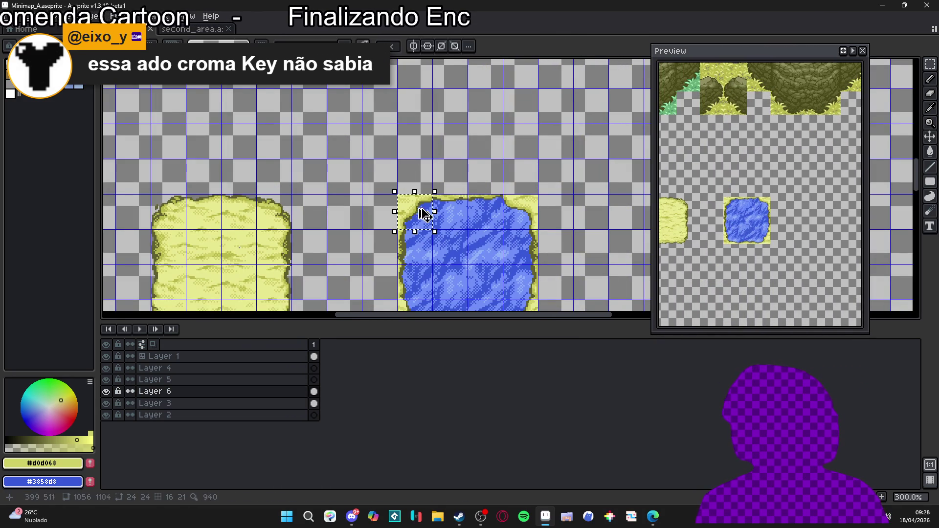
pyautogui.rightClick(241, 392)
pyautogui.click(288, 458)
pyautogui.moveTo(469, 197); pyautogui.dragTo(415, 146)
# Step: Copy the large pond's top-left and top-right corner cells upward to start a small pond
pyautogui.press('v')
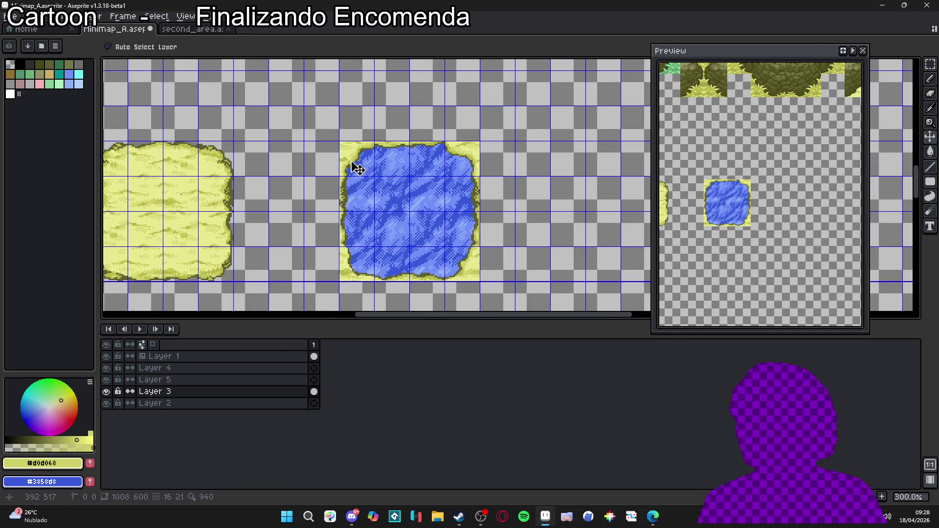
pyautogui.press('m')
pyautogui.moveTo(356, 166); pyautogui.dragTo(358, 169)
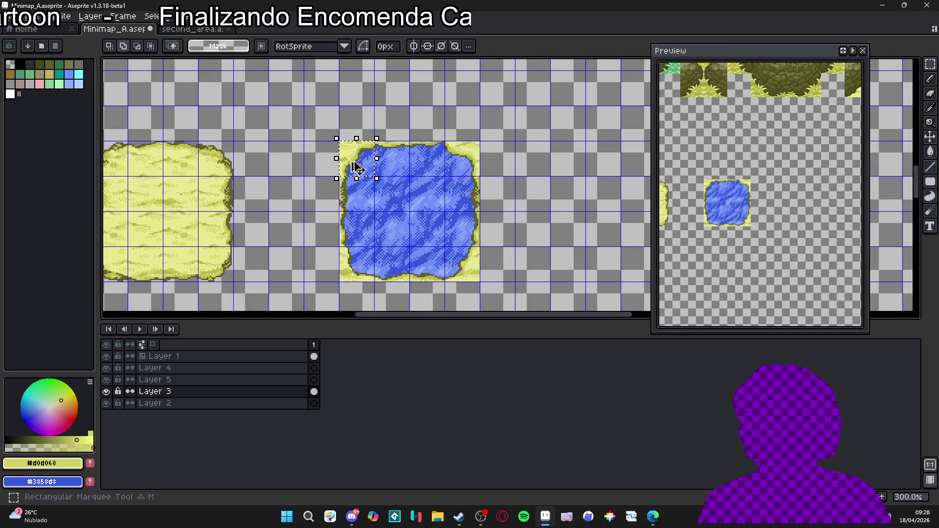
pyautogui.hotkey('shift', 'Up')
pyautogui.hotkey('shift', 'Up')
pyautogui.click(417, 181)
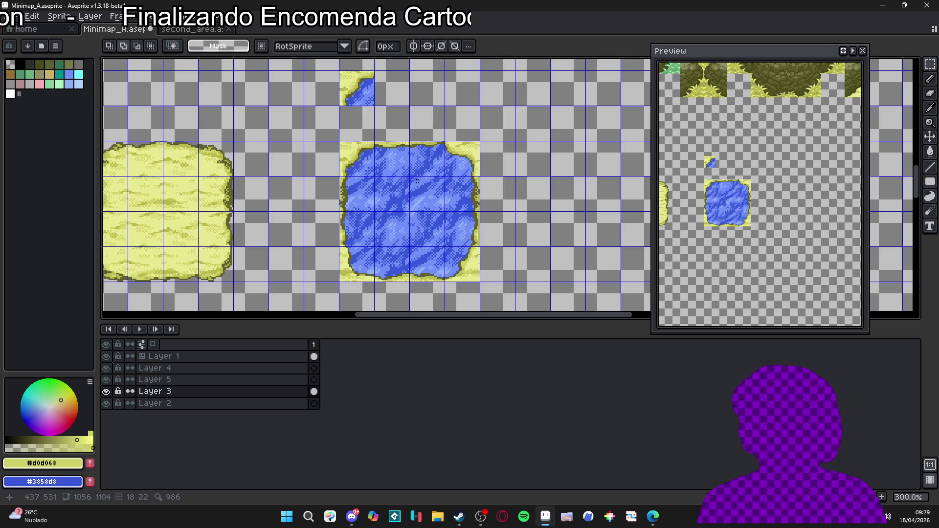
pyautogui.moveTo(465, 159); pyautogui.dragTo(475, 164)
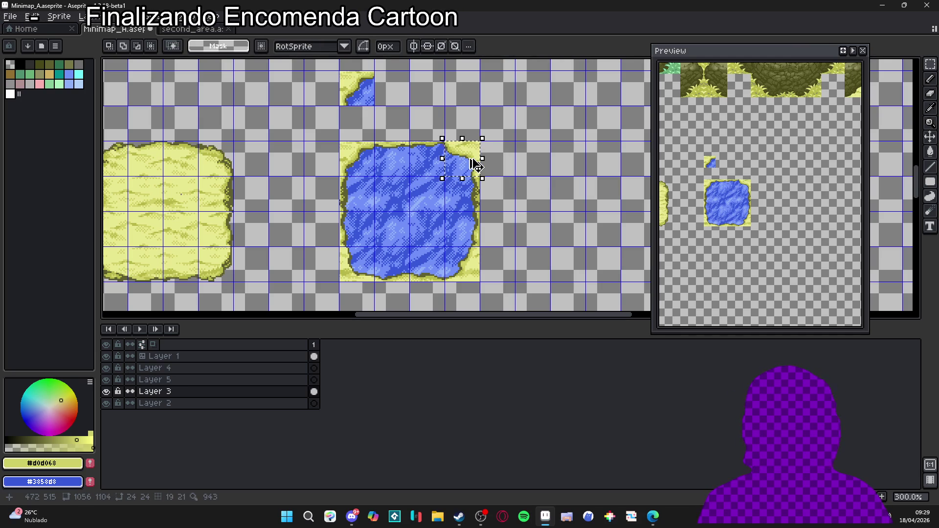
pyautogui.hotkey('shift', 'Up')
pyautogui.hotkey('shift', 'Up')
pyautogui.hotkey('shift', 'Left')
pyautogui.hotkey('shift', 'Left')
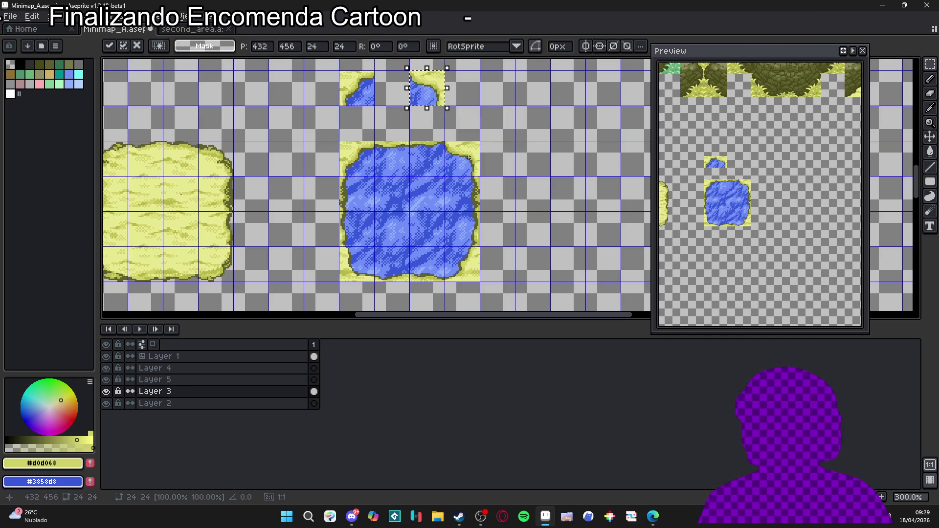
pyautogui.click(468, 158)
# Step: Copy the lower-left and lower-right corner cells up to close the small sand-framed pond
pyautogui.moveTo(342, 246); pyautogui.dragTo(375, 268)
pyautogui.hotkey('shift', 'Up')
pyautogui.hotkey('shift', 'Up')
pyautogui.hotkey('shift', 'Up')
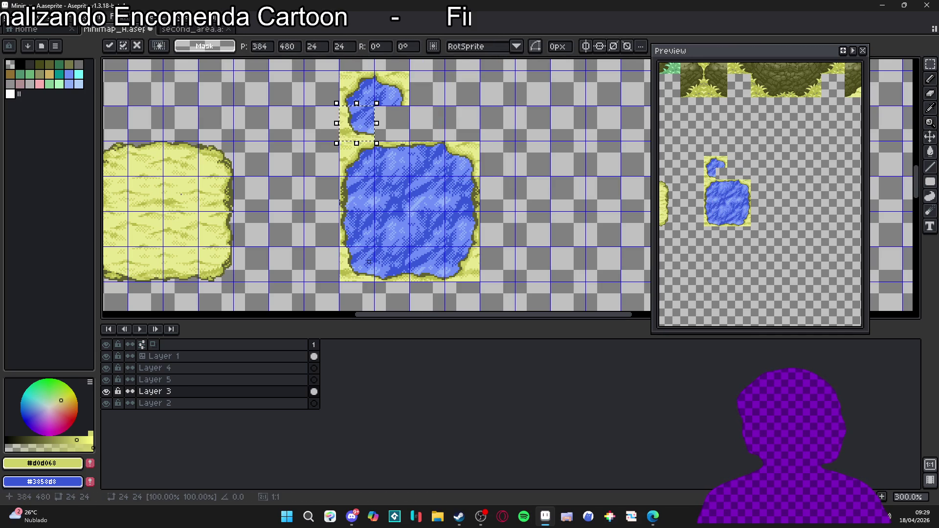
pyautogui.hotkey('ctrl', 'd')
pyautogui.moveTo(462, 272); pyautogui.dragTo(465, 272)
pyautogui.hotkey('shift', 'Up')
pyautogui.hotkey('shift', 'Up')
pyautogui.hotkey('shift', 'Up')
pyautogui.hotkey('shift', 'Left')
pyautogui.hotkey('shift', 'Left')
pyautogui.hotkey('shift', 'Up')
pyautogui.hotkey('shift', 'Left')
pyautogui.hotkey('shift', 'Right')
pyautogui.hotkey('ctrl', 'd')
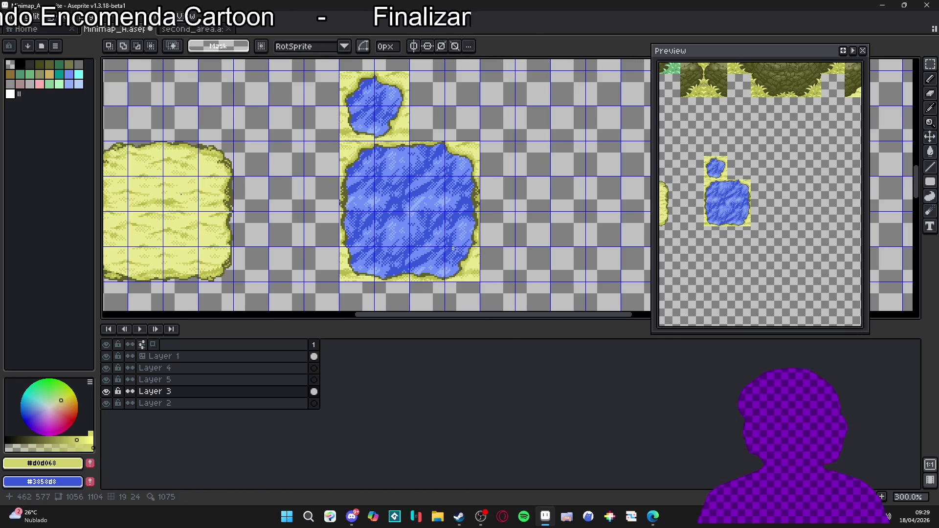
# Step: Select the whole large pond tile with the Rectangular Marquee
pyautogui.scroll(-1, 375, 216)
pyautogui.moveTo(376, 216); pyautogui.dragTo(360, 207)
pyautogui.hotkey('ctrl', "'")
pyautogui.hotkey('ctrl', "'")
pyautogui.hotkey('ctrl', "'")
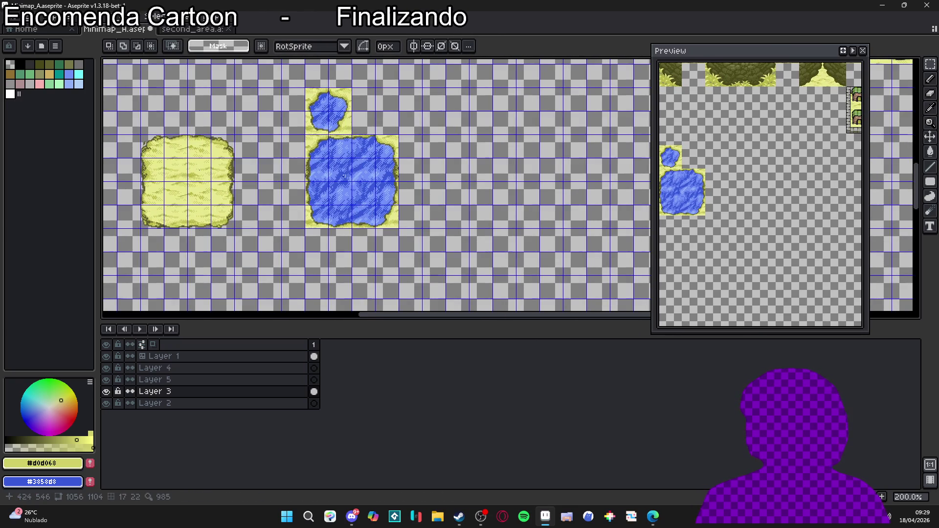
pyautogui.hotkey('ctrl', "'")
pyautogui.press('v')
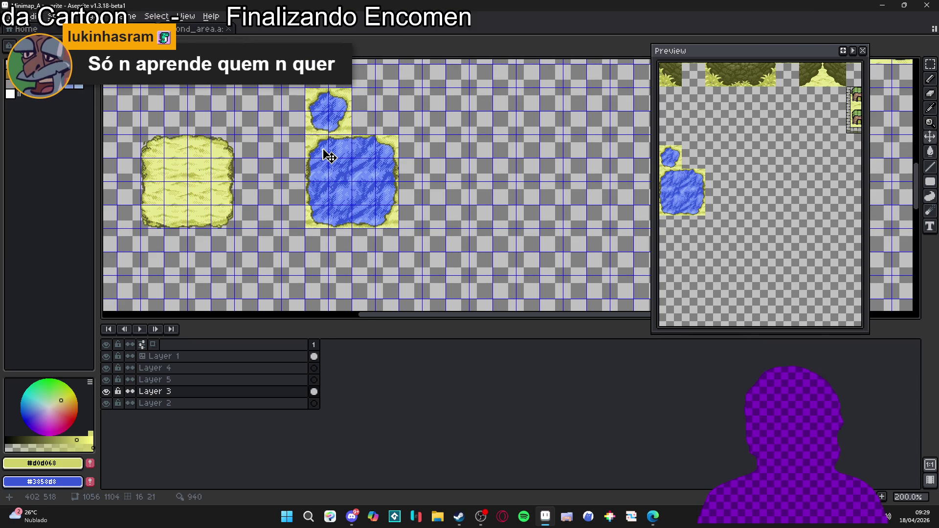
pyautogui.press('m')
pyautogui.moveTo(308, 138)
pyautogui.mouseDown()
pyautogui.moveTo(396, 225)
pyautogui.moveTo(560, 225)
pyautogui.mouseUp()
pyautogui.hscroll(5, 450, 211)
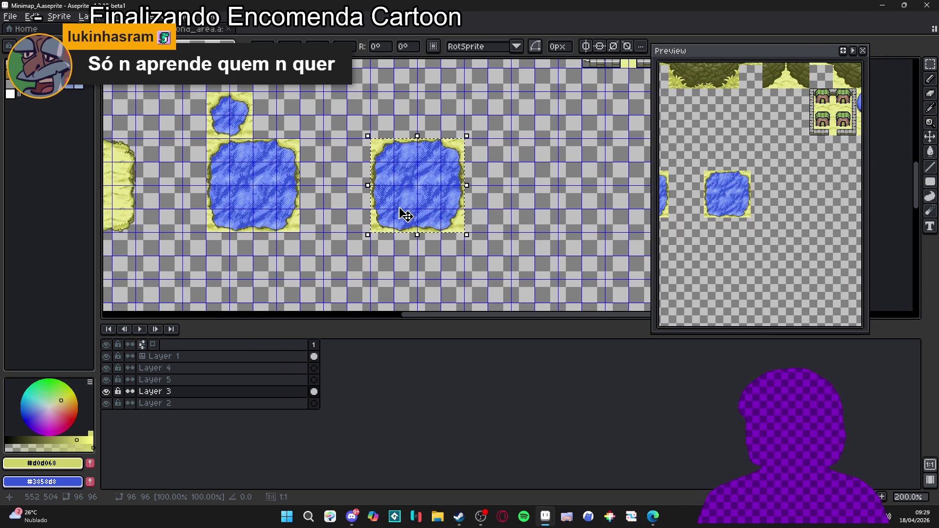
# Step: Arrange the duplicated pond tiles into a cross shape beside the original pond
pyautogui.moveTo(403, 215)
pyautogui.mouseDown()
pyautogui.moveTo(417, 206)
pyautogui.moveTo(417, 113)
pyautogui.mouseUp()
pyautogui.hotkey('shift', 'Down')
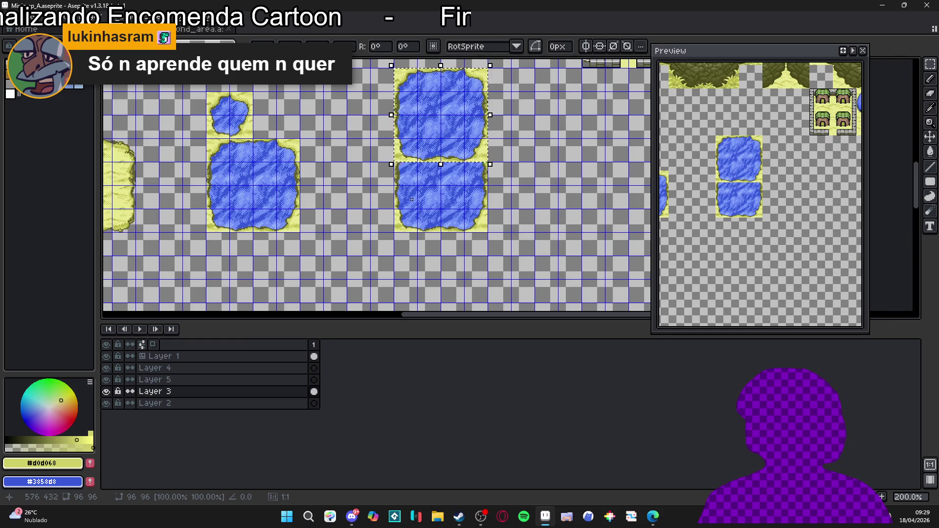
pyautogui.hotkey('shift', 'Down')
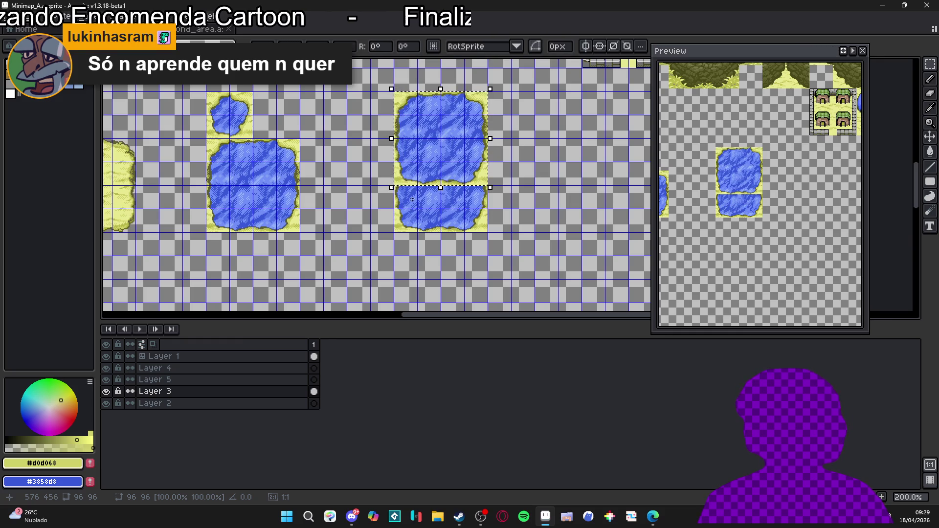
pyautogui.moveTo(440, 139)
pyautogui.mouseDown()
pyautogui.moveTo(441, 162)
pyautogui.moveTo(488, 185)
pyautogui.moveTo(488, 256)
pyautogui.moveTo(441, 256)
pyautogui.moveTo(440, 232)
pyautogui.mouseUp()
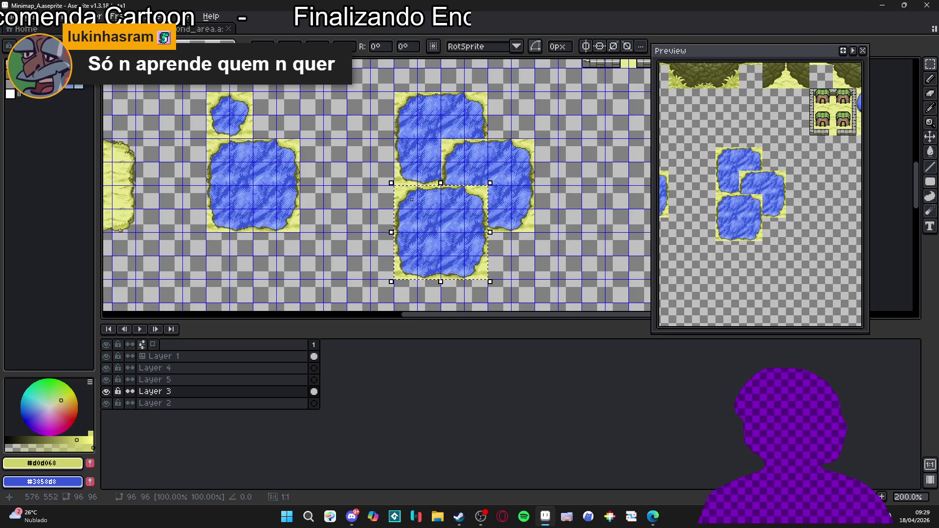
pyautogui.hotkey('shift', 'Up')
pyautogui.hotkey('shift', 'Left')
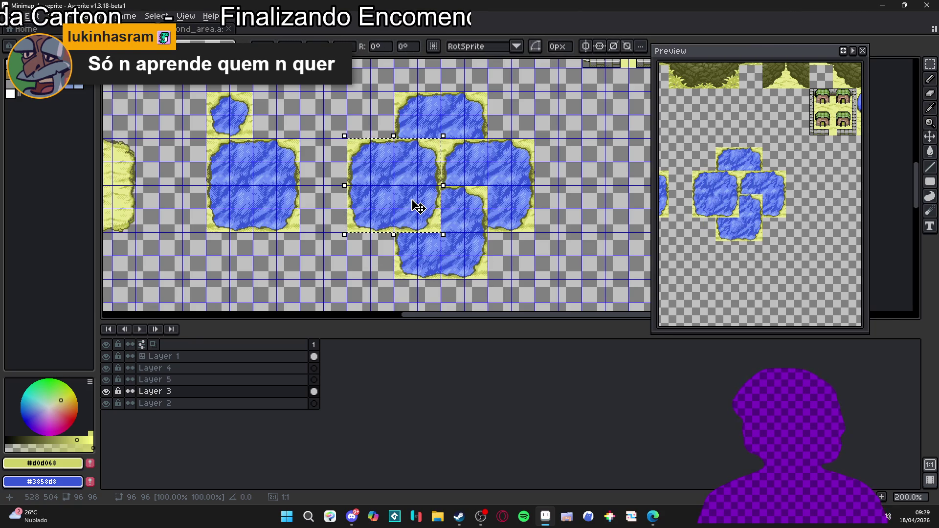
pyautogui.hotkey('ctrl', 'd')
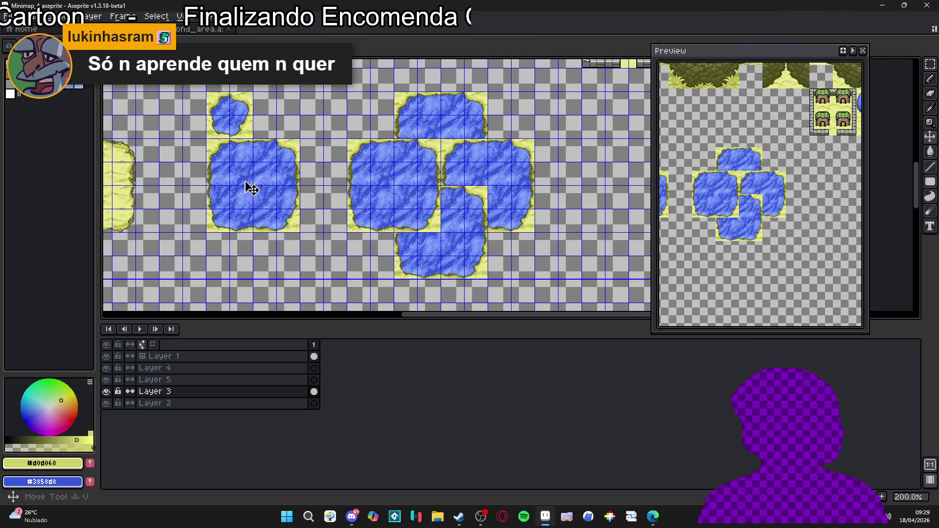
# Step: Copy a water chunk from the left pond and nudge it over the middle seam
pyautogui.moveTo(229, 164); pyautogui.dragTo(261, 192)
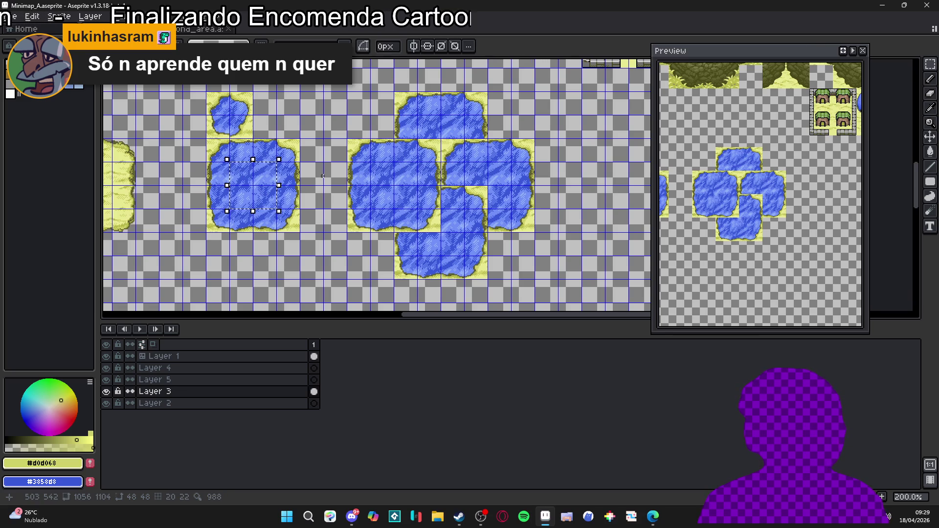
pyautogui.hotkey('shift', 'Right')
pyautogui.hotkey('shift', 'Right')
pyautogui.hotkey('shift', 'Right')
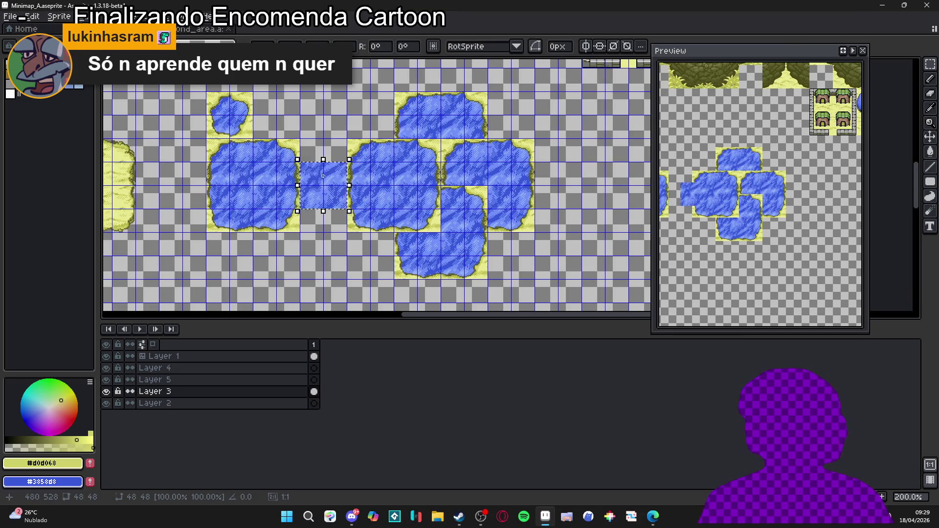
pyautogui.hotkey('shift', 'Right')
pyautogui.hotkey('shift', 'Up')
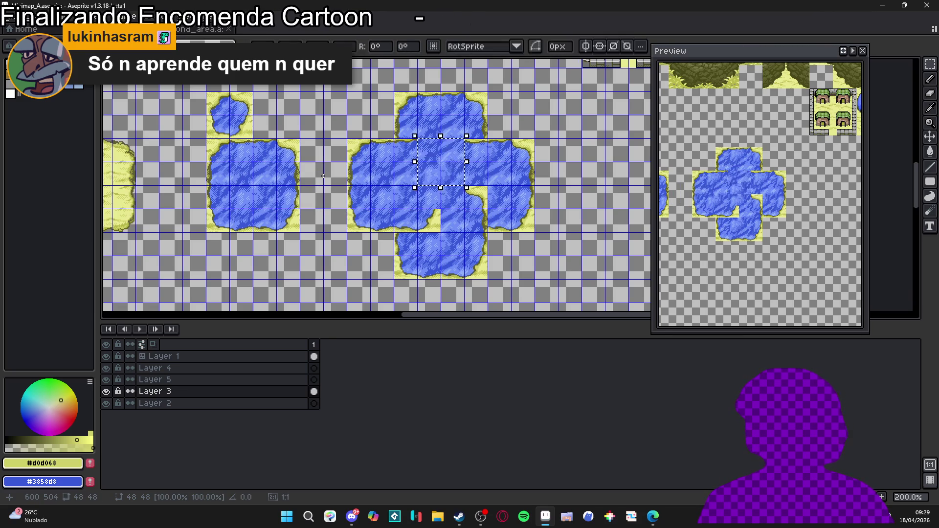
pyautogui.hotkey('shift', 'Down')
pyautogui.hotkey('shift', 'Down')
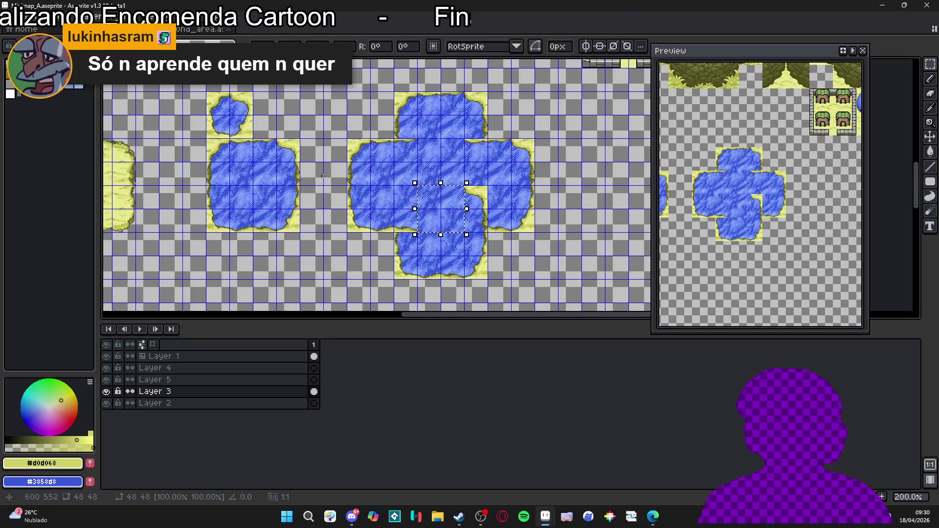
pyautogui.hotkey('shift', 'Up')
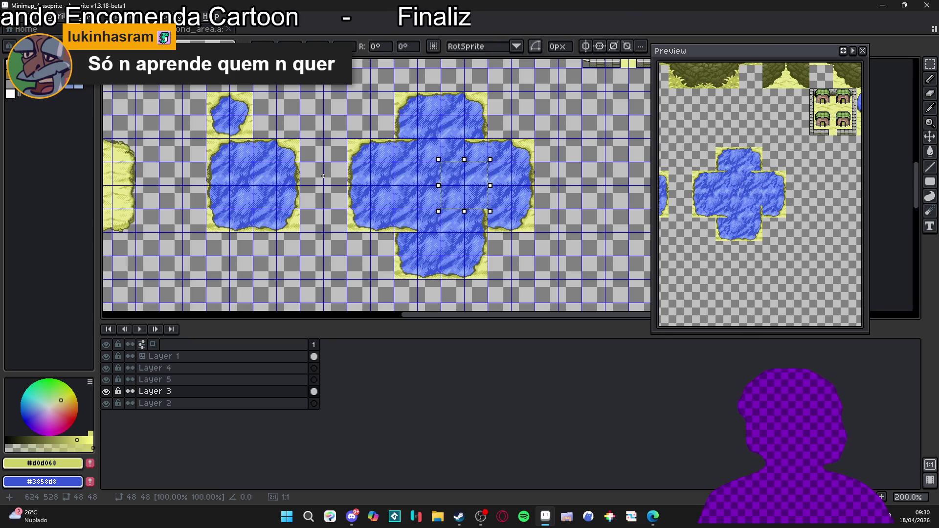
pyautogui.hotkey('shift', 'Right')
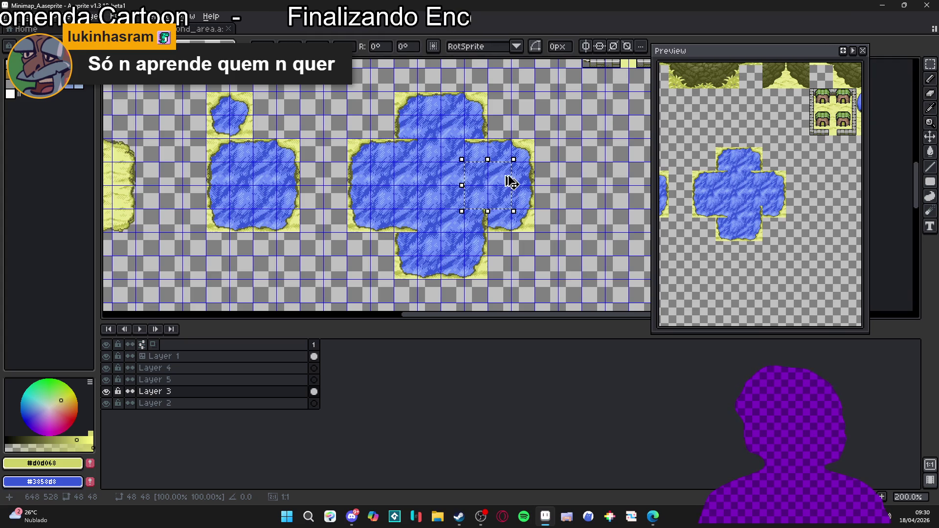
# Step: Move a small water patch over the inner corner and check the seams without the grid
pyautogui.moveTo(465, 163); pyautogui.dragTo(481, 189)
pyautogui.hotkey('shift', 'Down')
pyautogui.hotkey('shift', 'Down')
pyautogui.hotkey('shift', 'Down')
pyautogui.hotkey('shift', 'Up')
pyautogui.click(452, 244)
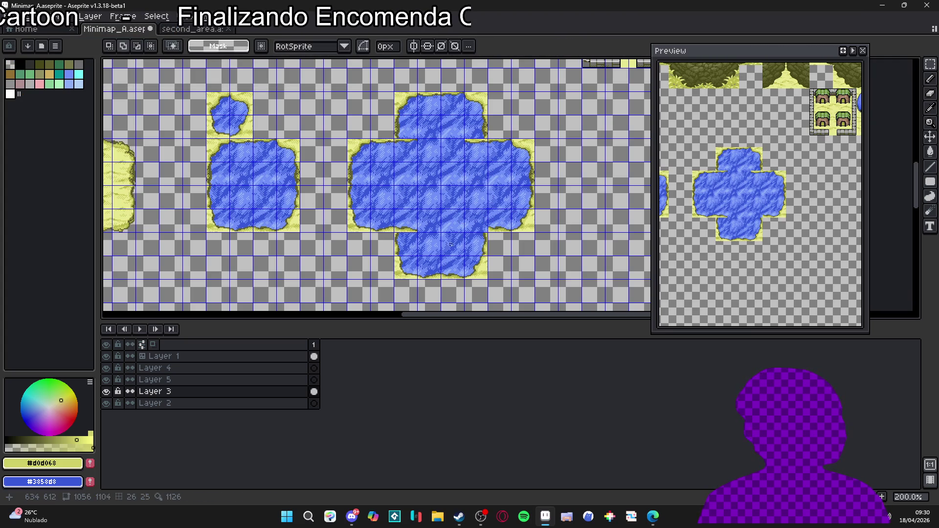
pyautogui.hotkey('ctrl', "'")
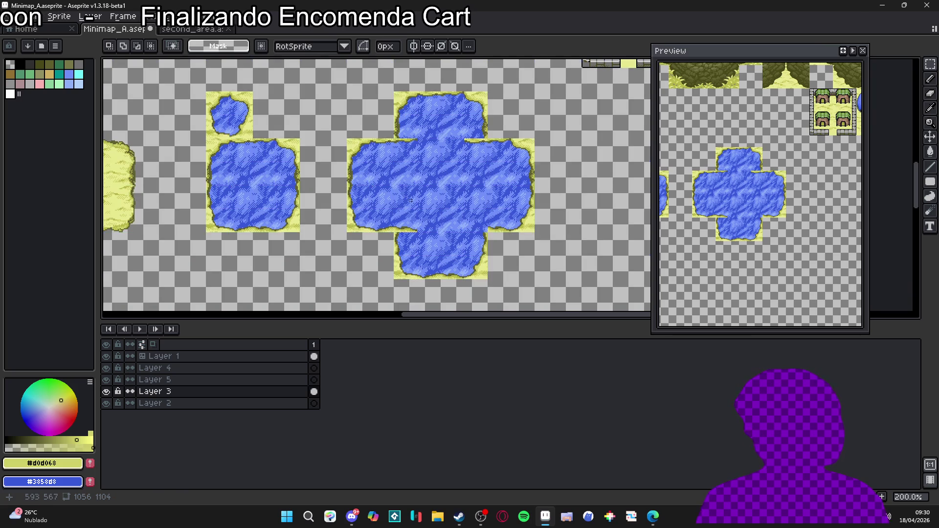
pyautogui.scroll(1, 427, 190)
pyautogui.scroll(-1, 427, 189)
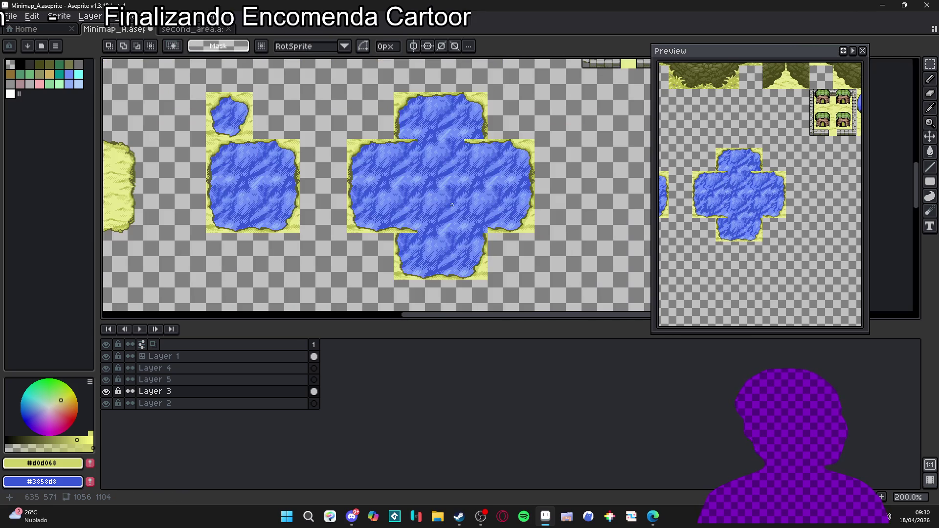
pyautogui.hotkey('ctrl', 'shift', 'd')
pyautogui.click(456, 202)
# Step: Copy another water chunk from the left pond right onto the cross pond
pyautogui.press('v')
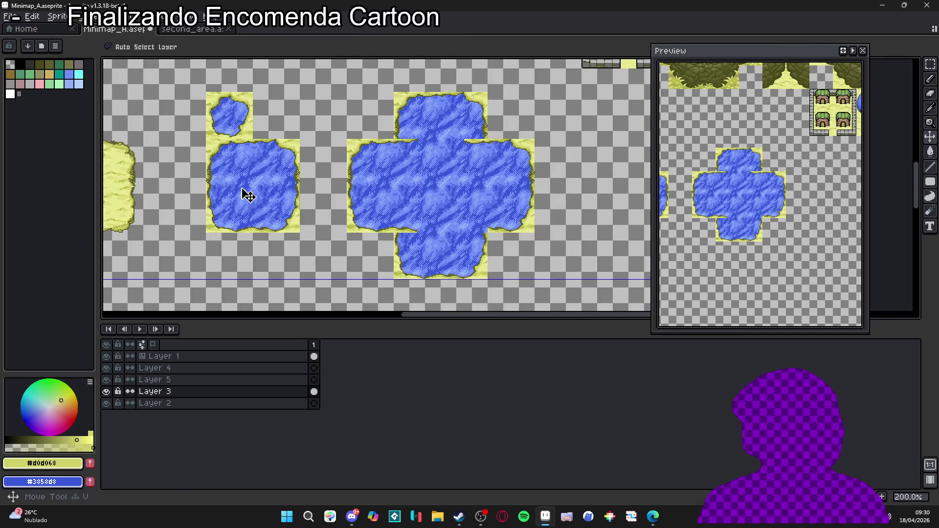
pyautogui.hotkey('ctrl', "'")
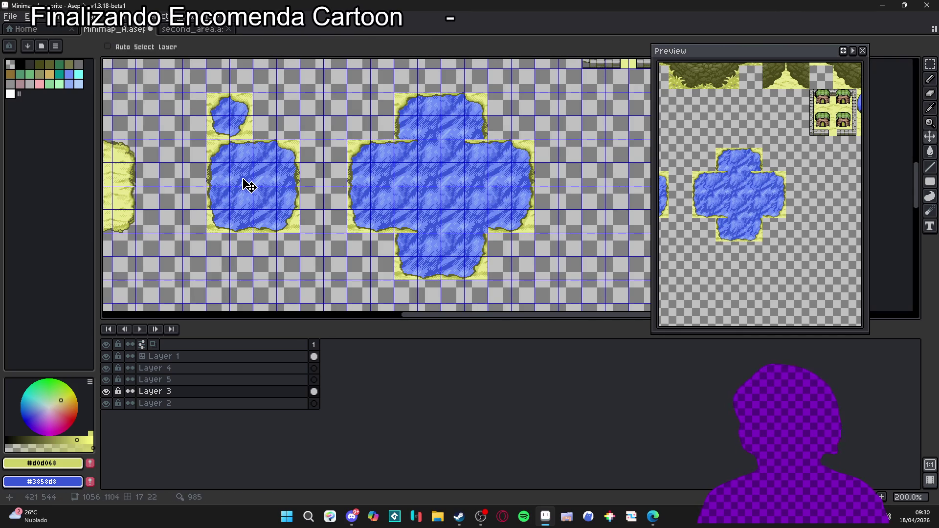
pyautogui.press('m')
pyautogui.moveTo(243, 181); pyautogui.dragTo(268, 199)
pyautogui.hotkey('shift', 'Right')
pyautogui.hotkey('shift', 'Right')
pyautogui.hotkey('shift', 'Right')
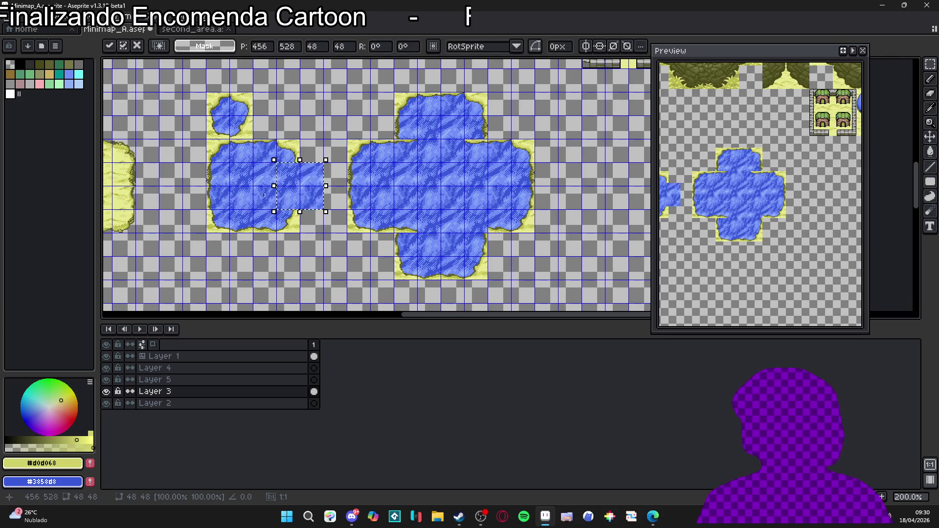
pyautogui.hotkey('shift', 'Right')
pyautogui.hotkey('shift', 'Right')
pyautogui.hotkey('shift', 'Right')
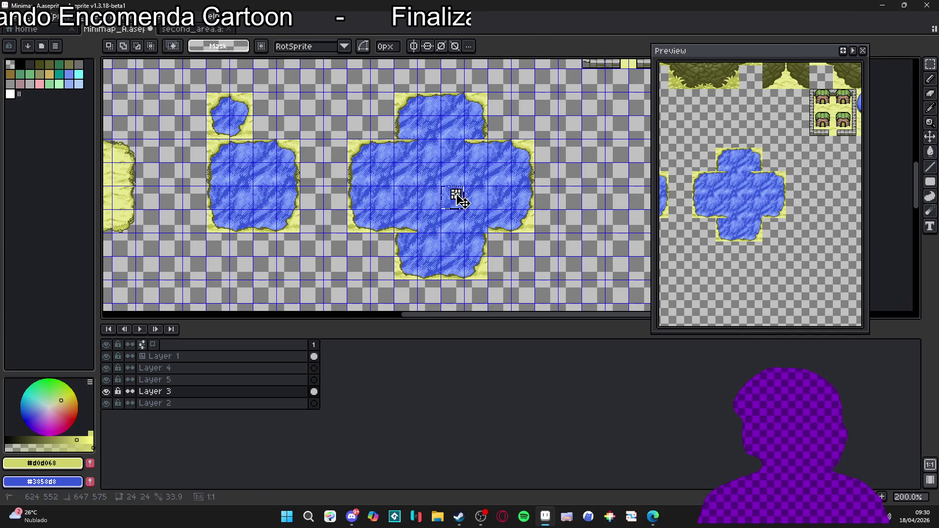
# Step: Trim the water patch to 24x24 and drop it into the inner corner
pyautogui.moveTo(463, 201)
pyautogui.mouseDown()
pyautogui.moveTo(455, 194)
pyautogui.moveTo(441, 209)
pyautogui.mouseUp()
pyautogui.hotkey('shift', 'Left')
pyautogui.hotkey('shift', 'Left')
pyautogui.hotkey('shift', 'Left')
pyautogui.hotkey('shift', 'Up')
pyautogui.hotkey('shift', 'Up')
pyautogui.hotkey('shift', 'Up')
pyautogui.click(438, 227)
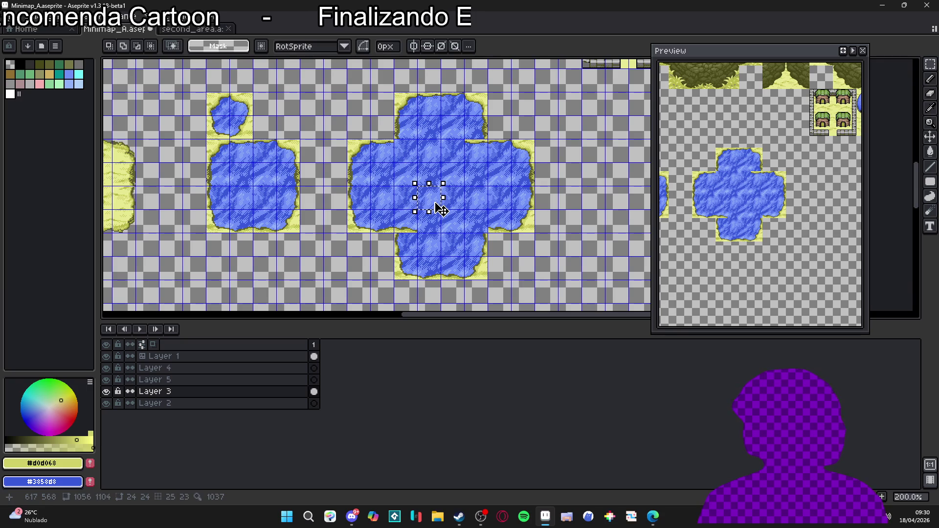
pyautogui.hotkey('shift', 'Up')
pyautogui.hotkey('shift', 'Up')
pyautogui.hotkey('shift', 'Up')
pyautogui.hotkey('shift', 'Right')
pyautogui.hotkey('shift', 'Right')
pyautogui.hotkey('shift', 'Right')
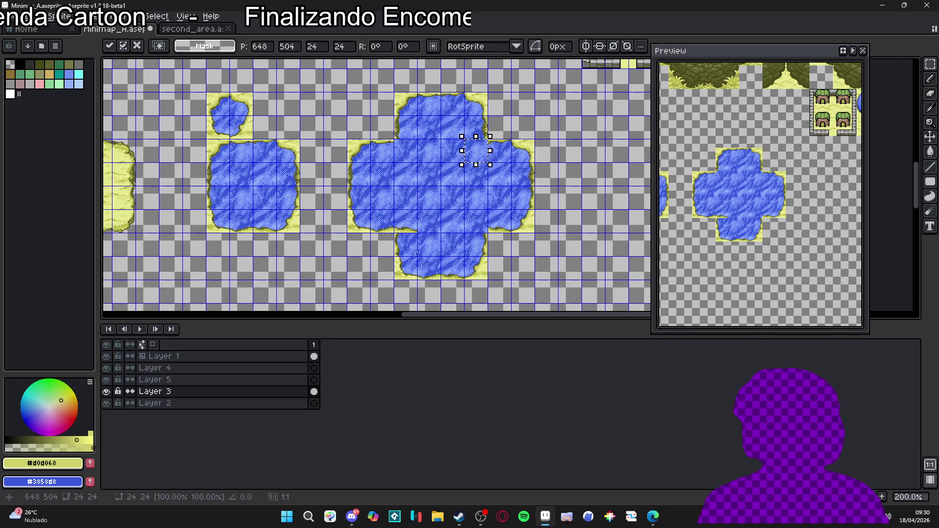
pyautogui.click(419, 248)
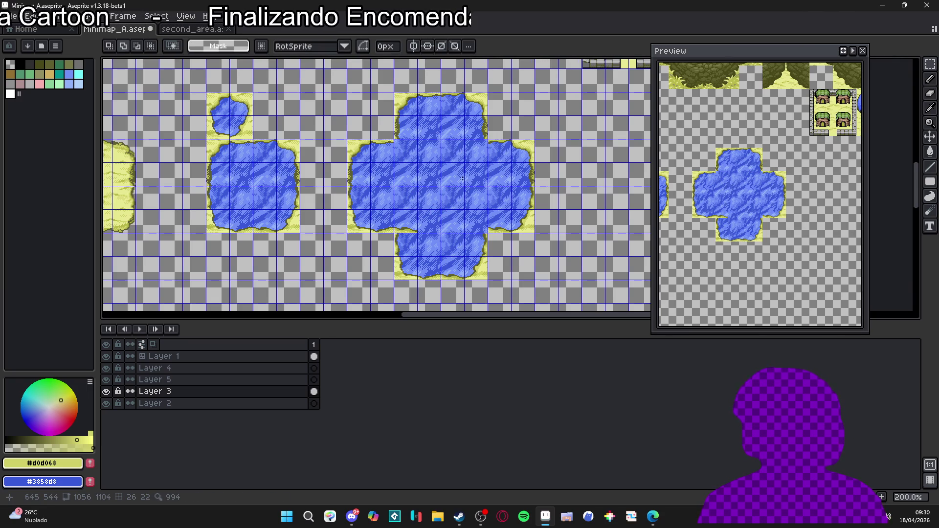
# Step: Nudge one more small water patch into place, deselect, and hide the grid to review
pyautogui.moveTo(461, 171); pyautogui.dragTo(467, 180)
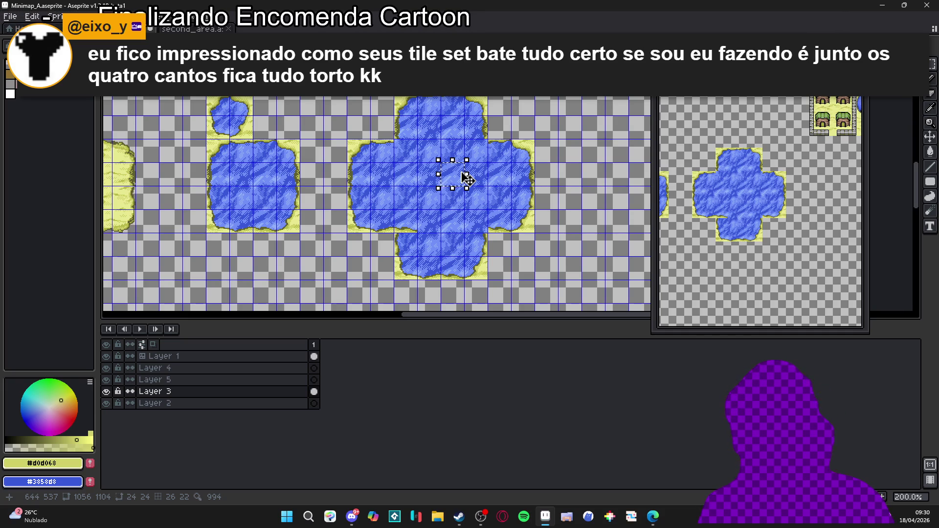
pyautogui.press('Left')
pyautogui.press('Down')
pyautogui.press('Left')
pyautogui.press('Down')
pyautogui.scroll(-2, 445, 186)
pyautogui.hotkey('ctrl', "'")
pyautogui.hotkey('ctrl', 'd')
pyautogui.scroll(2, 431, 197)
pyautogui.scroll(1, 360, 169)
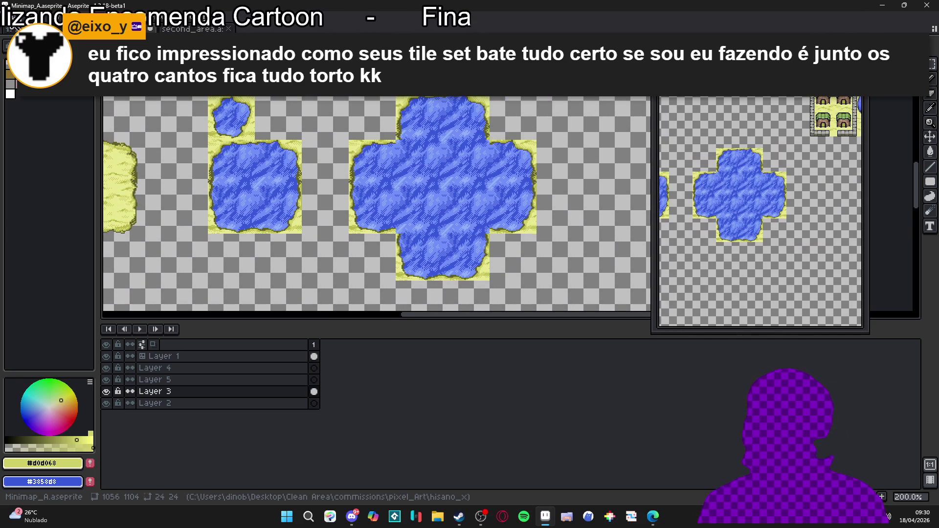
pyautogui.click(14, 20)
# Step: Create a new 16x16 sprite and turn on tiled mode in both axes
pyautogui.click(20, 33)
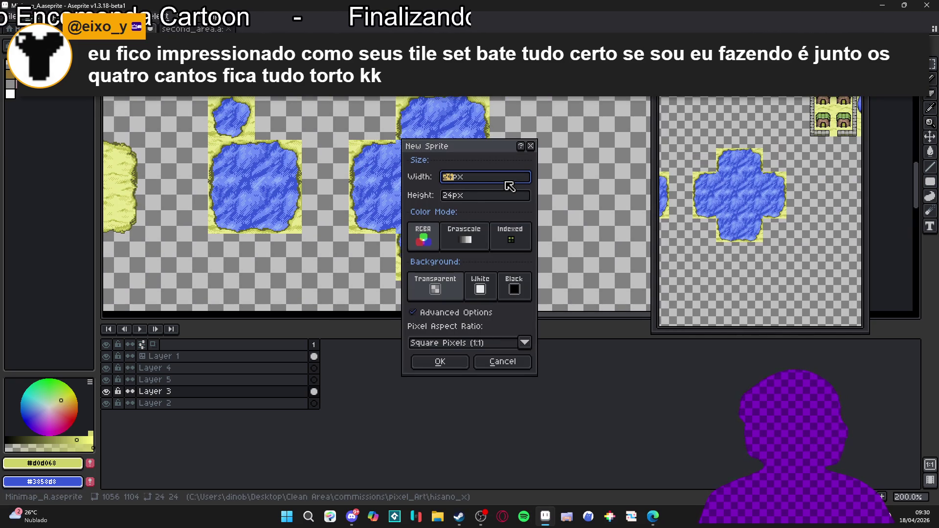
pyautogui.write('6')
pyautogui.press('Tab')
pyautogui.write('16')
pyautogui.press('Return')
pyautogui.scroll(8, 519, 188)
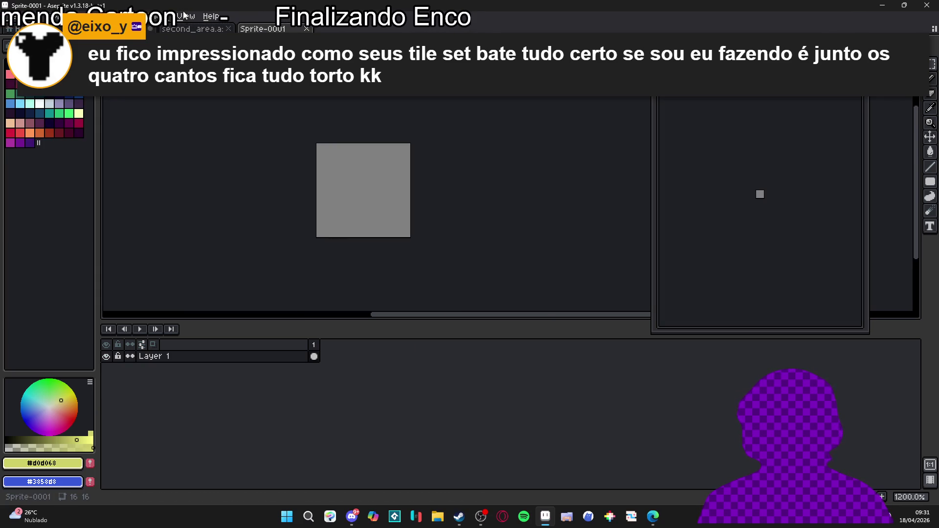
pyautogui.click(185, 15)
pyautogui.moveTo(288, 105)
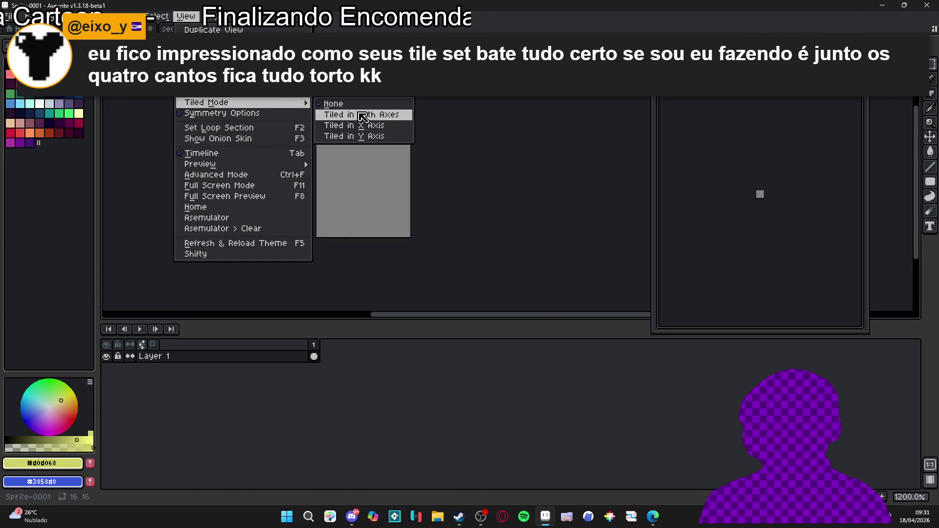
pyautogui.click(363, 115)
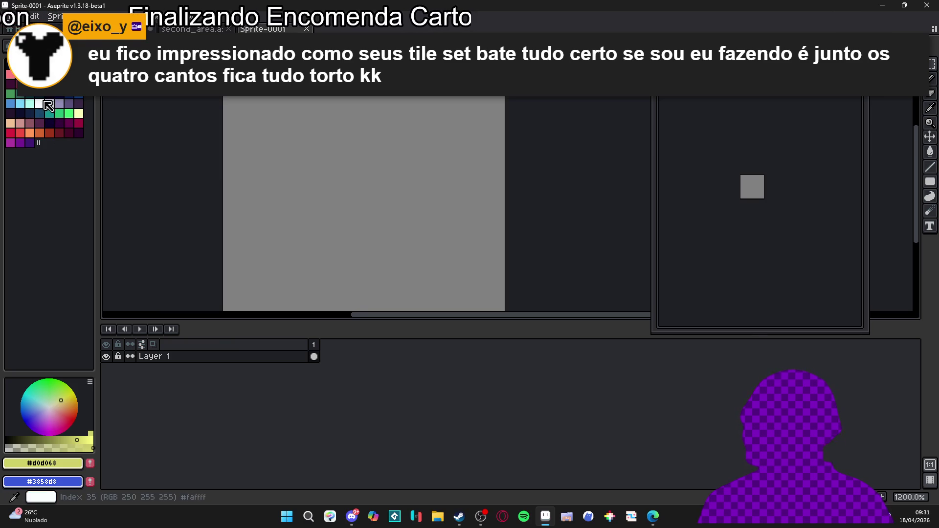
# Step: Fill the canvas with mauve and start painting lavender stone blobs
pyautogui.click(19, 94)
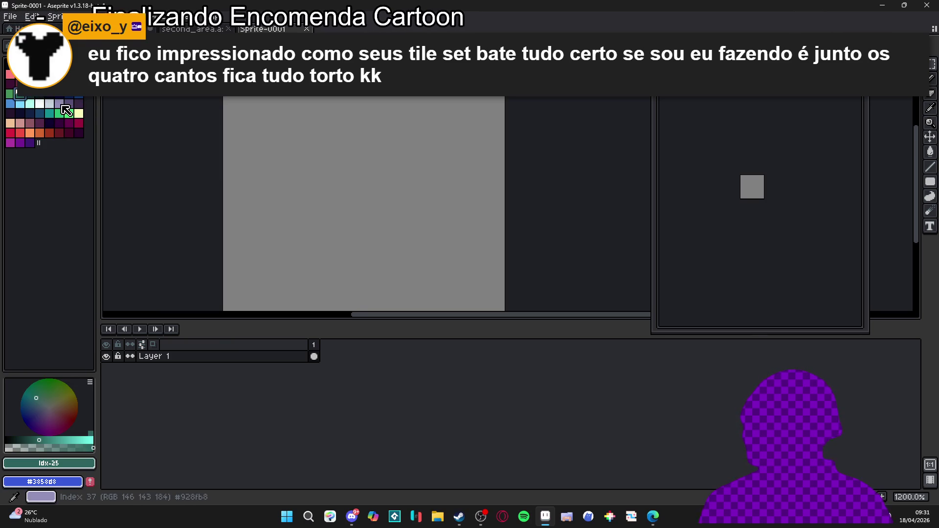
pyautogui.click(29, 123)
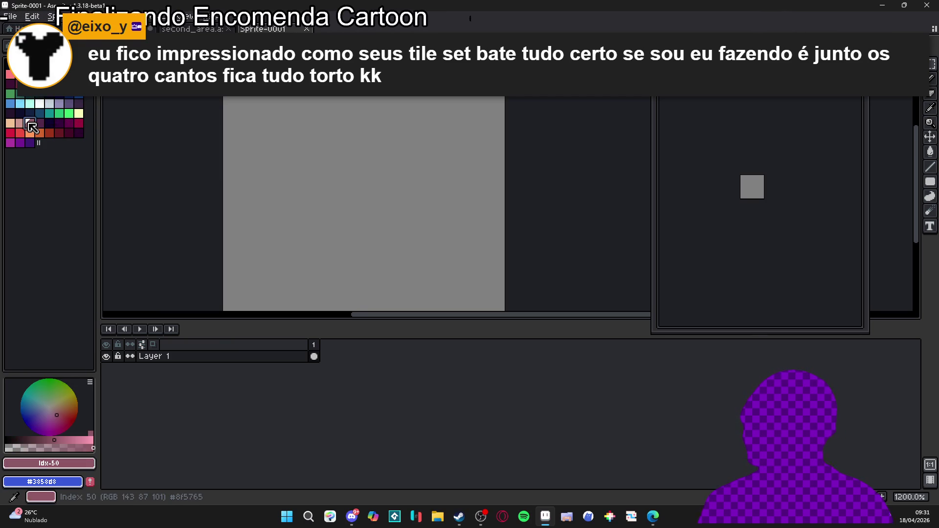
pyautogui.press('f')
pyautogui.click(62, 112)
pyautogui.moveTo(367, 167)
pyautogui.mouseDown()
pyautogui.moveTo(346, 174)
pyautogui.moveTo(310, 146)
pyautogui.moveTo(324, 158)
pyautogui.moveTo(313, 153)
pyautogui.moveTo(342, 156)
pyautogui.moveTo(369, 128)
pyautogui.moveTo(364, 135)
pyautogui.mouseUp()
# Step: Add more small lavender blobs to fill the gaps between the stones
pyautogui.click(317, 120)
pyautogui.click(307, 118)
pyautogui.click(320, 128)
pyautogui.click(283, 182)
pyautogui.click(291, 182)
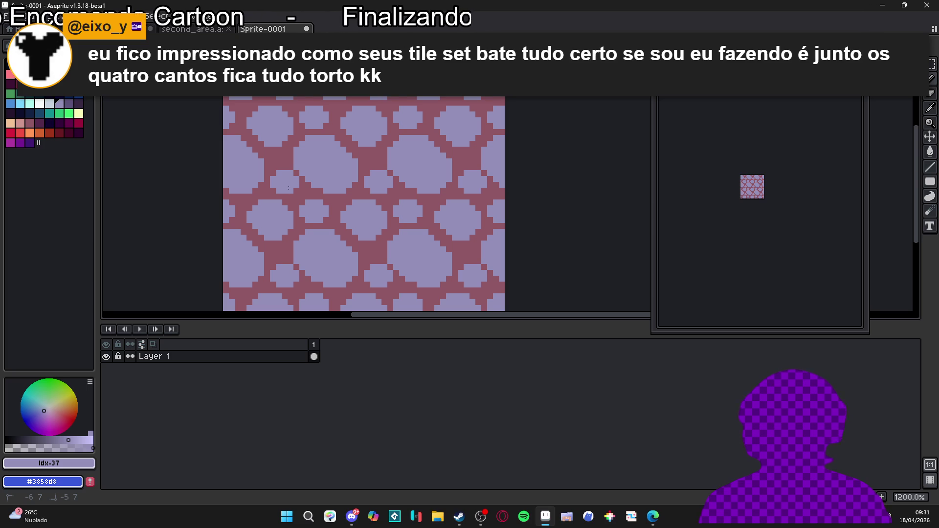
pyautogui.moveTo(291, 193); pyautogui.dragTo(288, 201)
pyautogui.click(299, 186)
pyautogui.click(270, 159)
# Step: Try dark purple dots in the stones, then undo them
pyautogui.scroll(-3, 311, 177)
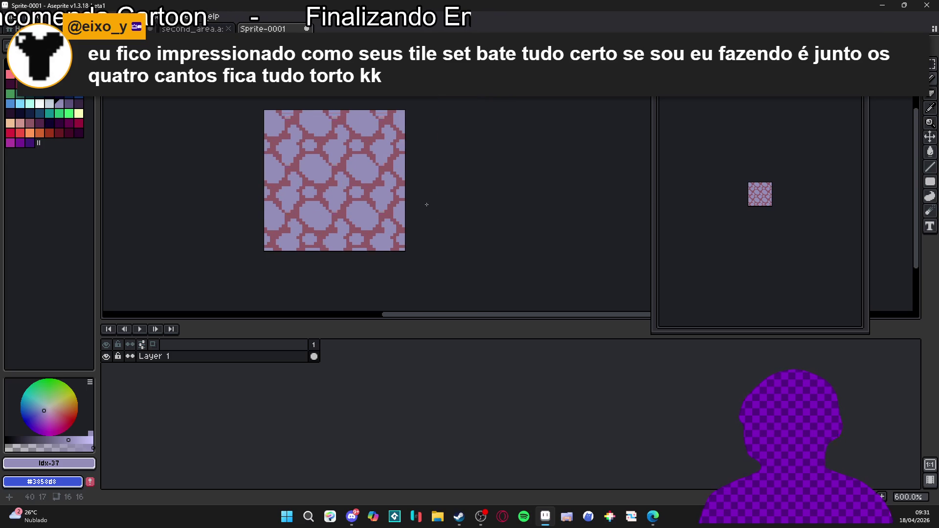
pyautogui.scroll(1, 438, 217)
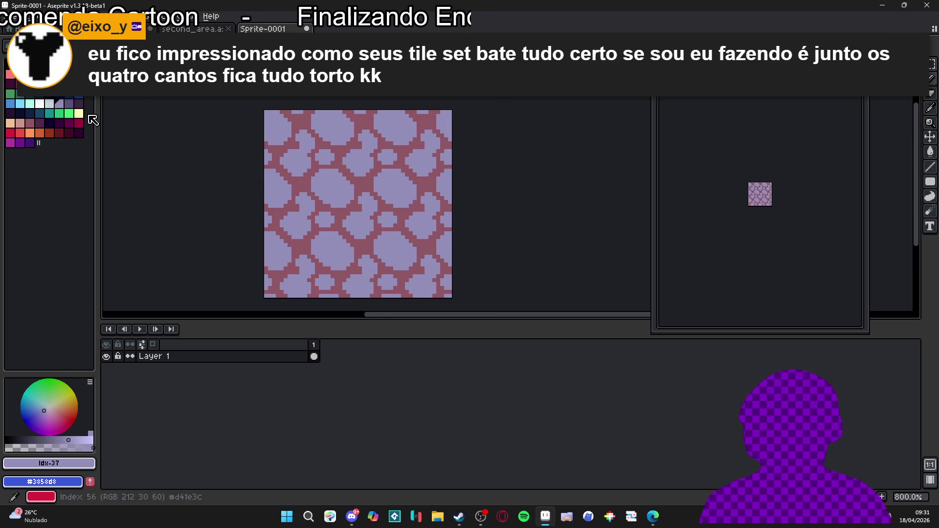
pyautogui.press('0')
pyautogui.click(331, 194)
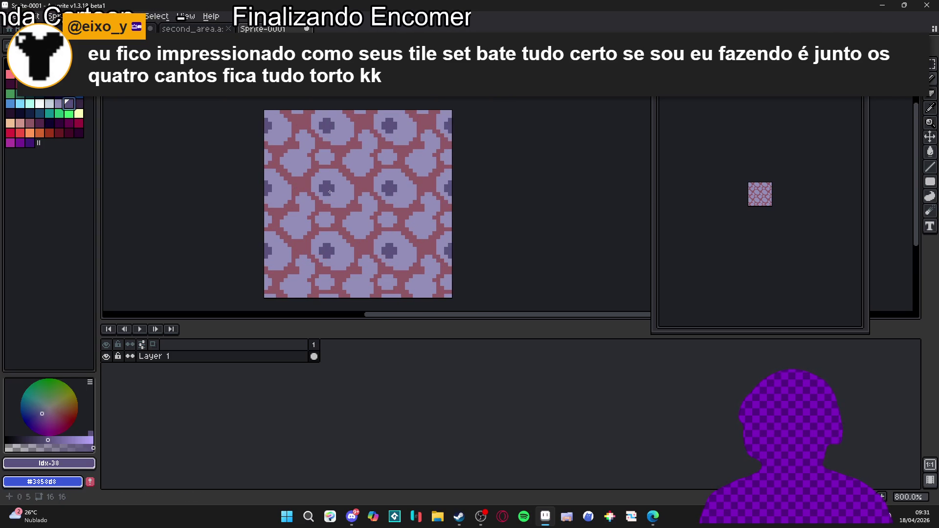
pyautogui.hotkey('ctrl', 'z')
pyautogui.press('9')
pyautogui.press('9')
# Step: Paint pale highlights inside the stones with a 4px then 2px brush, then copy the tile
pyautogui.moveTo(282, 177); pyautogui.dragTo(275, 189)
pyautogui.press('-')
pyautogui.press('-')
pyautogui.moveTo(294, 159)
pyautogui.mouseDown()
pyautogui.moveTo(304, 159)
pyautogui.moveTo(308, 137)
pyautogui.mouseUp()
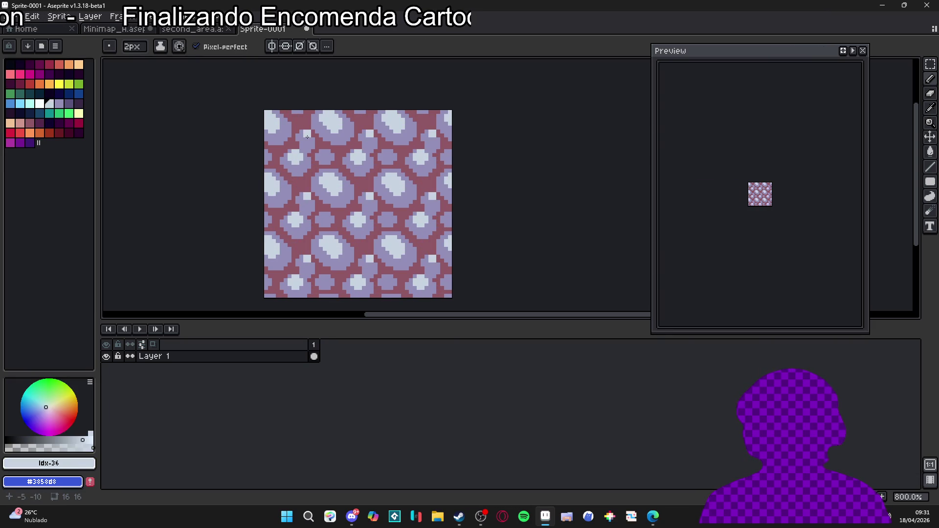
pyautogui.scroll(-1, 322, 151)
pyautogui.press('v')
pyautogui.press('b')
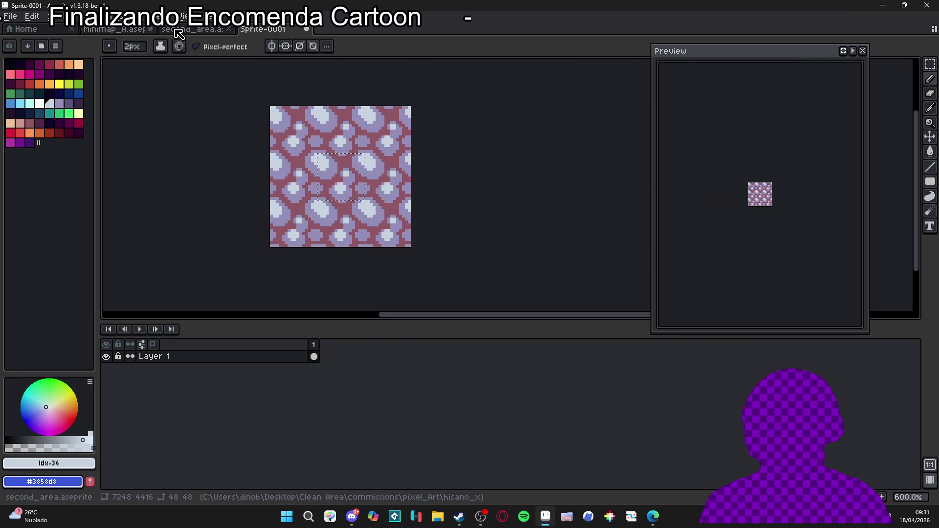
# Step: Paste the pebble tile into the minimap document and drop it beside the ponds
pyautogui.click(179, 31)
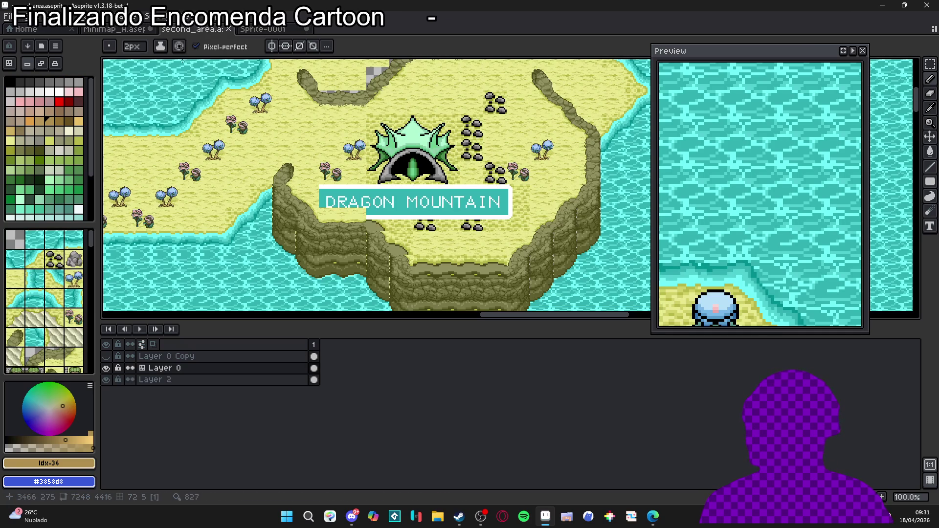
pyautogui.click(115, 29)
pyautogui.scroll(-3, 356, 176)
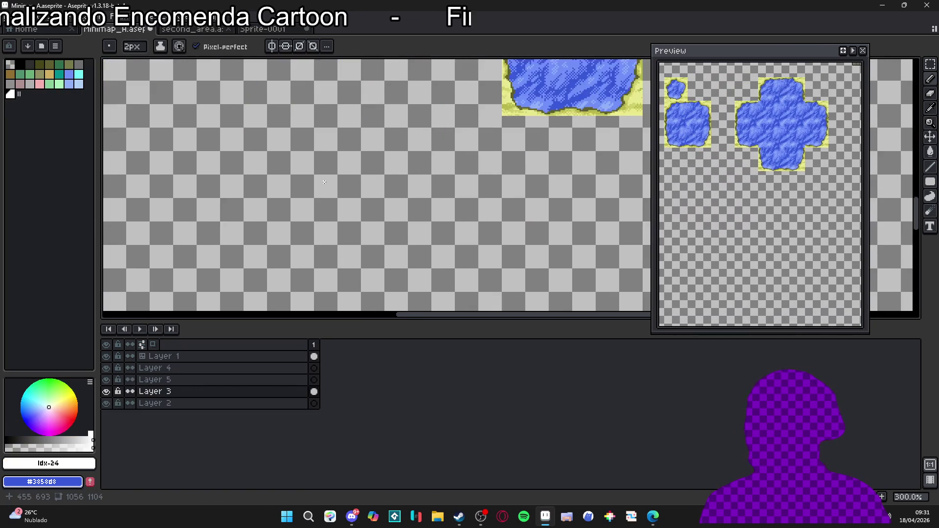
pyautogui.hotkey('ctrl', 'v')
pyautogui.scroll(3, 513, 185)
pyautogui.moveTo(526, 185)
pyautogui.mouseDown()
pyautogui.moveTo(482, 194)
pyautogui.moveTo(478, 105)
pyautogui.moveTo(375, 102)
pyautogui.moveTo(379, 209)
pyautogui.moveTo(386, 201)
pyautogui.mouseUp()
pyautogui.scroll(3, 482, 194)
pyautogui.press('Return')
# Step: Make the pebble tile a pattern-aligned-to-source brush, paint a test stroke, then undo it
pyautogui.scroll(-3, 378, 210)
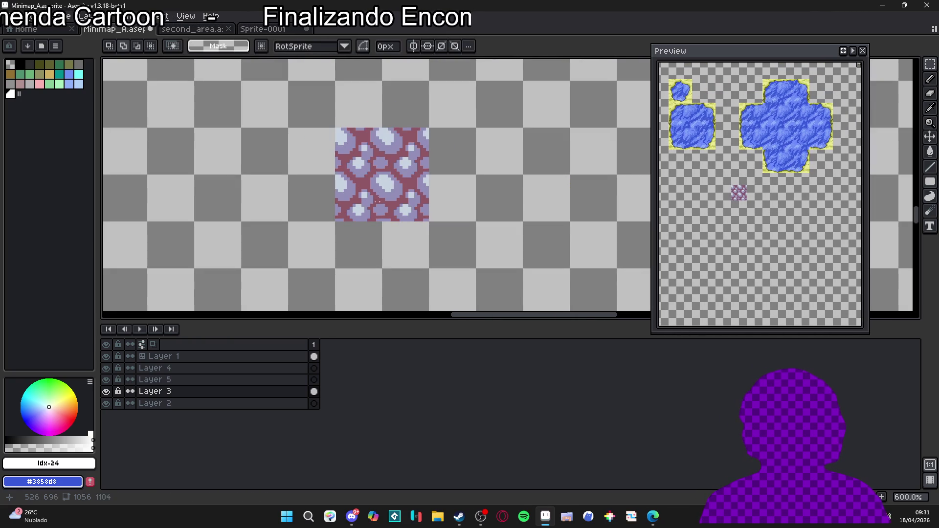
pyautogui.moveTo(313, 129); pyautogui.dragTo(451, 267)
pyautogui.moveTo(313, 129); pyautogui.dragTo(451, 196)
pyautogui.hotkey('ctrl', 'd')
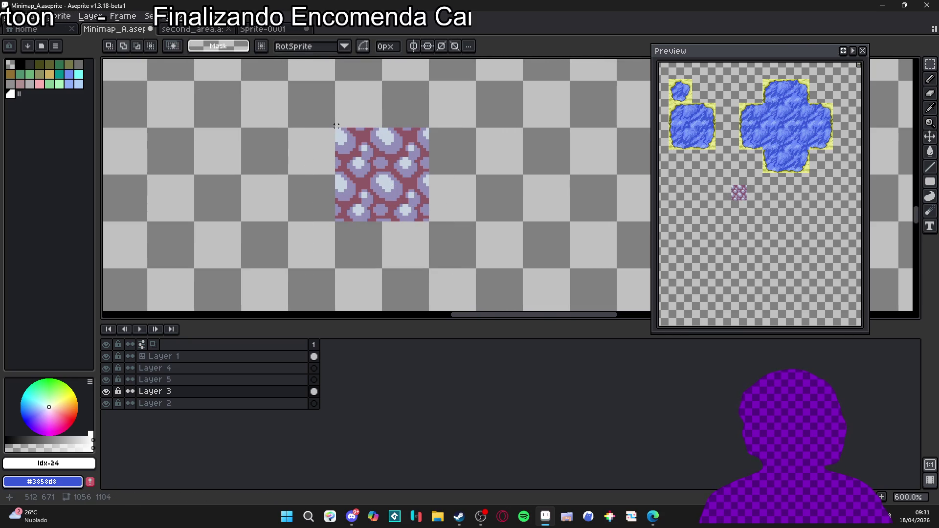
pyautogui.moveTo(336, 126)
pyautogui.mouseDown()
pyautogui.moveTo(392, 164)
pyautogui.moveTo(427, 222)
pyautogui.mouseUp()
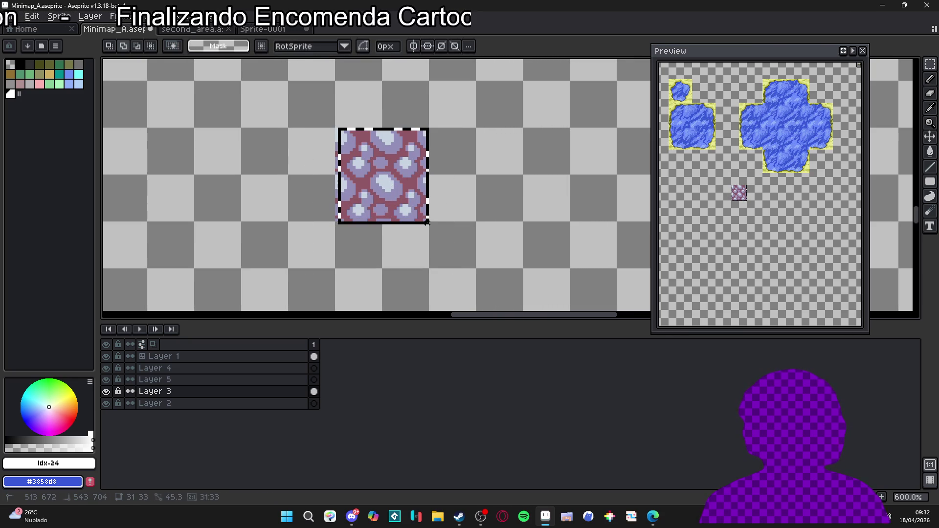
pyautogui.hotkey('ctrl', 'b')
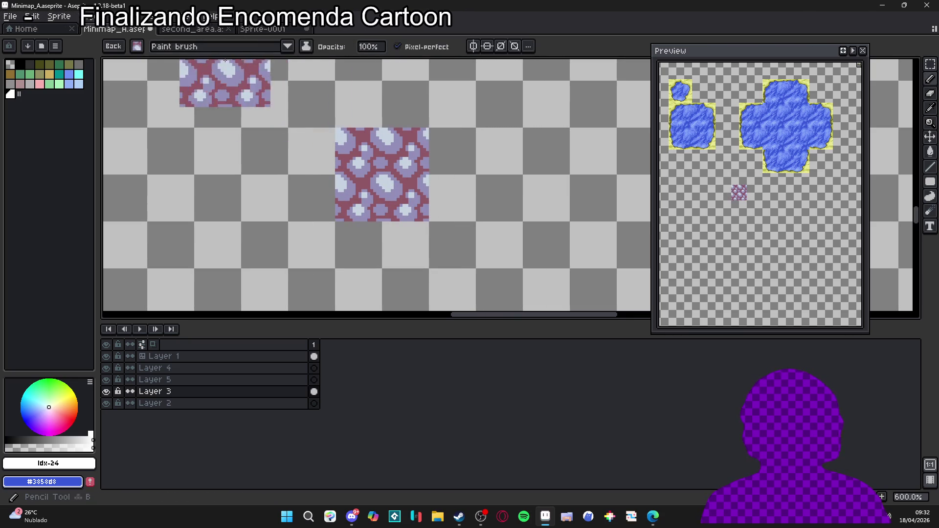
pyautogui.click(229, 47)
pyautogui.click(203, 62)
pyautogui.moveTo(381, 176)
pyautogui.mouseDown()
pyautogui.moveTo(405, 181)
pyautogui.moveTo(367, 210)
pyautogui.moveTo(342, 161)
pyautogui.moveTo(443, 277)
pyautogui.moveTo(185, 157)
pyautogui.moveTo(220, 113)
pyautogui.mouseUp()
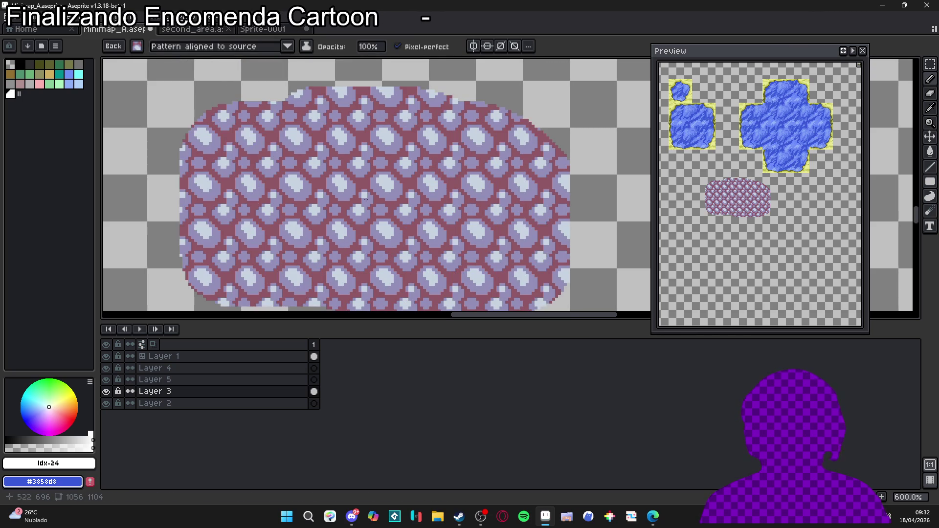
pyautogui.hotkey('ctrl', 'z')
pyautogui.hotkey('ctrl', 'z')
# Step: Delete the pasted pebble tile except its bottom row and select the leftover purple strip
pyautogui.scroll(-5, 375, 228)
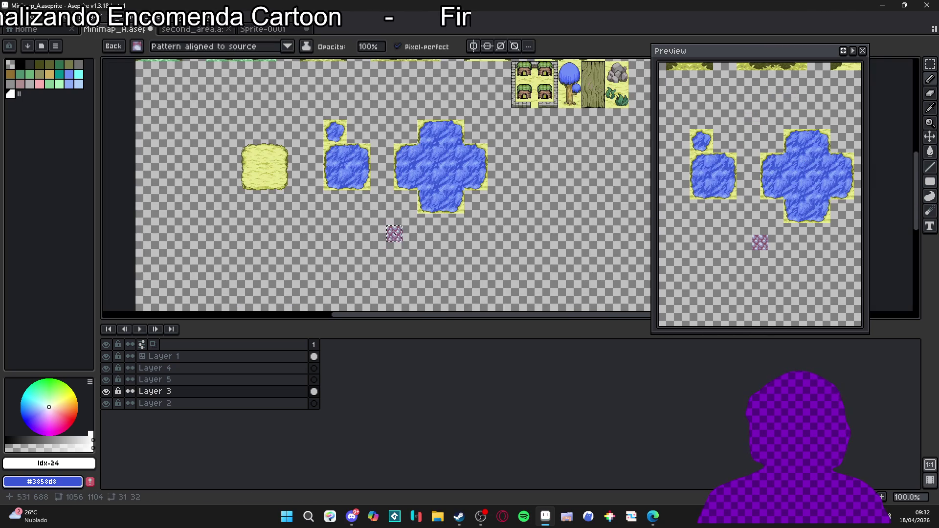
pyautogui.scroll(3, 396, 234)
pyautogui.press('m')
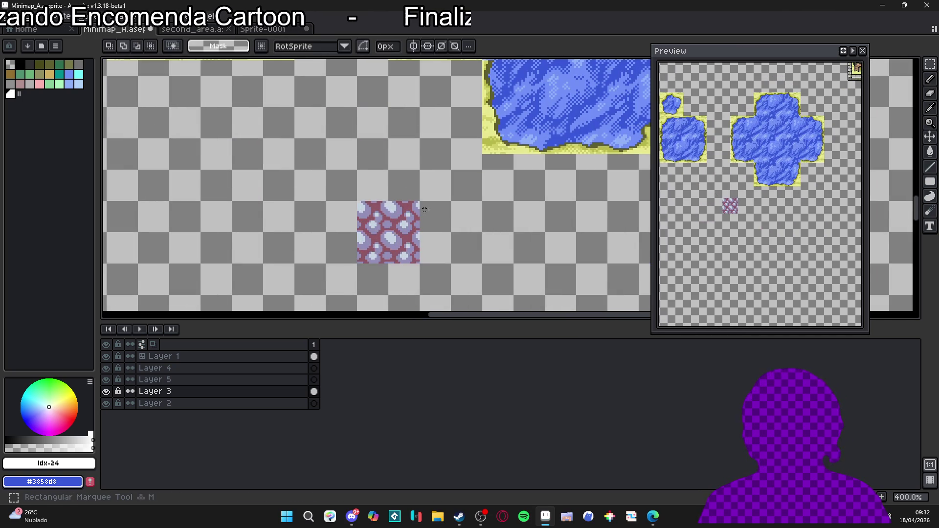
pyautogui.scroll(1, 421, 211)
pyautogui.moveTo(426, 169); pyautogui.dragTo(310, 277)
pyautogui.press('Delete')
pyautogui.moveTo(441, 225); pyautogui.dragTo(274, 308)
# Step: Delete the leftover purple strip and return to the single-pixel pencil
pyautogui.press('Delete')
pyautogui.scroll(-2, 288, 228)
pyautogui.scroll(3, 420, 180)
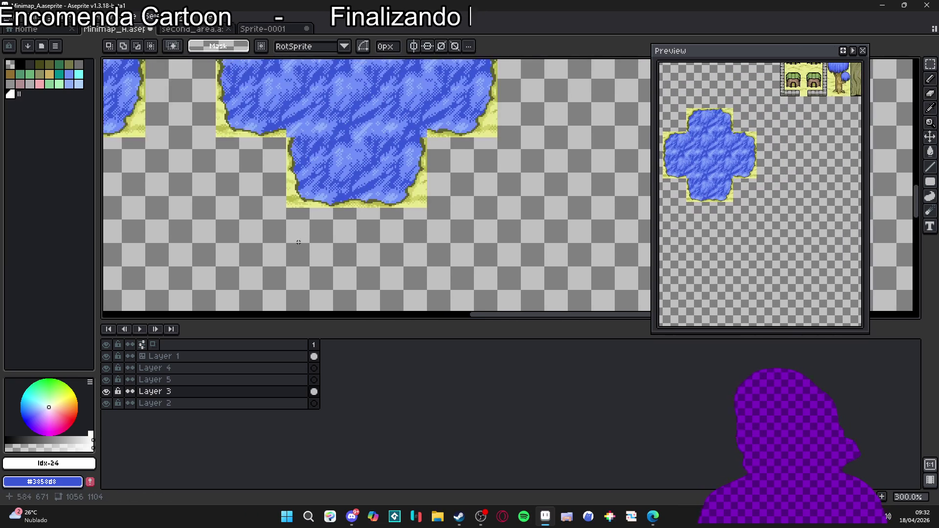
pyautogui.scroll(-1, 342, 220)
pyautogui.scroll(1, 314, 237)
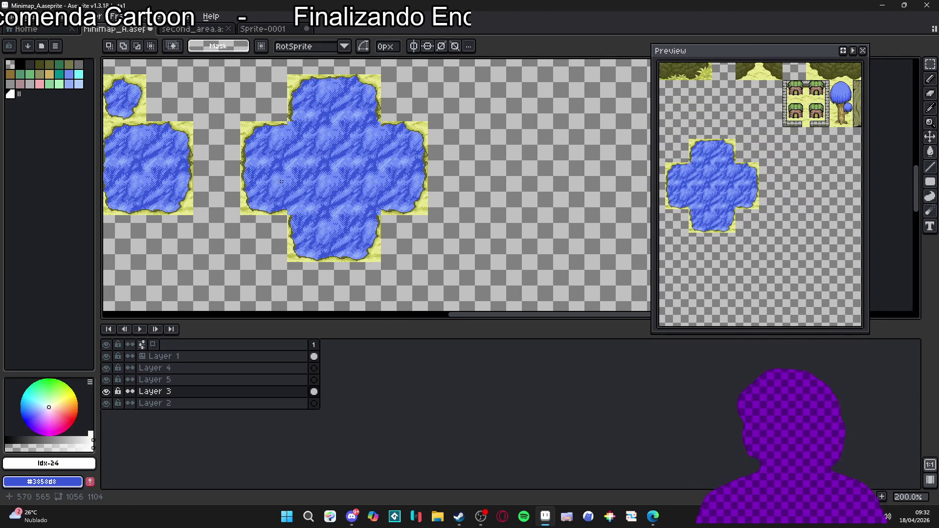
pyautogui.scroll(2, 340, 155)
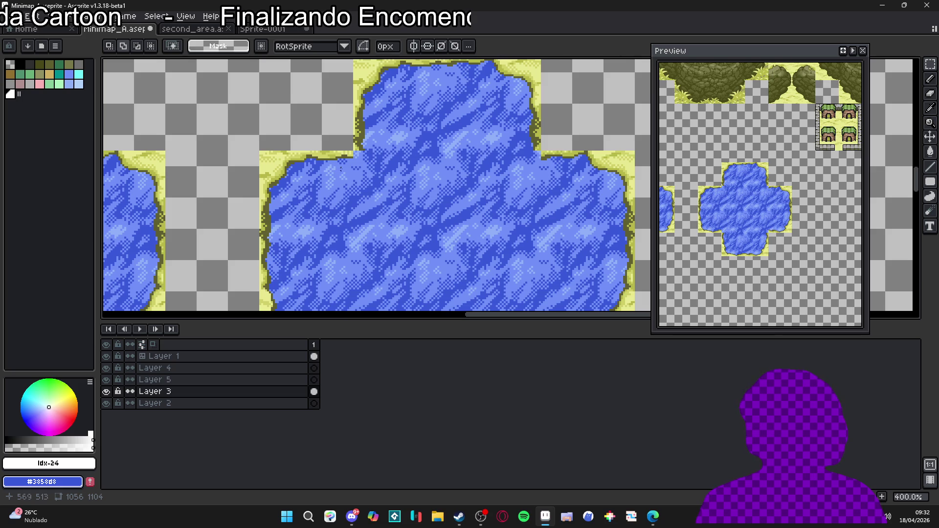
pyautogui.scroll(6, 337, 170)
pyautogui.press('b')
pyautogui.press('Escape')
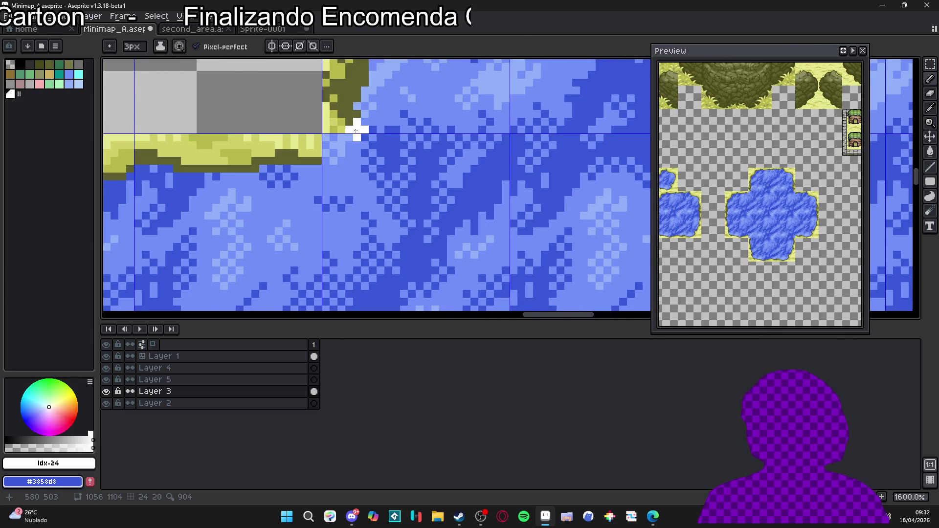
# Step: Redraw the pond shoreline in dark olive, touching up the nearby sand with pale and mid olive
pyautogui.scroll(-4, 355, 130)
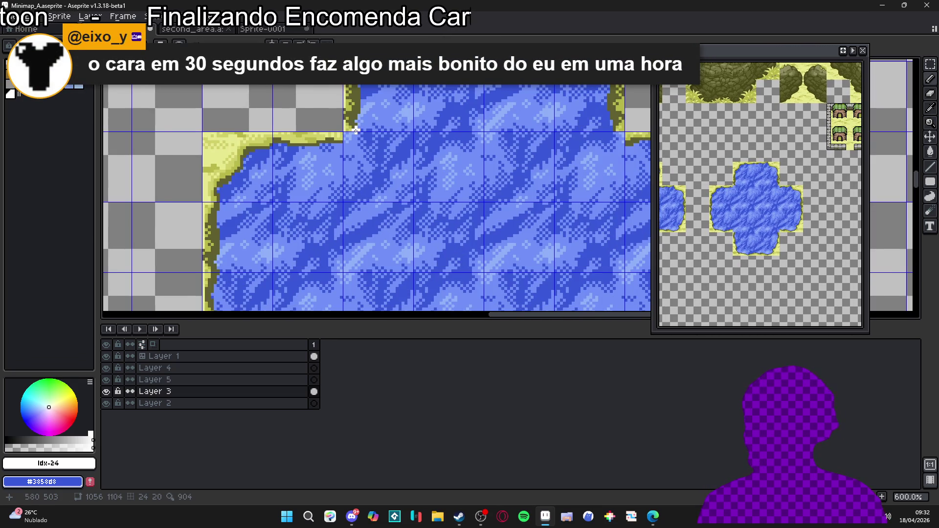
pyautogui.scroll(-2, 355, 130)
pyautogui.scroll(6, 356, 130)
pyautogui.keyDown('alt'); pyautogui.click(357, 123); pyautogui.keyUp('alt')
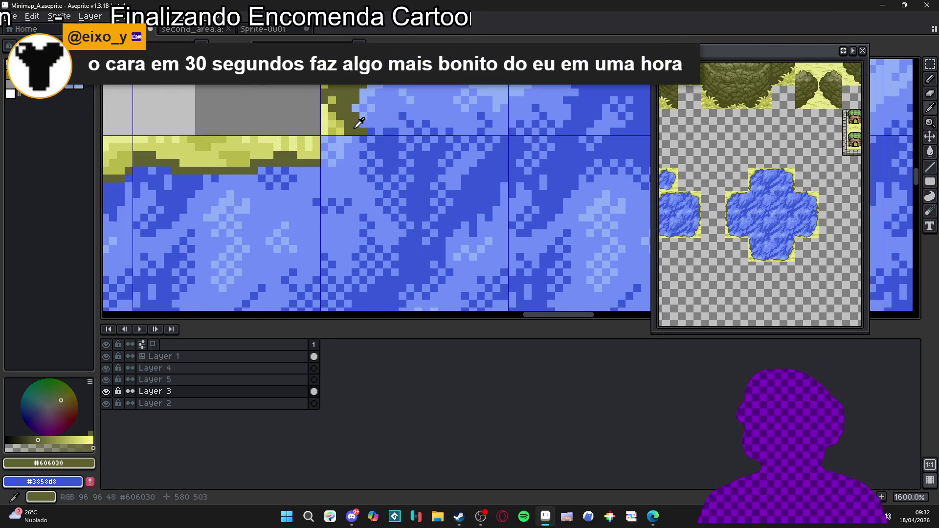
pyautogui.scroll(2, 352, 143)
pyautogui.moveTo(347, 143)
pyautogui.mouseDown()
pyautogui.moveTo(347, 156)
pyautogui.moveTo(313, 173)
pyautogui.moveTo(318, 139)
pyautogui.moveTo(336, 139)
pyautogui.moveTo(328, 163)
pyautogui.mouseUp()
pyautogui.keyDown('alt'); pyautogui.click(299, 160); pyautogui.keyUp('alt')
pyautogui.keyDown('alt'); pyautogui.click(325, 116); pyautogui.keyUp('alt')
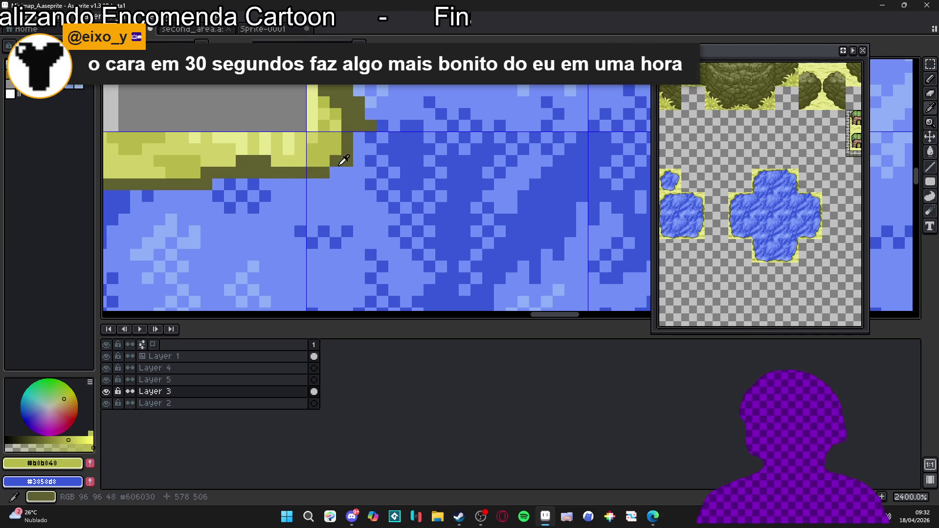
pyautogui.keyDown('alt'); pyautogui.click(325, 172); pyautogui.keyUp('alt')
pyautogui.click(336, 172)
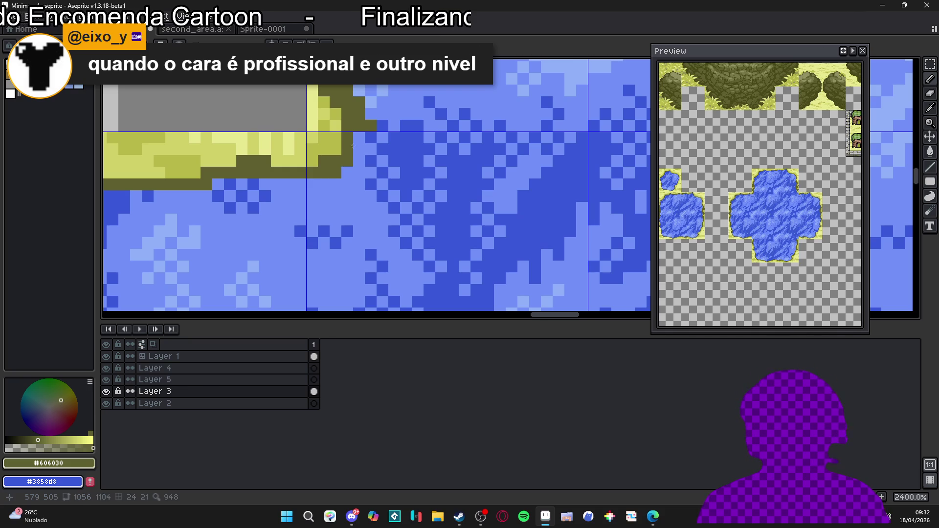
# Step: Extend the dark olive shoreline diagonally with several more pixels
pyautogui.scroll(-8, 356, 141)
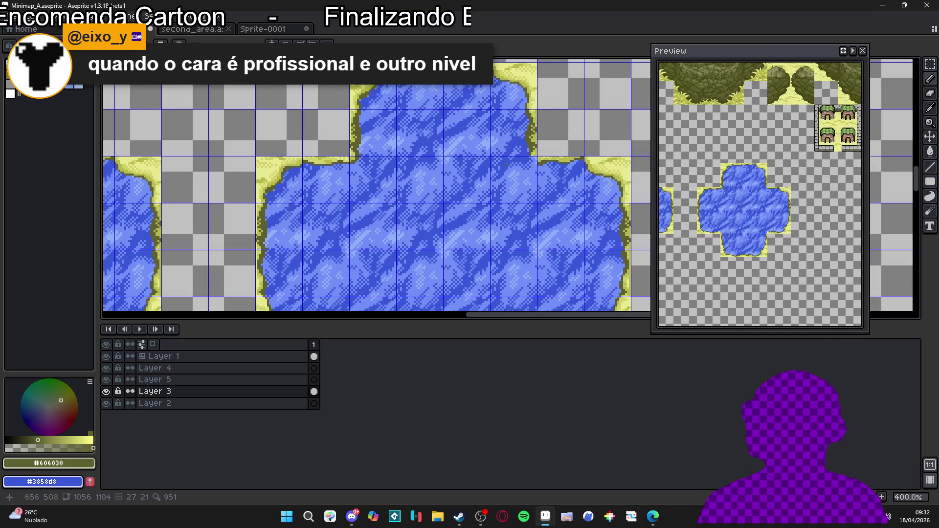
pyautogui.scroll(8, 502, 166)
pyautogui.keyDown('alt'); pyautogui.click(548, 164); pyautogui.keyUp('alt')
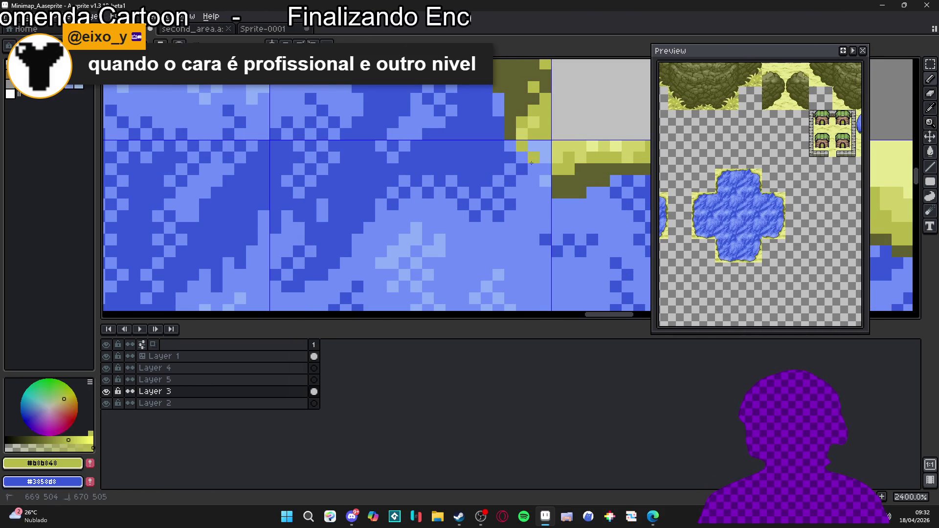
pyautogui.keyDown('alt'); pyautogui.click(515, 142); pyautogui.keyUp('alt')
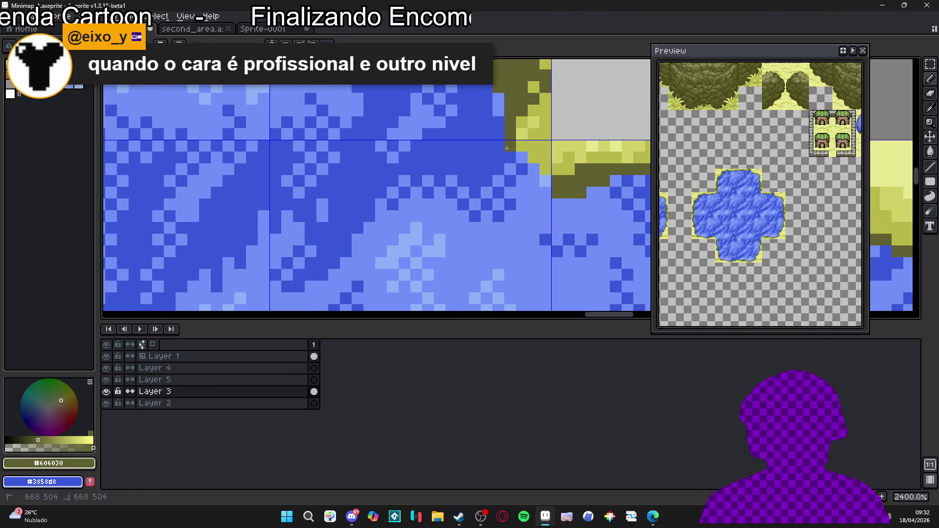
pyautogui.moveTo(523, 170); pyautogui.dragTo(541, 183)
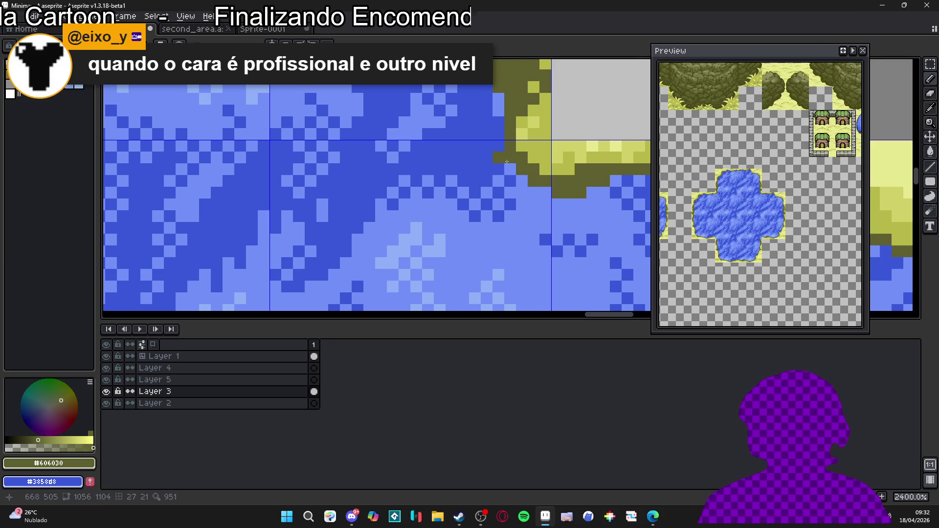
pyautogui.click(522, 182)
pyautogui.moveTo(539, 189); pyautogui.dragTo(521, 183)
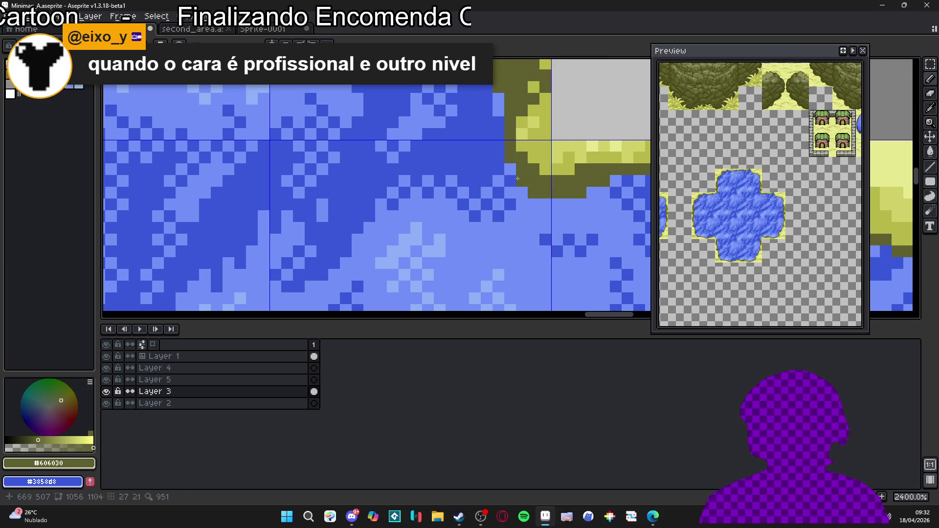
# Step: Draw a dark olive edge around the sand corner and fill two pixels with pale sand yellow
pyautogui.scroll(-7, 531, 170)
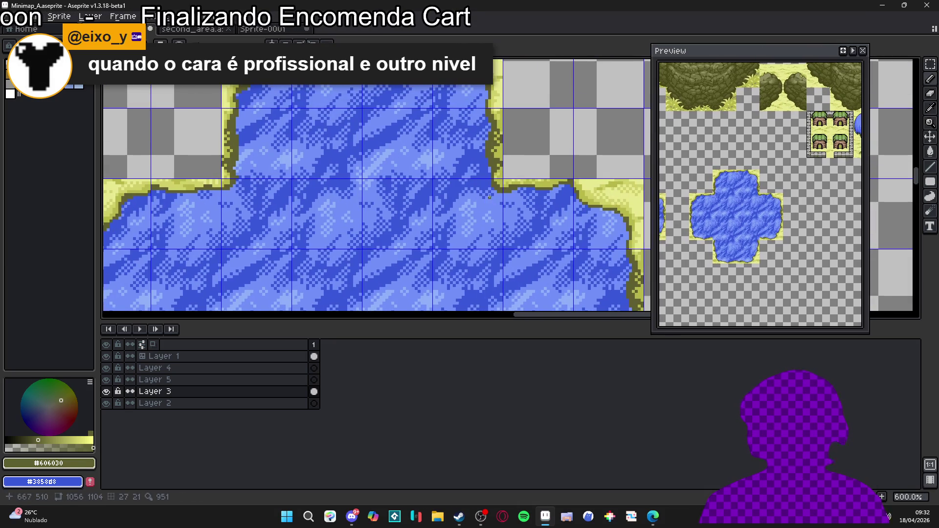
pyautogui.scroll(2, 343, 237)
pyautogui.scroll(-3, 322, 245)
pyautogui.scroll(3, 303, 252)
pyautogui.scroll(3, 310, 247)
pyautogui.scroll(2, 327, 126)
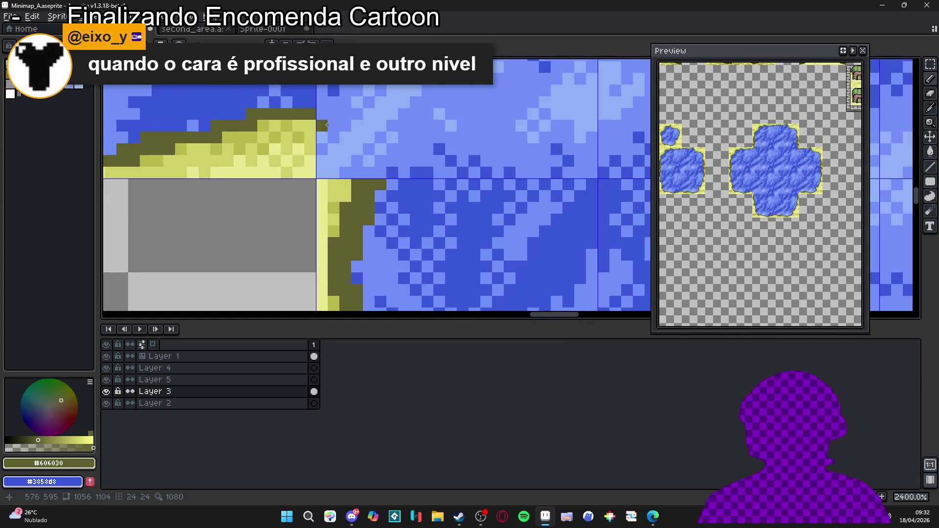
pyautogui.moveTo(340, 122); pyautogui.dragTo(374, 169)
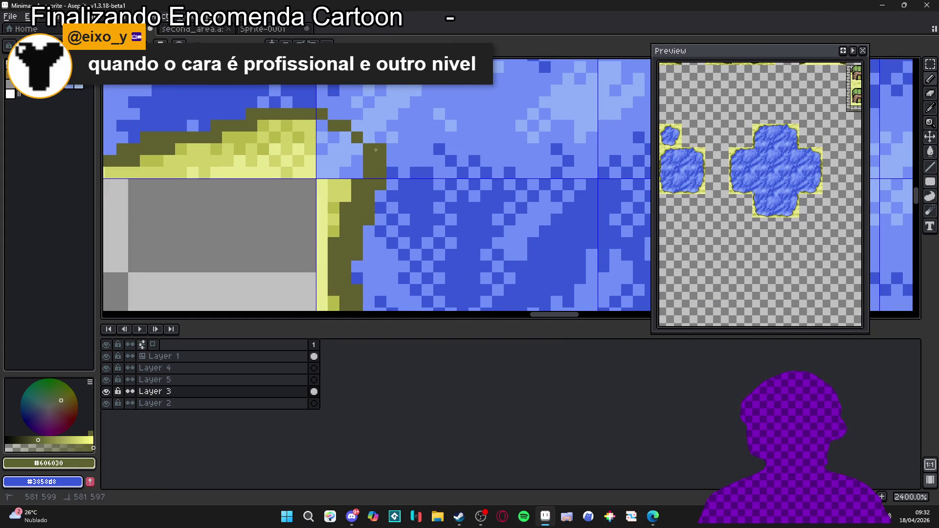
pyautogui.keyDown('alt'); pyautogui.click(313, 145); pyautogui.keyUp('alt')
pyautogui.click(325, 140)
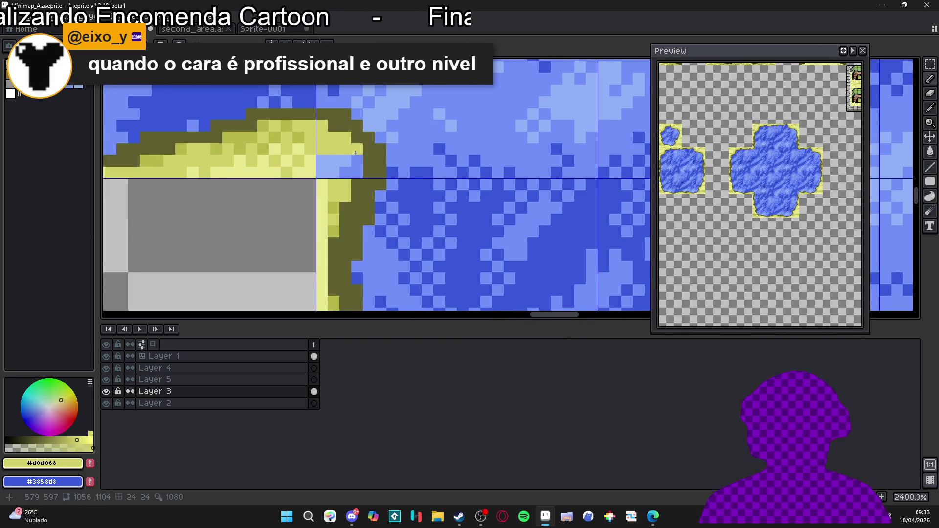
# Step: Sample the mid olive sand colour and add two more dark olive shoreline pixels
pyautogui.keyDown('alt'); pyautogui.click(292, 126); pyautogui.keyUp('alt')
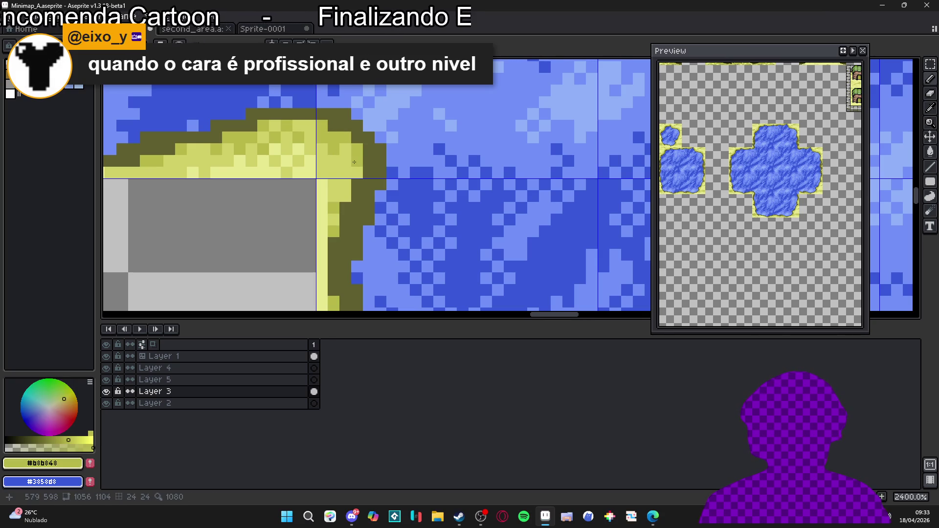
pyautogui.scroll(-4, 325, 163)
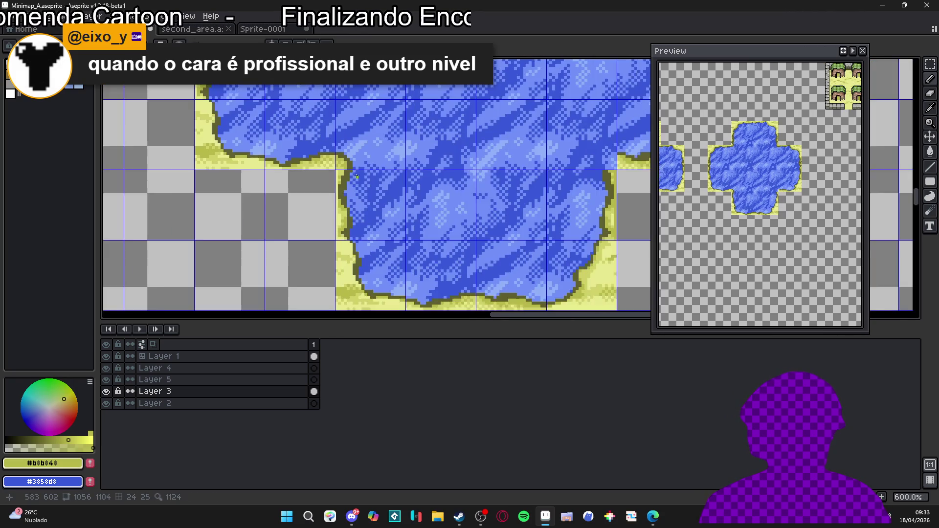
pyautogui.scroll(4, 527, 169)
pyautogui.keyDown('alt'); pyautogui.click(527, 169); pyautogui.keyUp('alt')
pyautogui.click(489, 174)
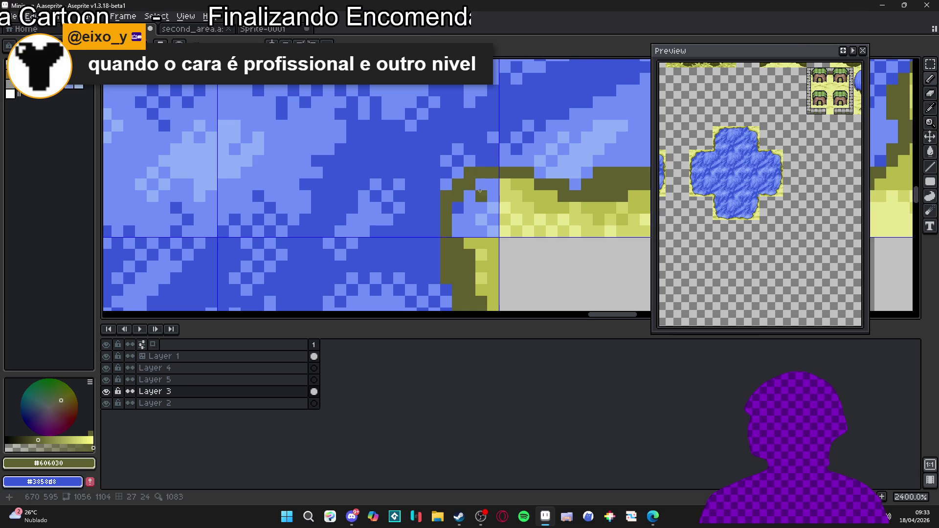
# Step: Paint pale sand over the blue corner pixels, then darken several border pixels with darker sand
pyautogui.keyDown('alt'); pyautogui.click(502, 187); pyautogui.keyUp('alt')
pyautogui.moveTo(482, 185); pyautogui.dragTo(491, 194)
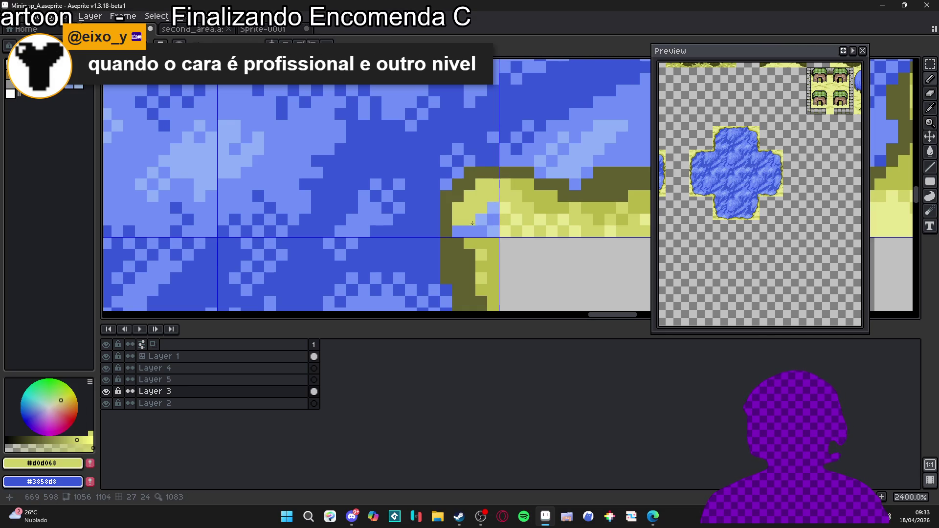
pyautogui.keyDown('alt'); pyautogui.click(531, 182); pyautogui.keyUp('alt')
pyautogui.click(482, 191)
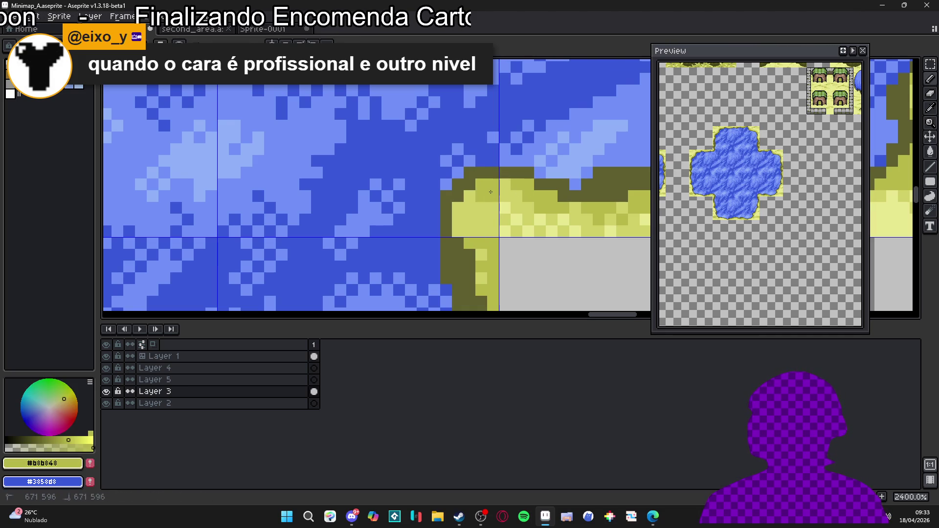
pyautogui.click(469, 216)
pyautogui.keyDown('alt'); pyautogui.click(499, 210); pyautogui.keyUp('alt')
pyautogui.keyDown('alt'); pyautogui.click(463, 212); pyautogui.keyUp('alt')
pyautogui.click(458, 231)
pyautogui.click(495, 227)
# Step: Sample the lighter sand colour again for the final corner touch-ups
pyautogui.keyDown('alt'); pyautogui.click(509, 210); pyautogui.keyUp('alt')
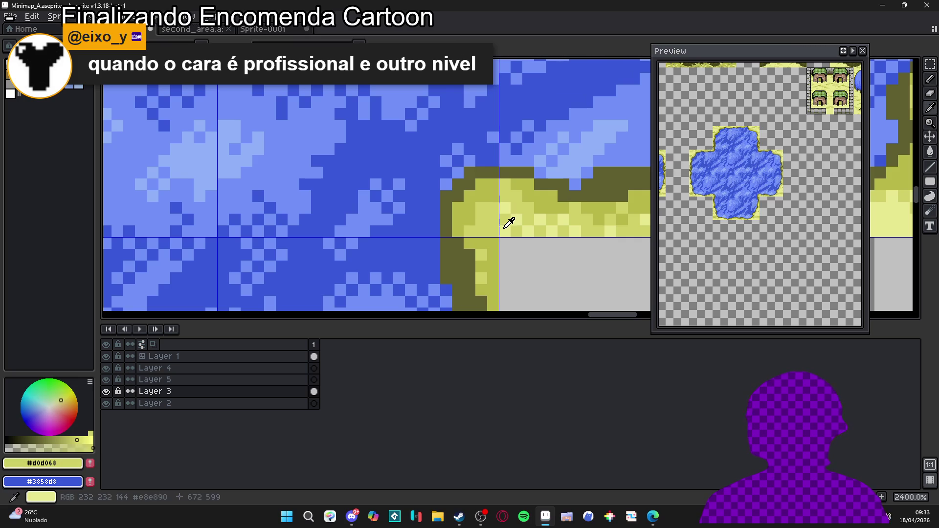
pyautogui.keyDown('alt'); pyautogui.click(505, 218); pyautogui.keyUp('alt')
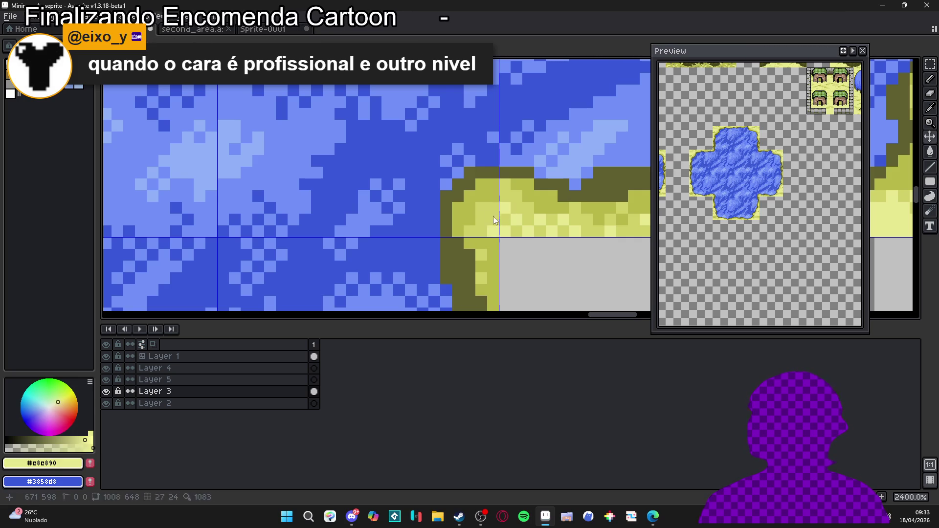
pyautogui.keyDown('alt'); pyautogui.click(509, 211); pyautogui.keyUp('alt')
pyautogui.keyDown('alt'); pyautogui.click(478, 231); pyautogui.keyUp('alt')
pyautogui.scroll(-6, 477, 231)
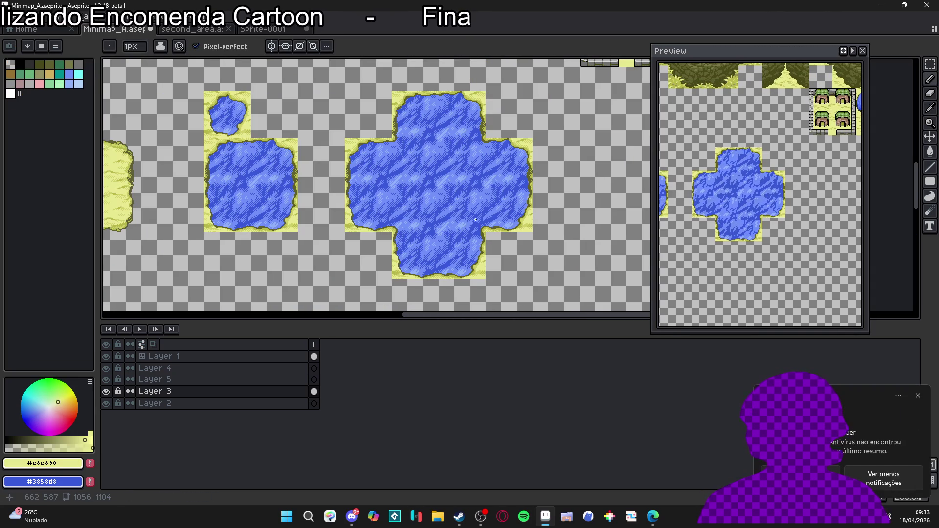
# Step: Dismiss the system notification and bring the lake water tiles below the forest into view
pyautogui.click(918, 395)
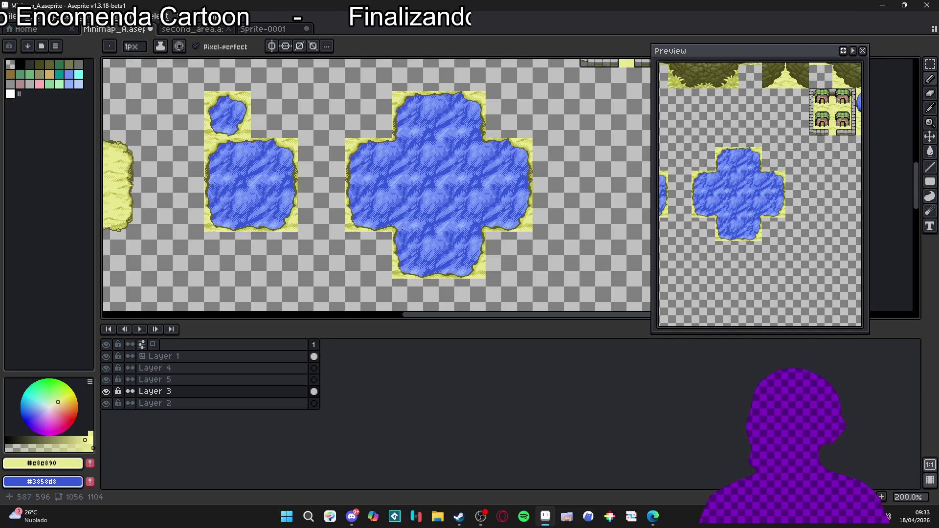
pyautogui.scroll(-1, 402, 228)
pyautogui.scroll(2, 401, 191)
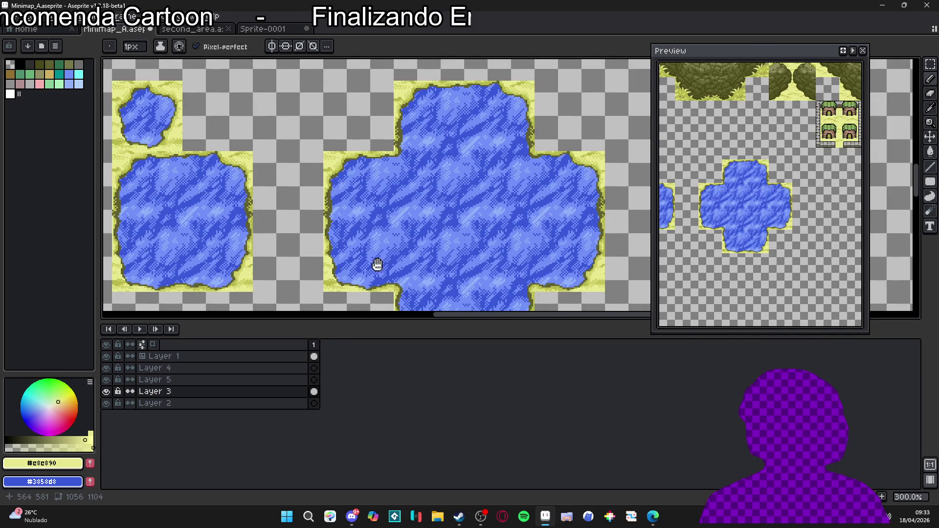
pyautogui.scroll(-2, 421, 269)
pyautogui.scroll(1, 466, 274)
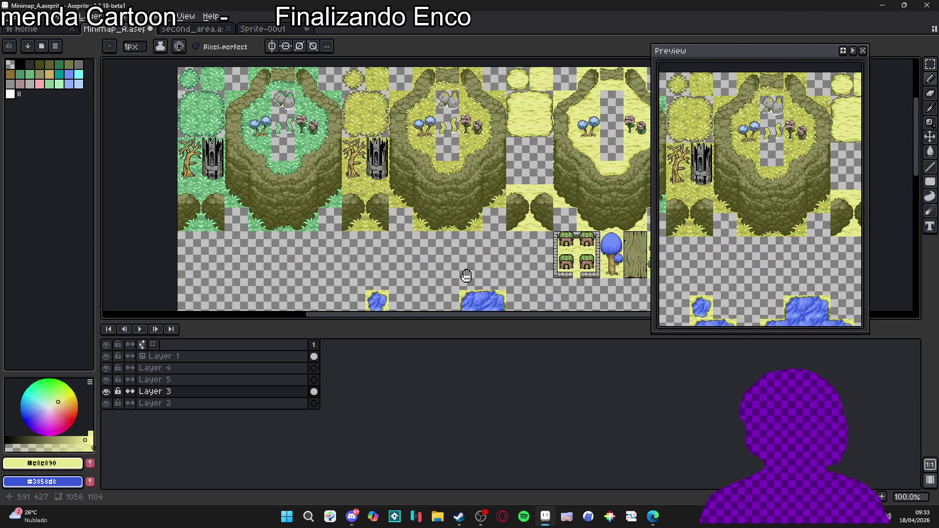
pyautogui.moveTo(461, 273); pyautogui.dragTo(442, 157)
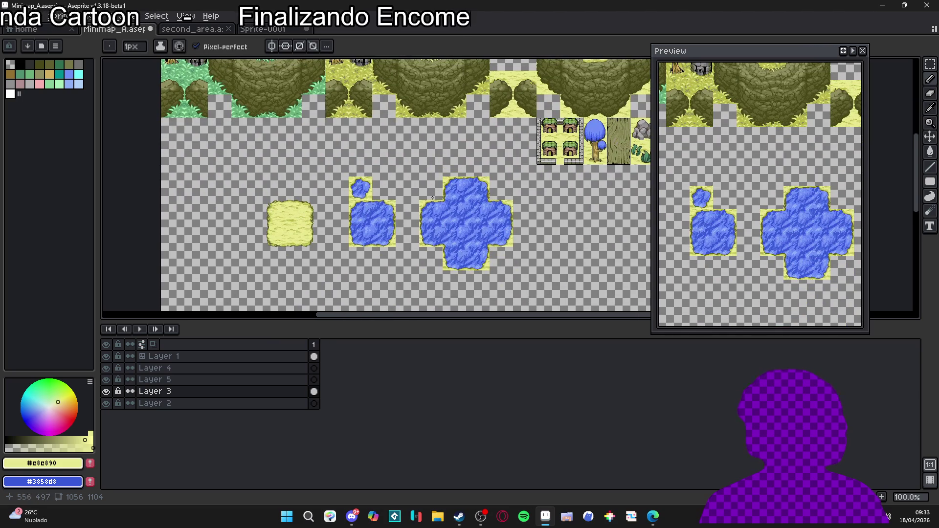
pyautogui.scroll(2, 434, 194)
# Step: Show the tile grid, move a lake water cell beside the small pond, and undo the stray paste
pyautogui.press('v')
pyautogui.hotkey('ctrl', "'")
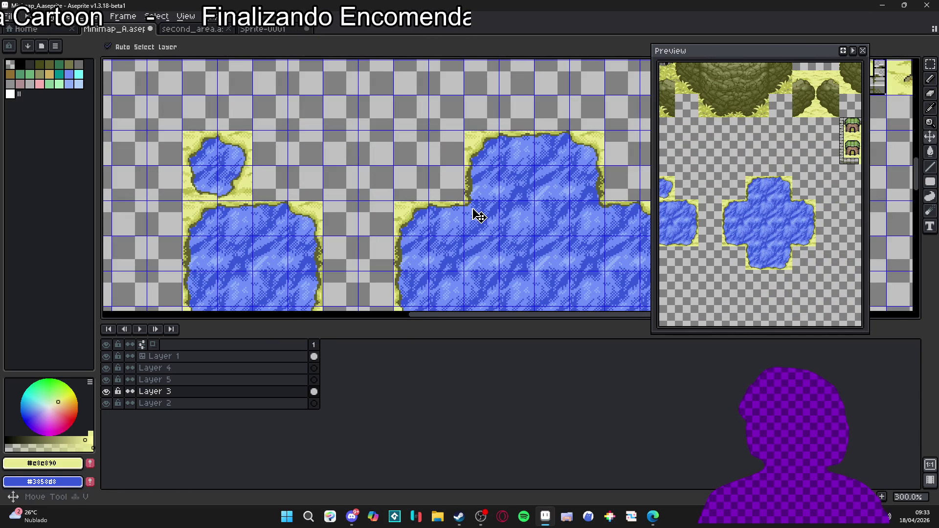
pyautogui.press('m')
pyautogui.click(479, 215)
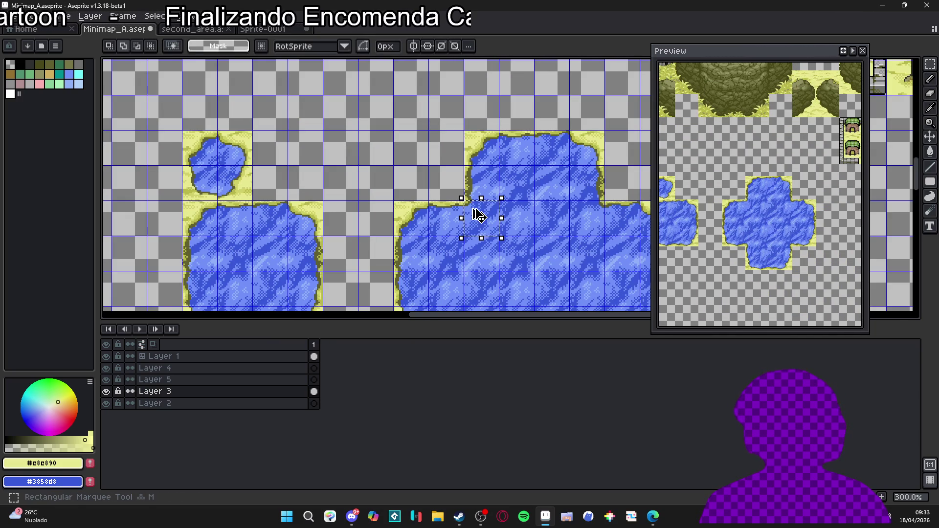
pyautogui.moveTo(479, 216)
pyautogui.mouseDown()
pyautogui.moveTo(391, 128)
pyautogui.moveTo(266, 145)
pyautogui.mouseUp()
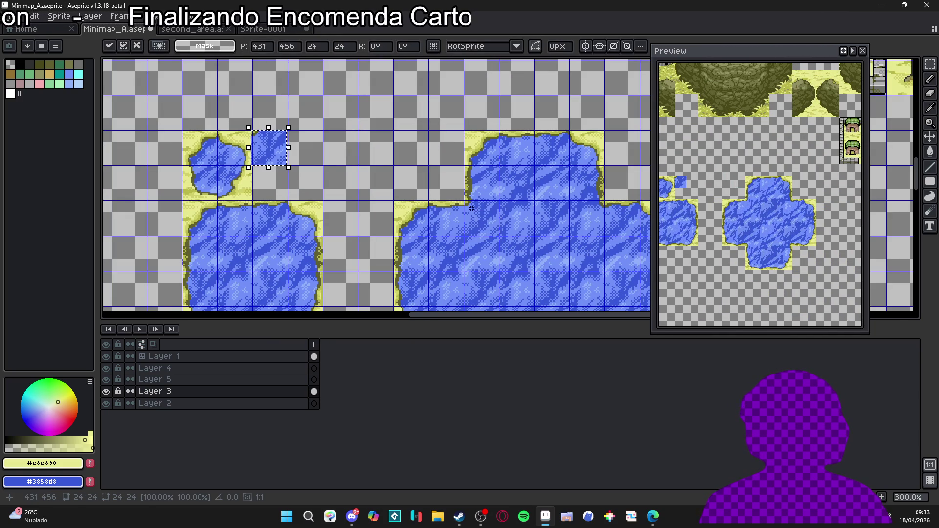
pyautogui.click(472, 207)
pyautogui.click(580, 212)
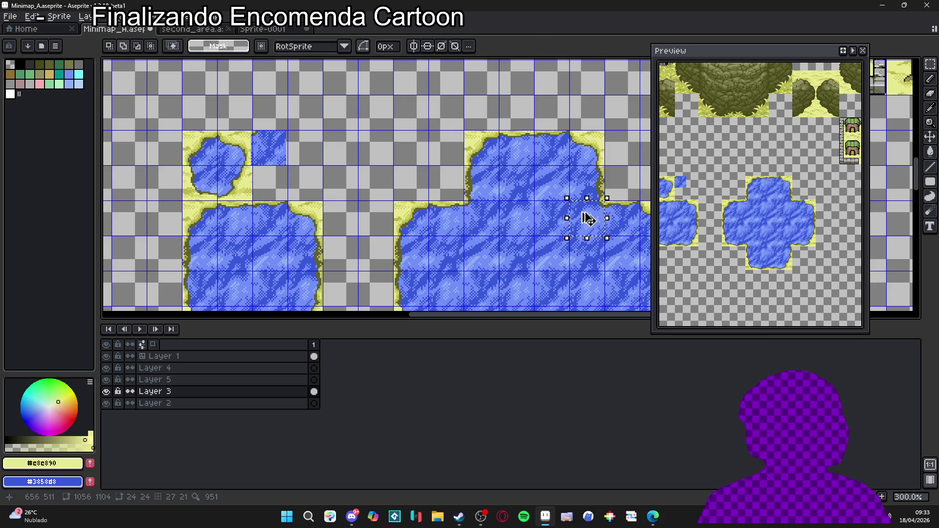
pyautogui.hotkey('ctrl', 'z')
pyautogui.hotkey('ctrl', 'z')
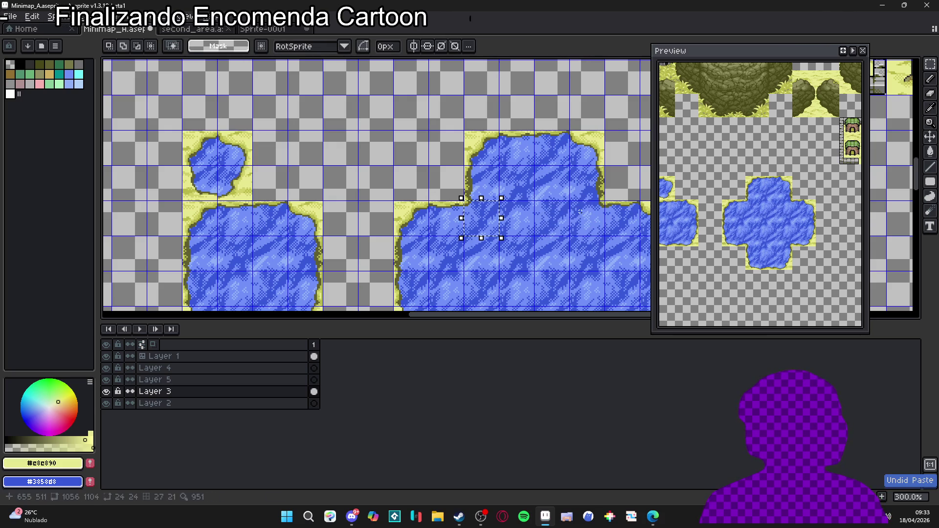
# Step: Place two more lake water cells next to the small pond
pyautogui.moveTo(488, 219)
pyautogui.mouseDown()
pyautogui.moveTo(380, 113)
pyautogui.moveTo(277, 113)
pyautogui.moveTo(242, 184)
pyautogui.moveTo(277, 149)
pyautogui.mouseUp()
pyautogui.click(482, 212)
pyautogui.moveTo(572, 203)
pyautogui.mouseDown()
pyautogui.moveTo(603, 213)
pyautogui.moveTo(567, 178)
pyautogui.moveTo(462, 144)
pyautogui.moveTo(321, 145)
pyautogui.mouseUp()
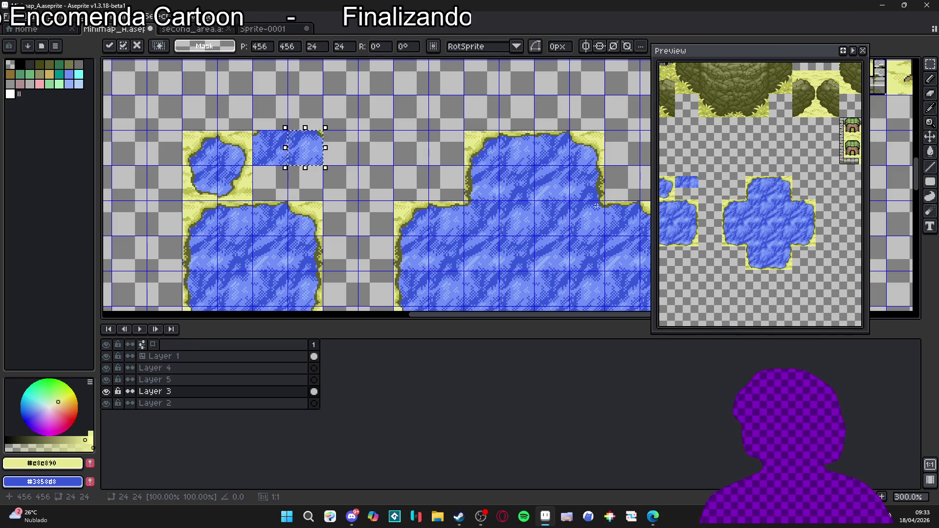
pyautogui.click(596, 206)
pyautogui.scroll(-5, 499, 256)
pyautogui.hscroll(3, 499, 255)
# Step: Move a water cell from low on the cross lake up beside the small pond
pyautogui.click(397, 209)
pyautogui.scroll(3, 482, 269)
pyautogui.hscroll(-3, 481, 269)
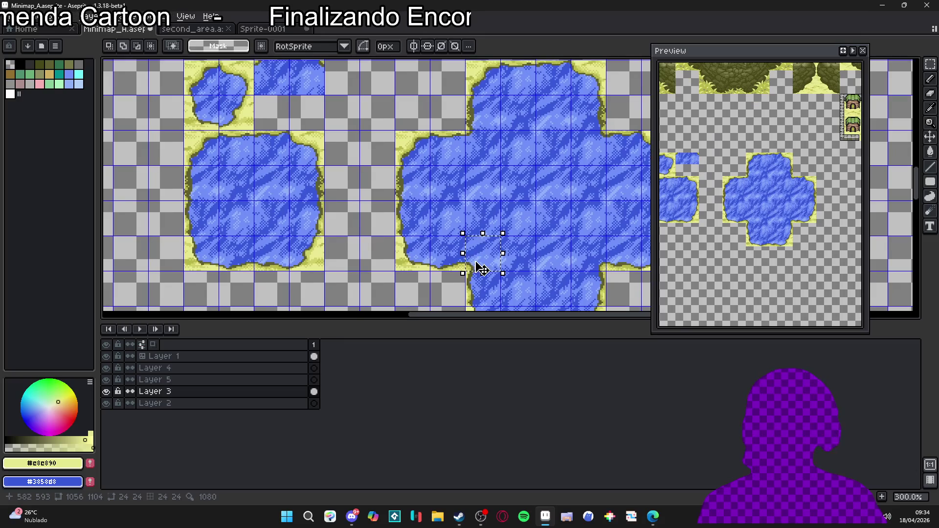
pyautogui.moveTo(463, 240)
pyautogui.mouseDown()
pyautogui.moveTo(358, 134)
pyautogui.moveTo(252, 99)
pyautogui.mouseUp()
pyautogui.click(608, 281)
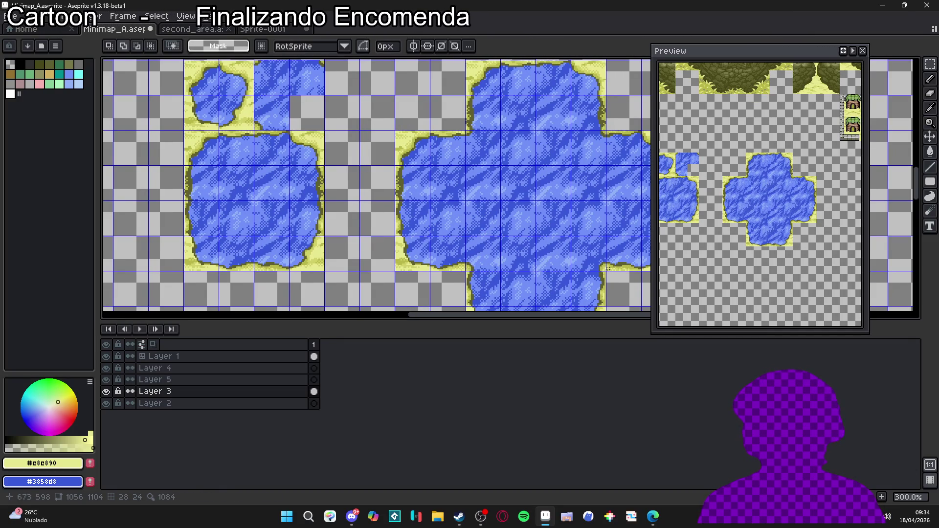
# Step: Move one last water cell into the remaining empty cell, nudging it up and left into place
pyautogui.click(591, 245)
pyautogui.moveTo(591, 245)
pyautogui.mouseDown()
pyautogui.moveTo(551, 204)
pyautogui.moveTo(448, 137)
pyautogui.mouseUp()
pyautogui.hotkey('shift', 'Up')
pyautogui.hotkey('shift', 'Left')
pyautogui.hotkey('shift', 'Left')
pyautogui.hotkey('shift', 'Left')
pyautogui.press('Return')
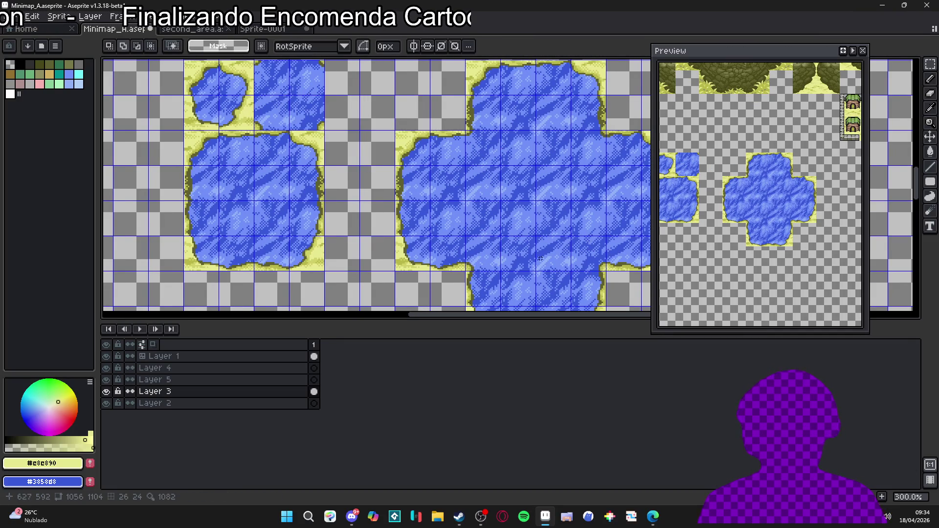
pyautogui.scroll(-1, 580, 220)
pyautogui.moveTo(580, 220)
pyautogui.mouseDown()
pyautogui.moveTo(544, 202)
pyautogui.moveTo(452, 194)
pyautogui.mouseUp()
# Step: Select and delete the large cross-shaped lake
pyautogui.press('v')
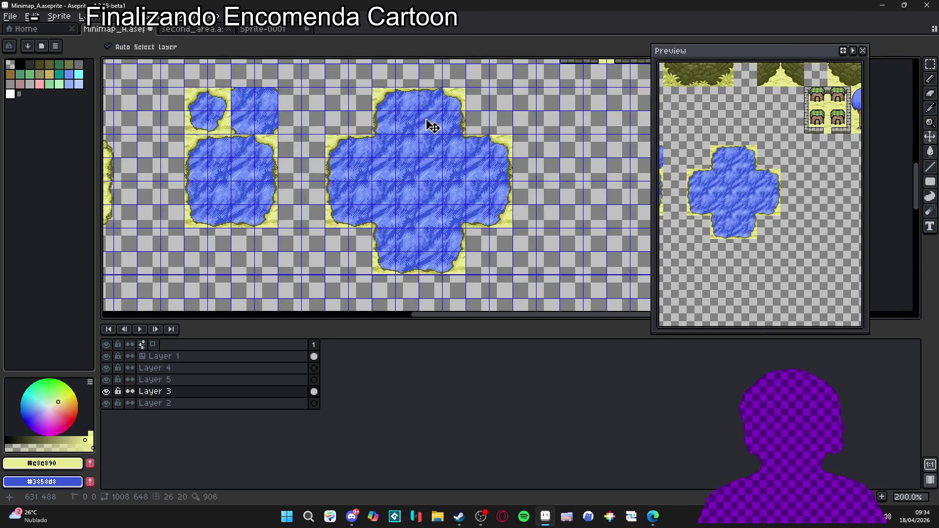
pyautogui.press('m')
pyautogui.moveTo(327, 90); pyautogui.dragTo(512, 274)
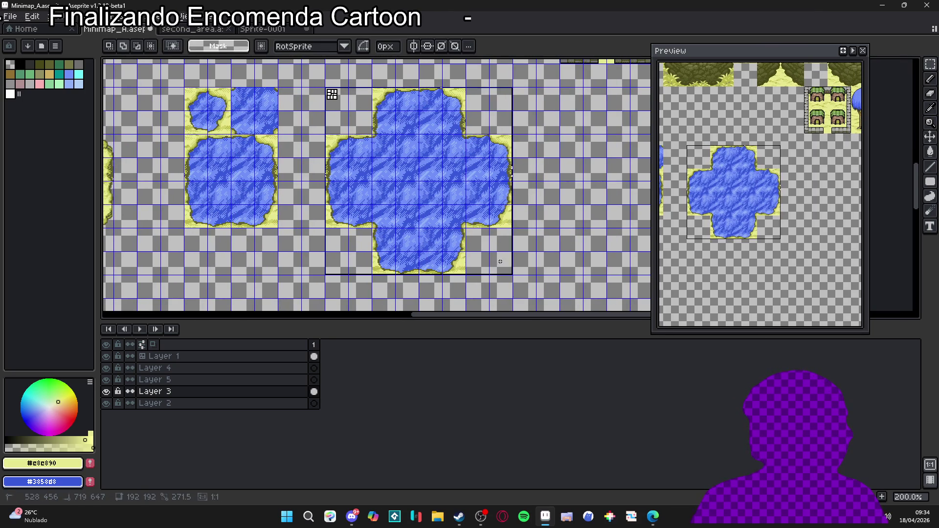
pyautogui.press('Delete')
pyautogui.scroll(-2, 376, 186)
pyautogui.scroll(4, 376, 185)
pyautogui.scroll(-2, 370, 211)
pyautogui.scroll(-1, 370, 211)
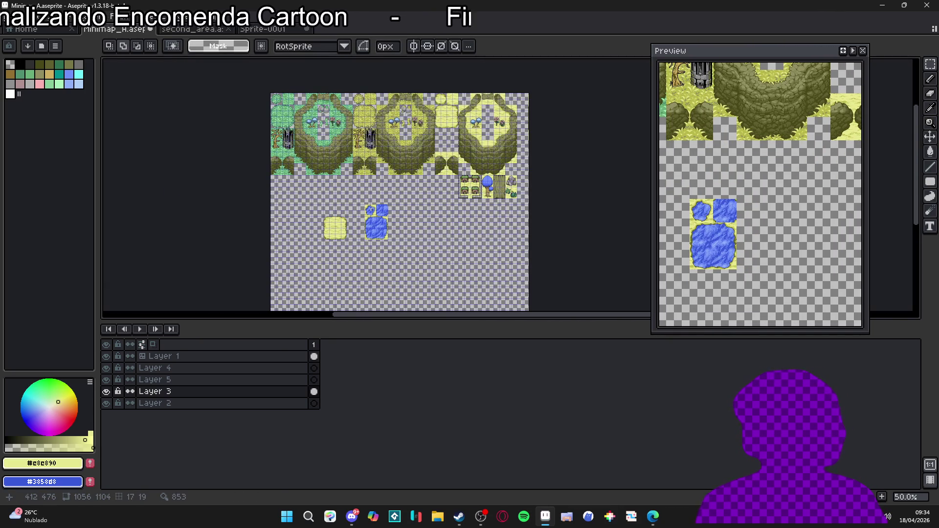
pyautogui.scroll(1, 371, 211)
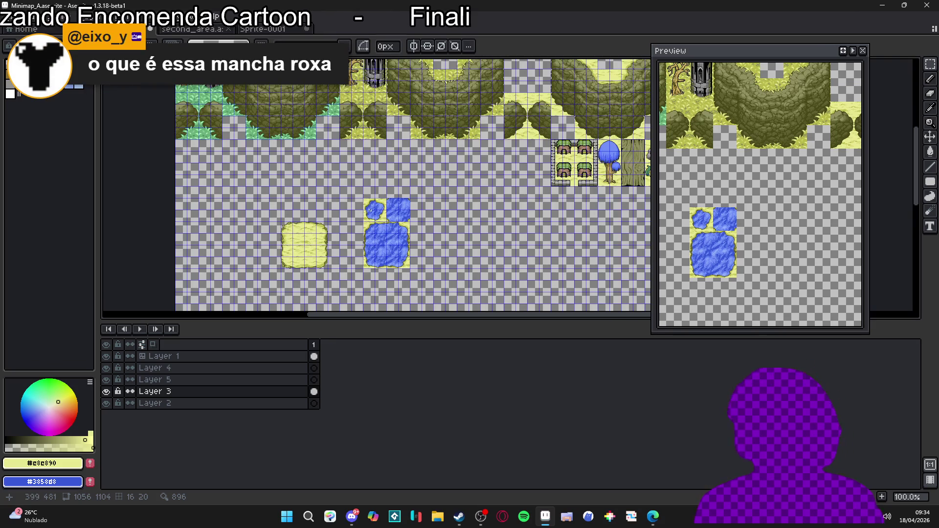
# Step: Nudge the block of pond tiles up and left to the edge under the trees and deselect
pyautogui.moveTo(364, 205); pyautogui.dragTo(413, 270)
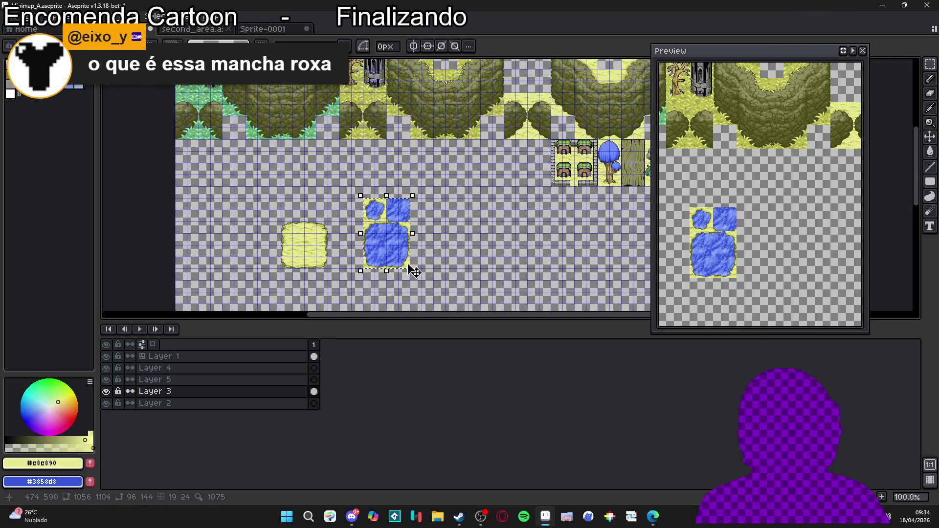
pyautogui.scroll(-1, 459, 190)
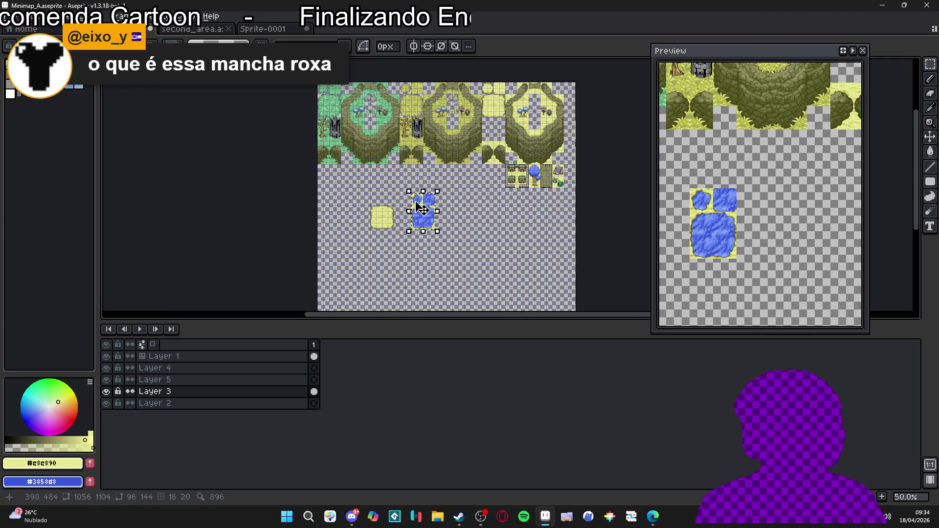
pyautogui.scroll(2, 420, 210)
pyautogui.scroll(-1, 501, 213)
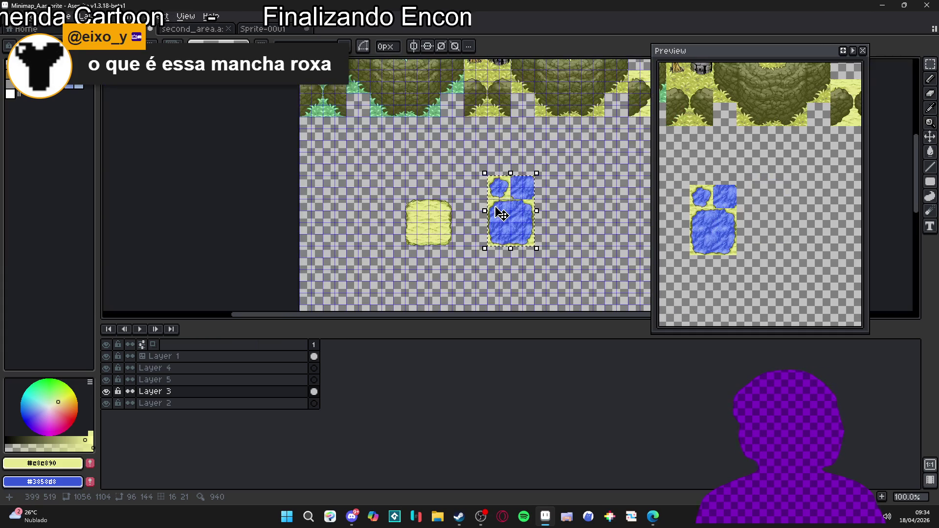
pyautogui.hotkey('shift', 'Left')
pyautogui.hotkey('shift', 'Left')
pyautogui.hotkey('shift', 'Left')
pyautogui.hotkey('shift', 'Up')
pyautogui.hotkey('shift', 'Up')
pyautogui.hotkey('shift', 'Up')
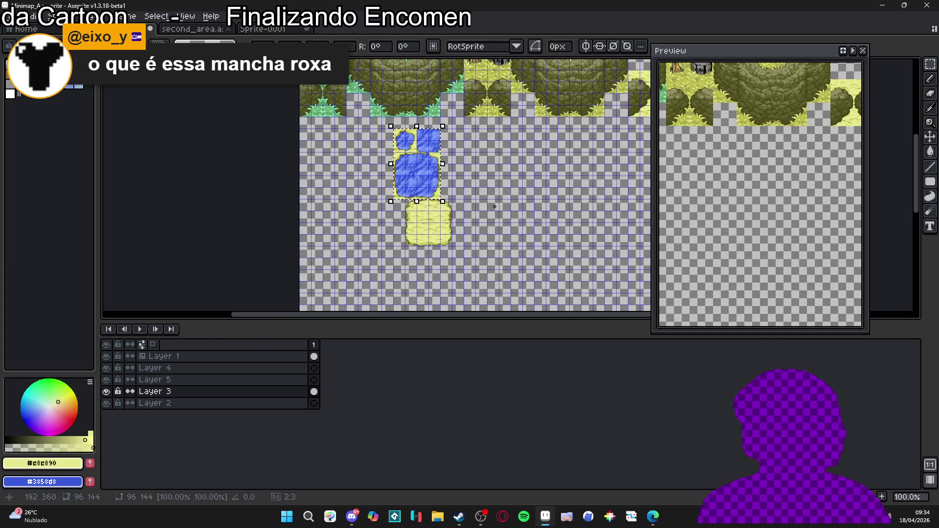
pyautogui.hotkey('shift', 'Left')
pyautogui.hotkey('shift', 'Left')
pyautogui.hotkey('shift', 'Left')
pyautogui.hotkey('shift', 'Up')
pyautogui.hotkey('ctrl', 'd')
pyautogui.scroll(3, 426, 210)
pyautogui.hscroll(3, 425, 210)
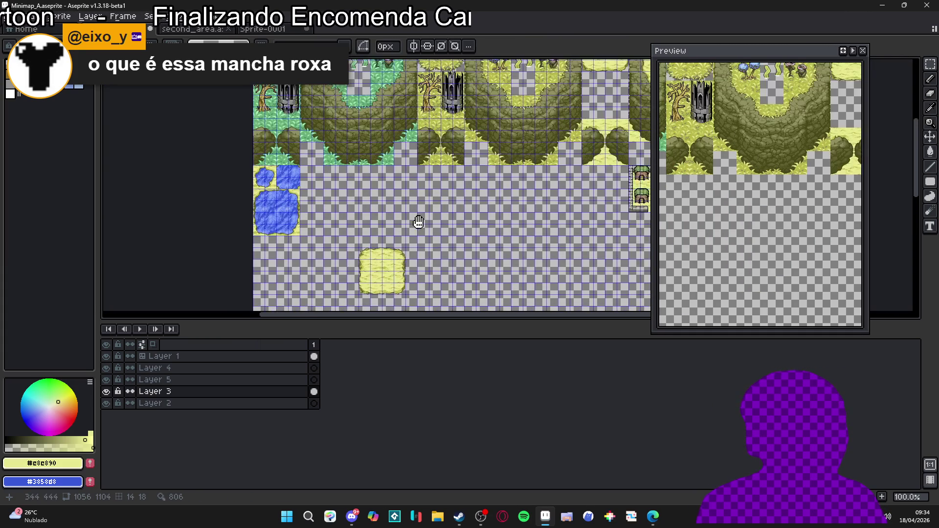
pyautogui.scroll(-2, 388, 138)
pyautogui.hscroll(-2, 388, 137)
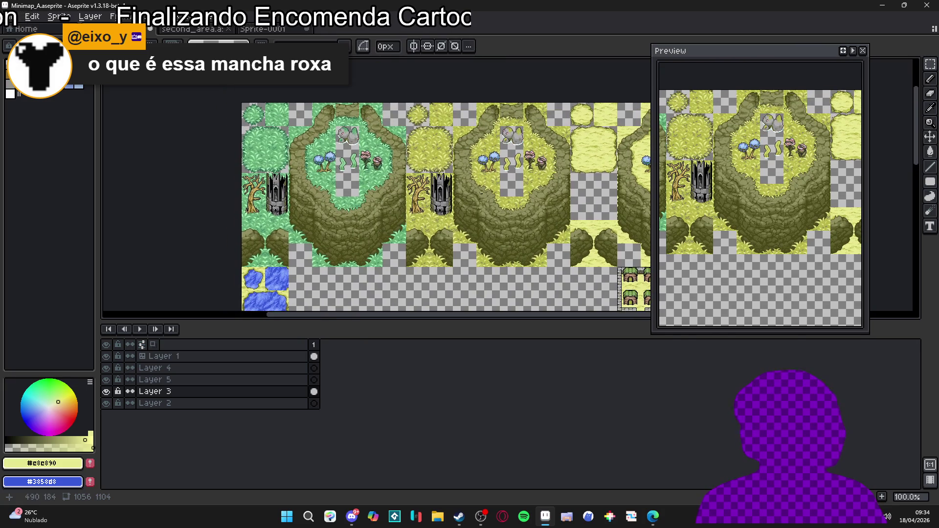